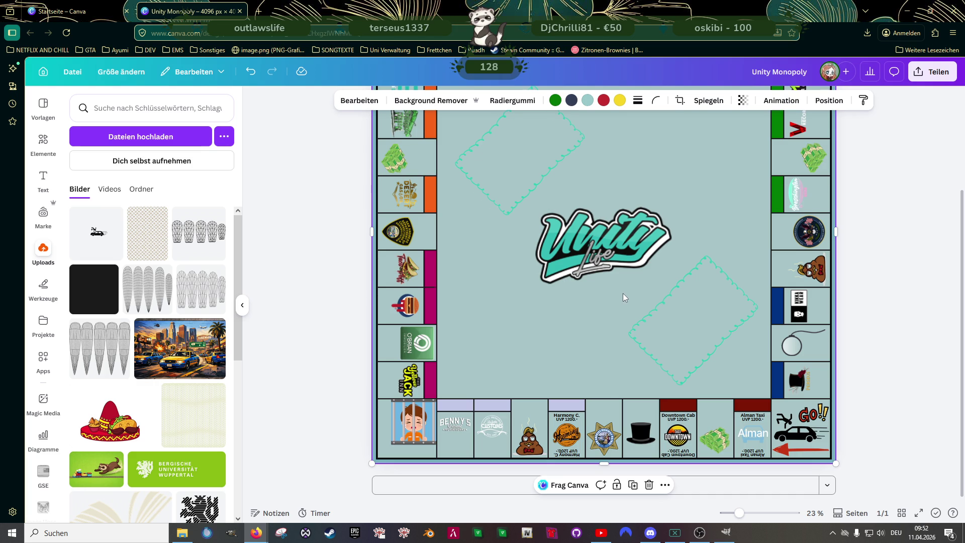
# Step: Search Elements for 'money' and add the capybara-holding-money graphic from all graphics results
pyautogui.scroll(3)
pyautogui.scroll(-3)
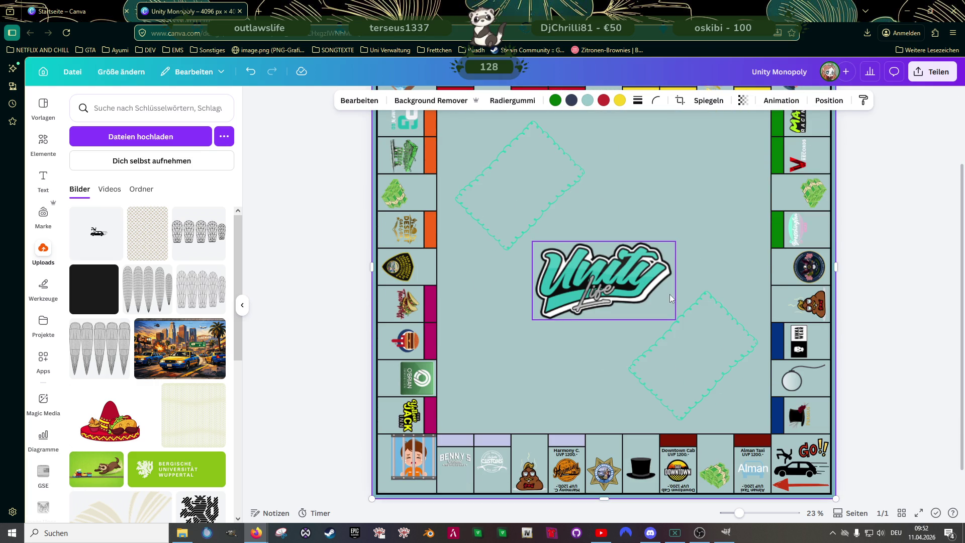
pyautogui.scroll(-3)
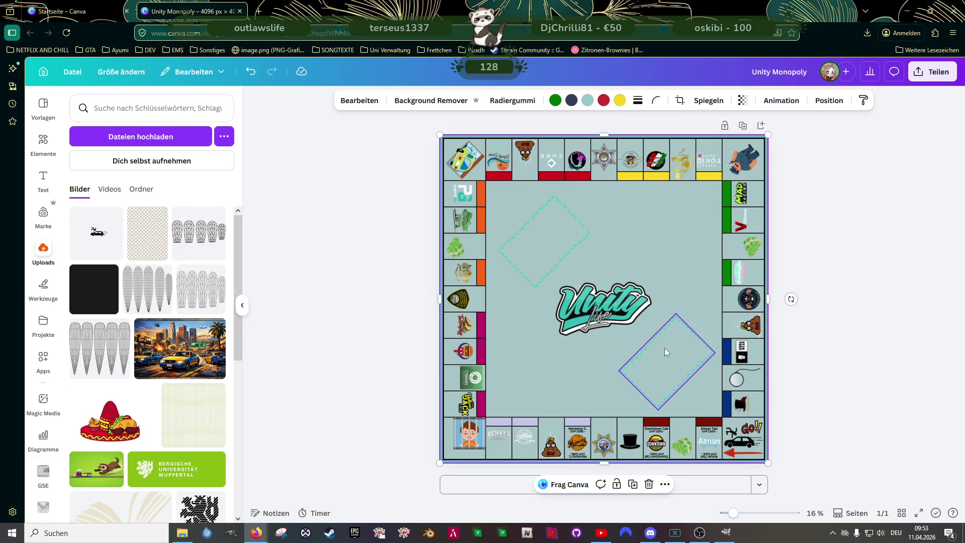
pyautogui.scroll(3)
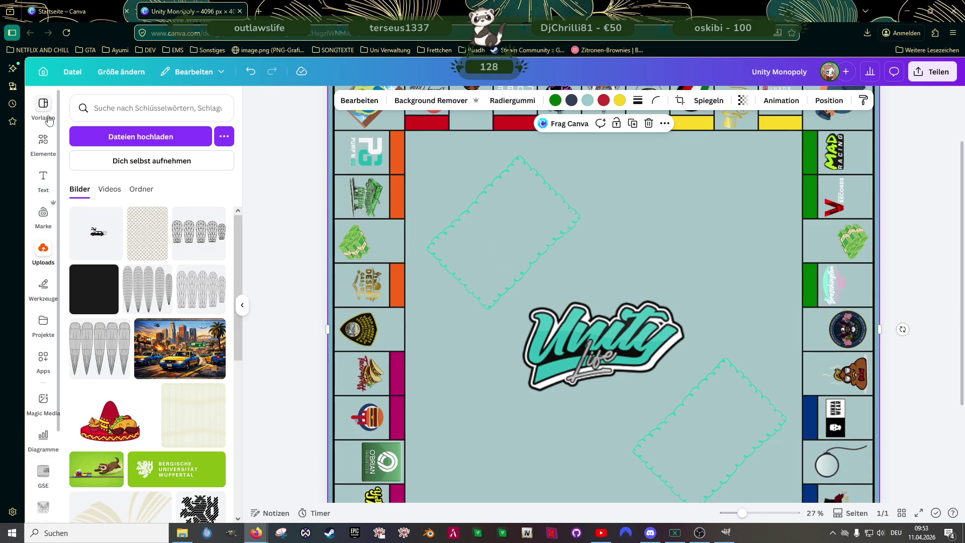
pyautogui.click(42, 141)
pyautogui.click(117, 111)
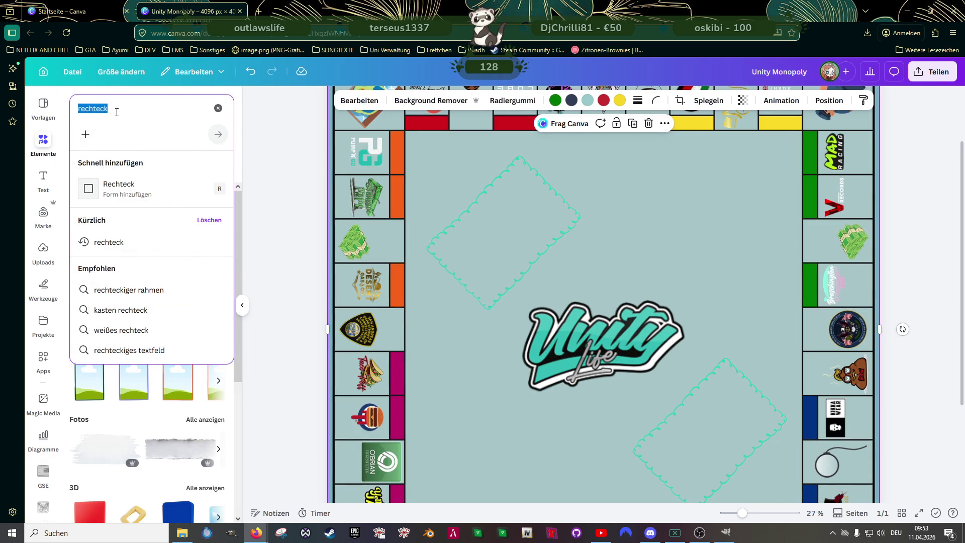
pyautogui.write('mon')
pyautogui.press('BackSpace')
pyautogui.press('BackSpace')
pyautogui.press('BackSpace')
pyautogui.press('Return')
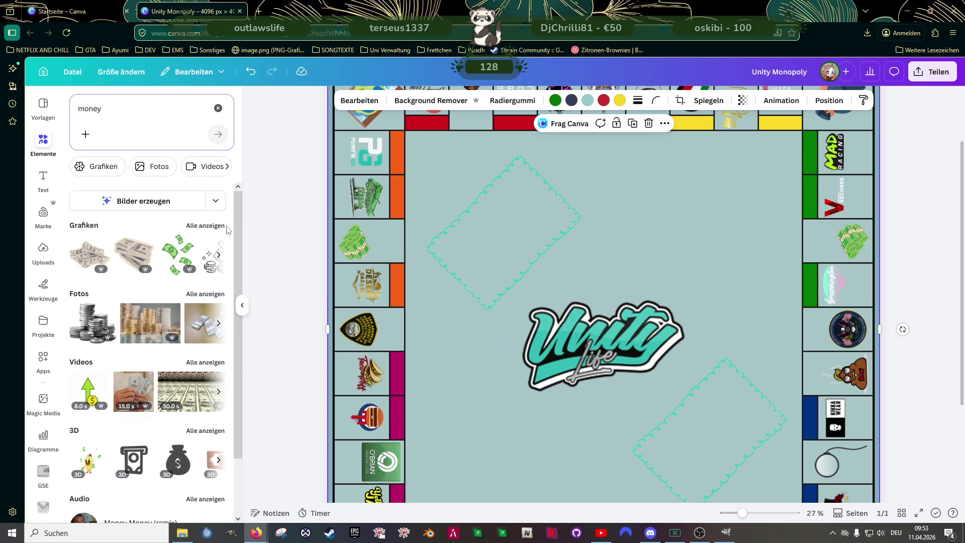
pyautogui.click(214, 228)
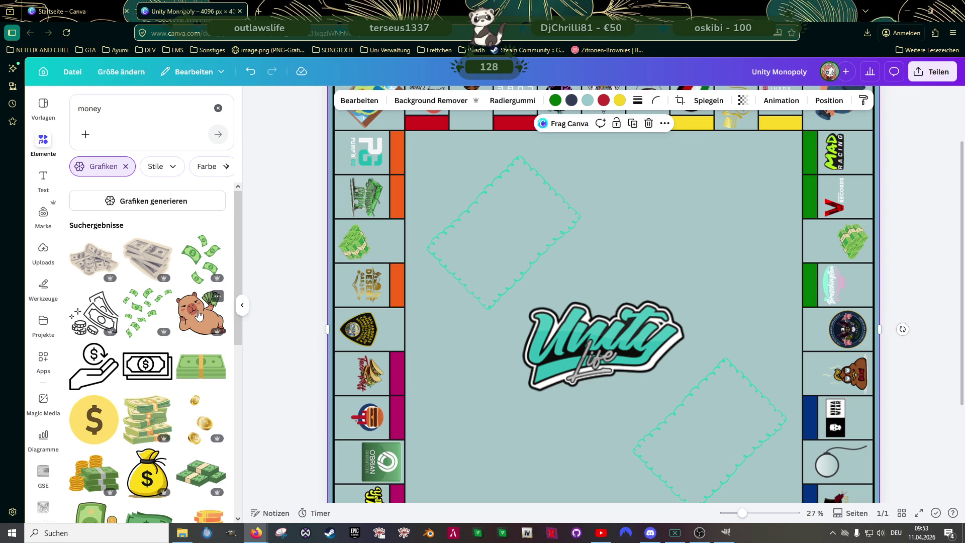
pyautogui.click(199, 315)
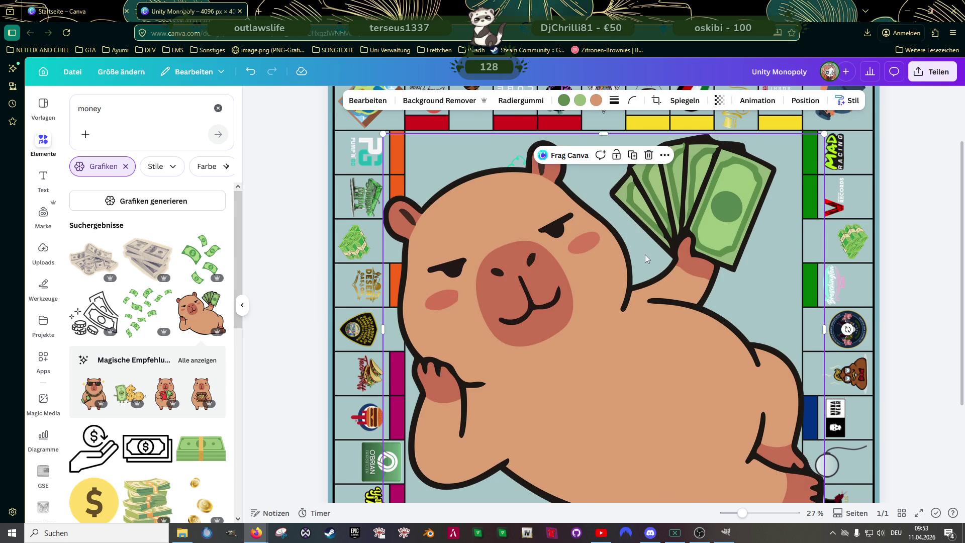
# Step: Shrink the capybara graphic and move it toward the board centre
pyautogui.scroll(-3)
pyautogui.scroll(3)
pyautogui.moveTo(824, 134); pyautogui.dragTo(508, 411)
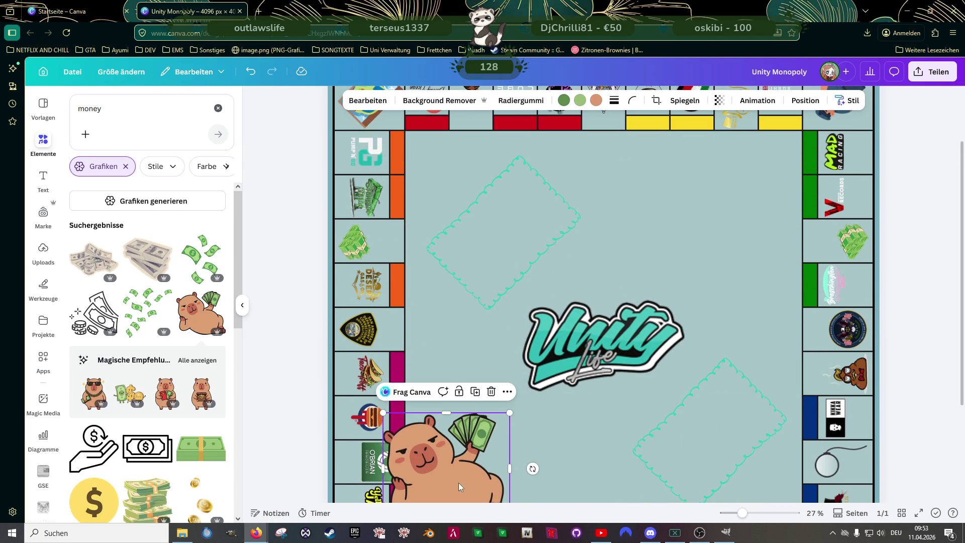
pyautogui.moveTo(456, 477); pyautogui.dragTo(545, 329)
# Step: Delete the left tile's green money stack and place the capybara there, rotated 90°
pyautogui.click(346, 247)
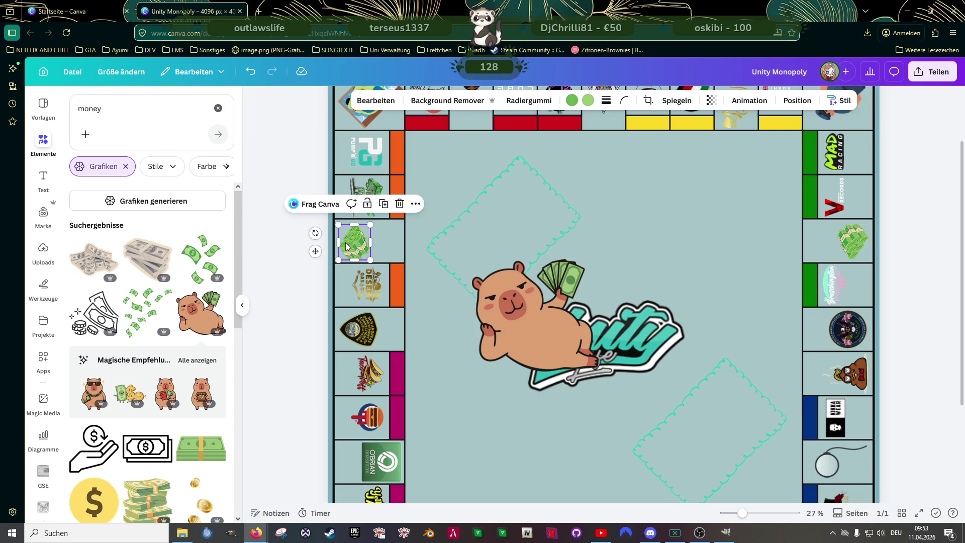
pyautogui.press('Delete')
pyautogui.click(536, 293)
pyautogui.moveTo(599, 259); pyautogui.dragTo(432, 276)
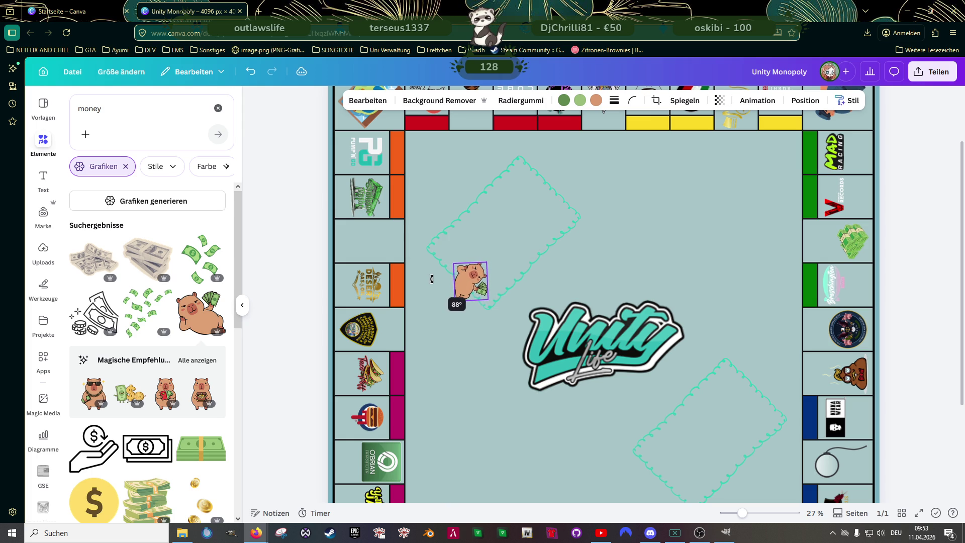
pyautogui.moveTo(432, 278); pyautogui.dragTo(354, 276)
pyautogui.scroll(3)
# Step: Duplicate the capybara sticker, rotate the copy -90° and fit it into the right-column tile
pyautogui.scroll(3)
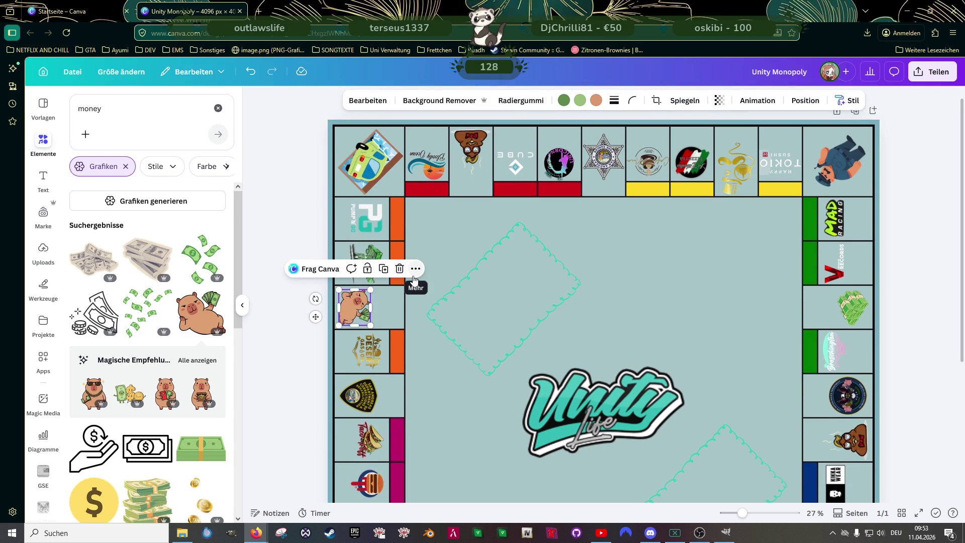
pyautogui.moveTo(354, 308); pyautogui.dragTo(697, 305)
pyautogui.moveTo(852, 308); pyautogui.dragTo(780, 306)
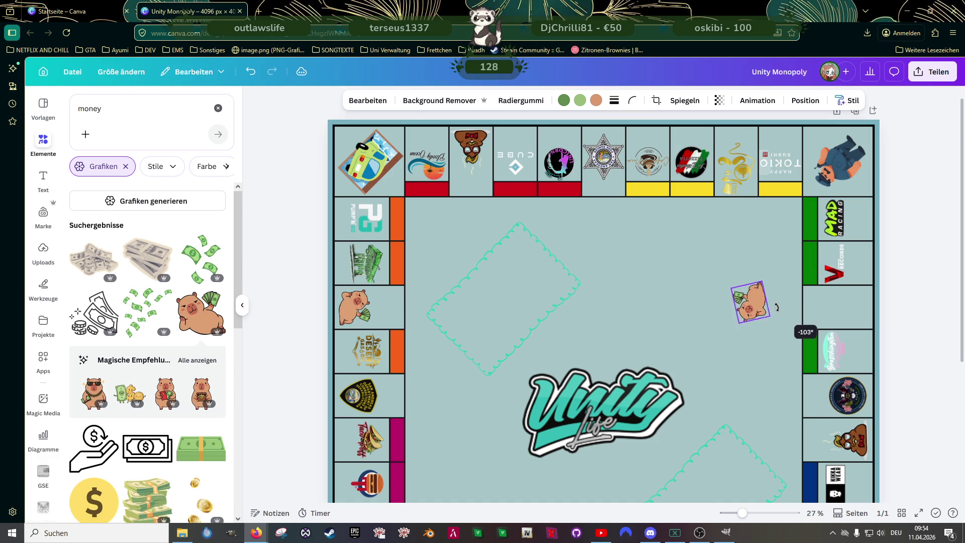
pyautogui.moveTo(777, 312); pyautogui.dragTo(851, 311)
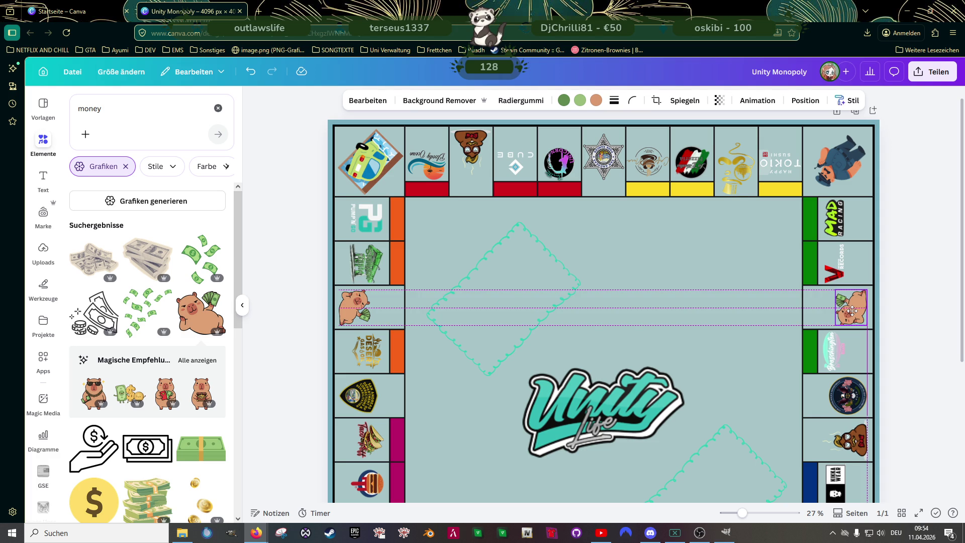
pyautogui.moveTo(852, 311); pyautogui.dragTo(851, 311)
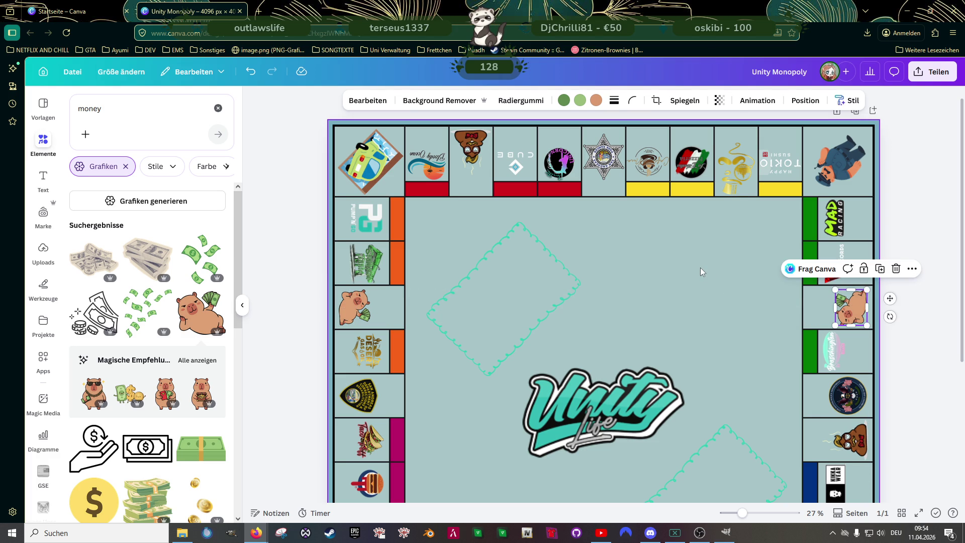
pyautogui.click(701, 267)
# Step: Close GIMP, discarding its unsaved changes, and open the Unbenannt reference image
pyautogui.scroll(-3)
pyautogui.scroll(-3)
pyautogui.scroll(3)
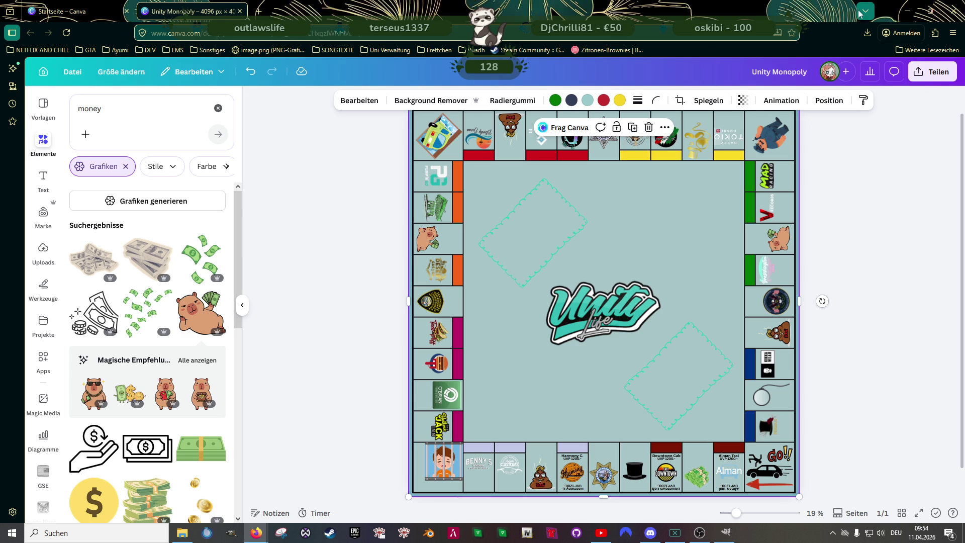
pyautogui.click(911, 11)
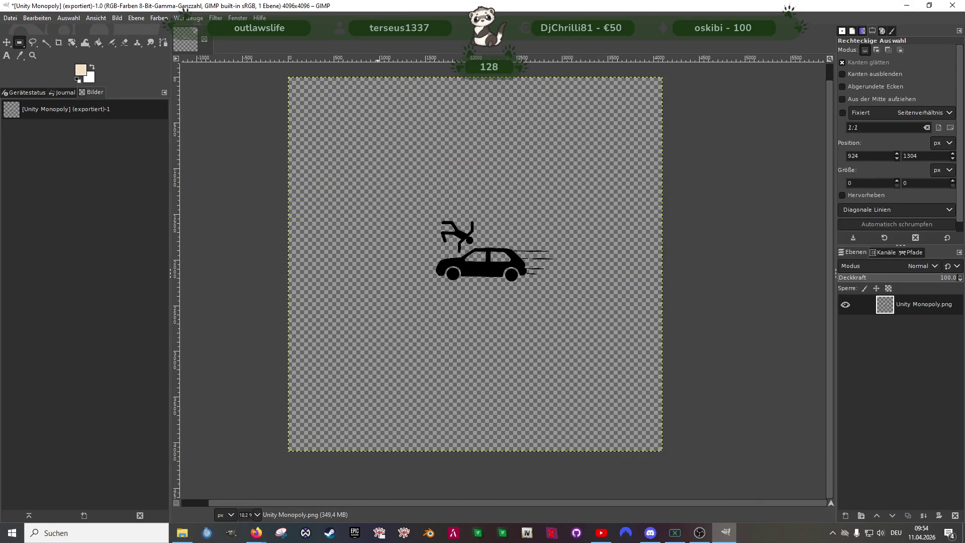
pyautogui.click(949, 6)
pyautogui.click(241, 237)
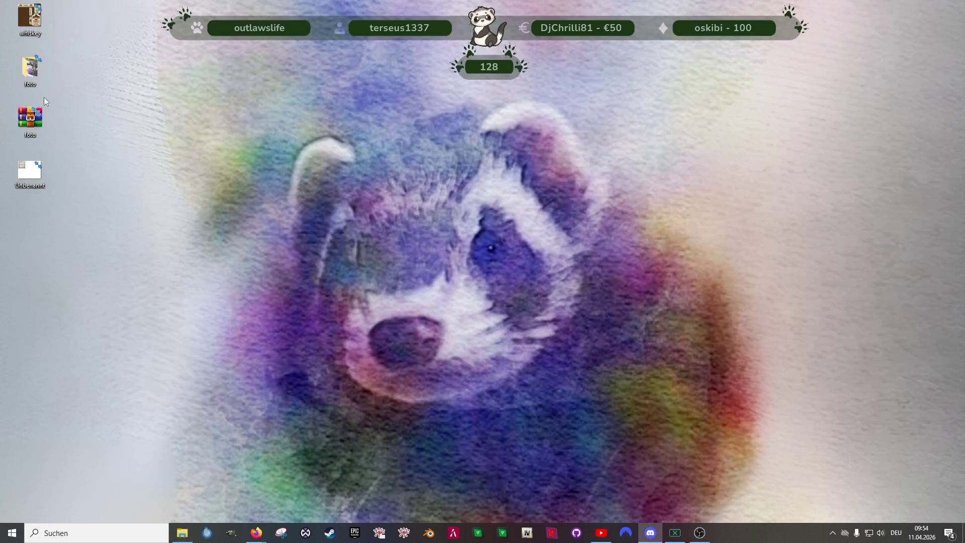
pyautogui.click(23, 175)
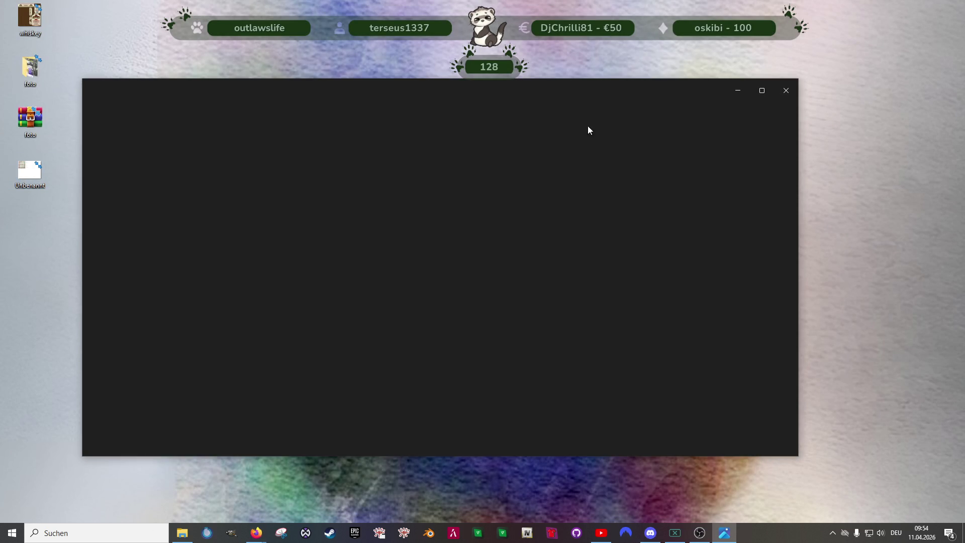
# Step: Zoom and pan across the Unbenannt.png Monopoly sketch and its notes, then close it
pyautogui.scroll(3)
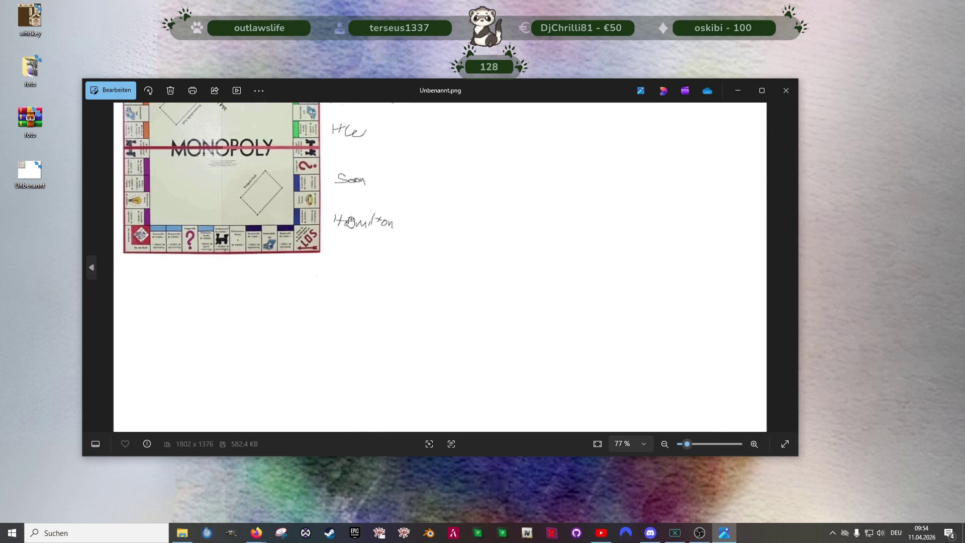
pyautogui.moveTo(265, 180); pyautogui.dragTo(528, 211)
pyautogui.click(786, 91)
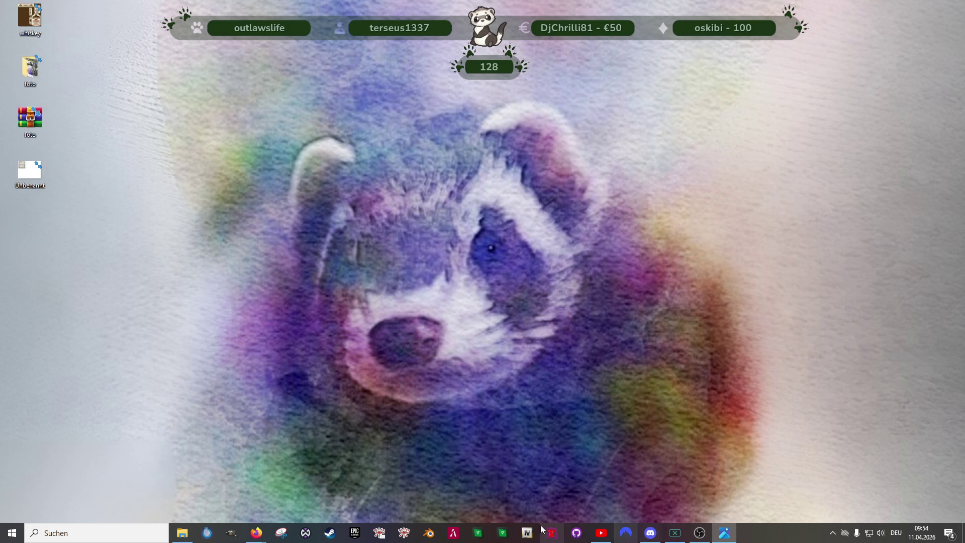
# Step: Switch back to the Unity Monopoly board editor from the Firefox taskbar preview
pyautogui.moveTo(256, 533)
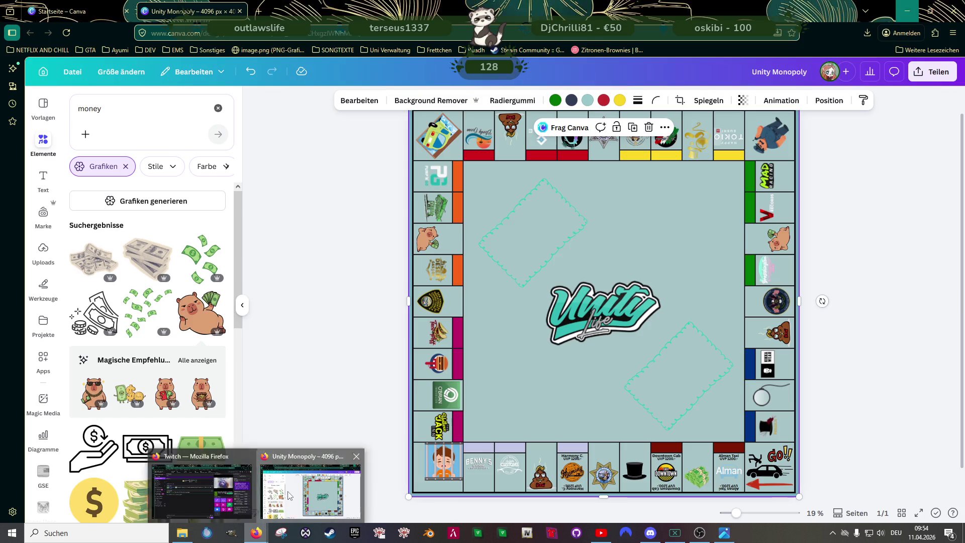
pyautogui.click(307, 485)
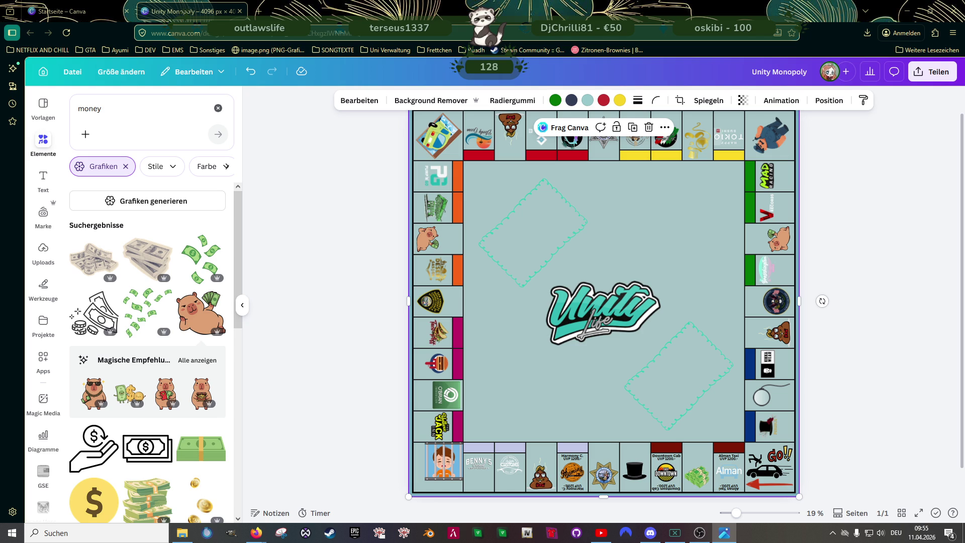
pyautogui.scroll(-3)
pyautogui.scroll(3)
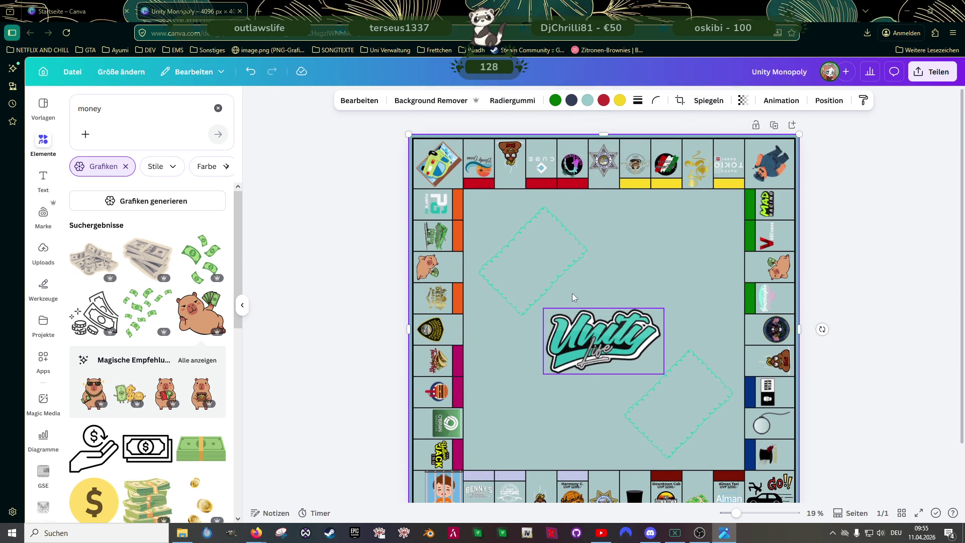
# Step: Copy the top-left car image's style and apply it to the third top-row tile
pyautogui.click(327, 225)
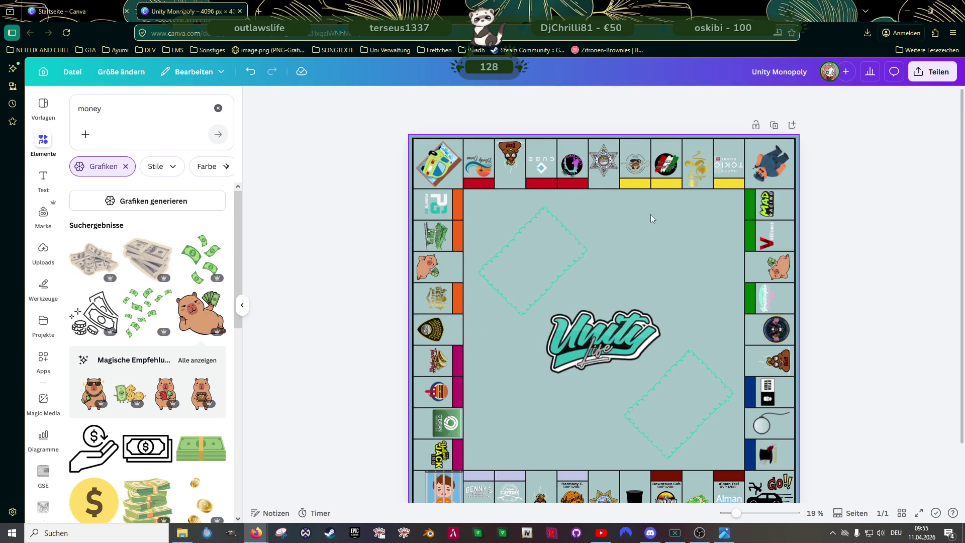
pyautogui.click(437, 162)
pyautogui.click(866, 103)
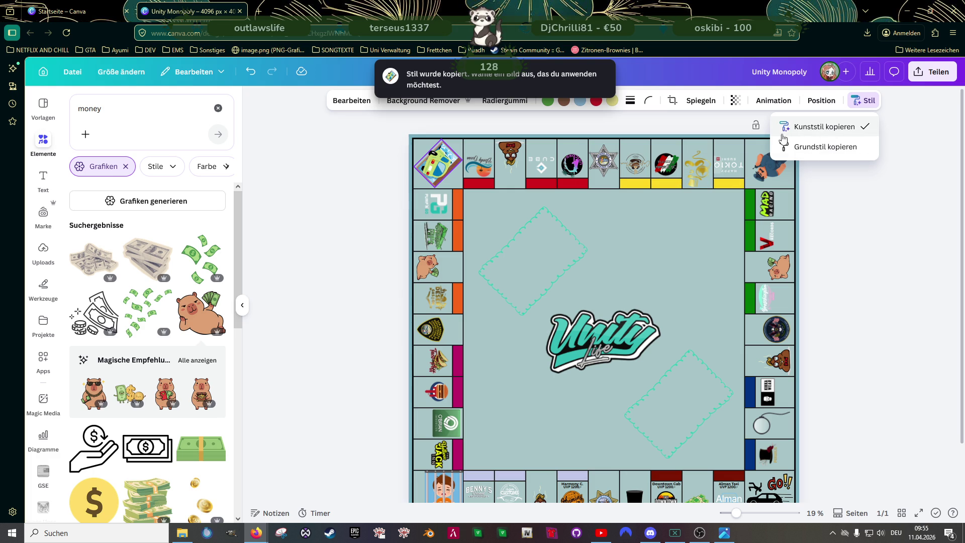
pyautogui.click(511, 157)
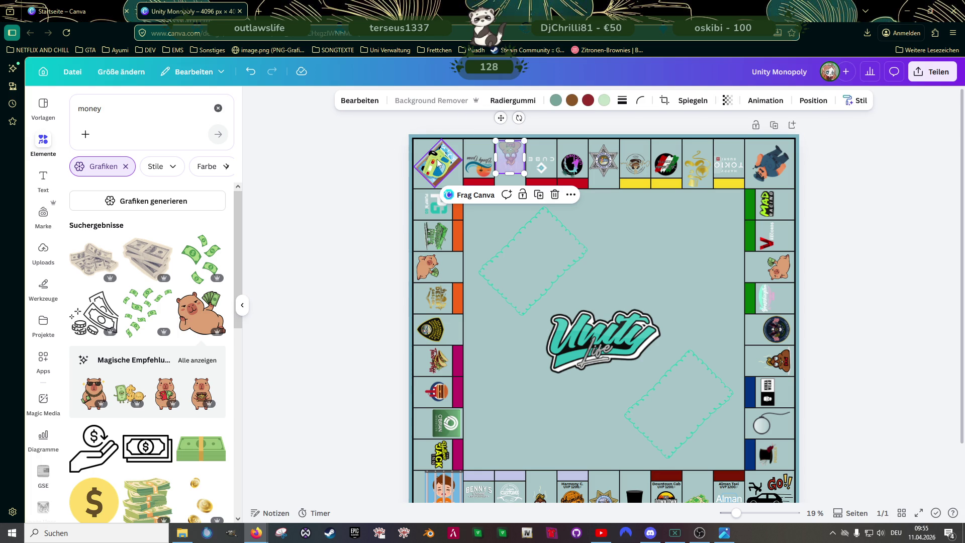
# Step: Copy the purple-tinted top-row tile's style and try pasting it onto the car tile
pyautogui.click(439, 164)
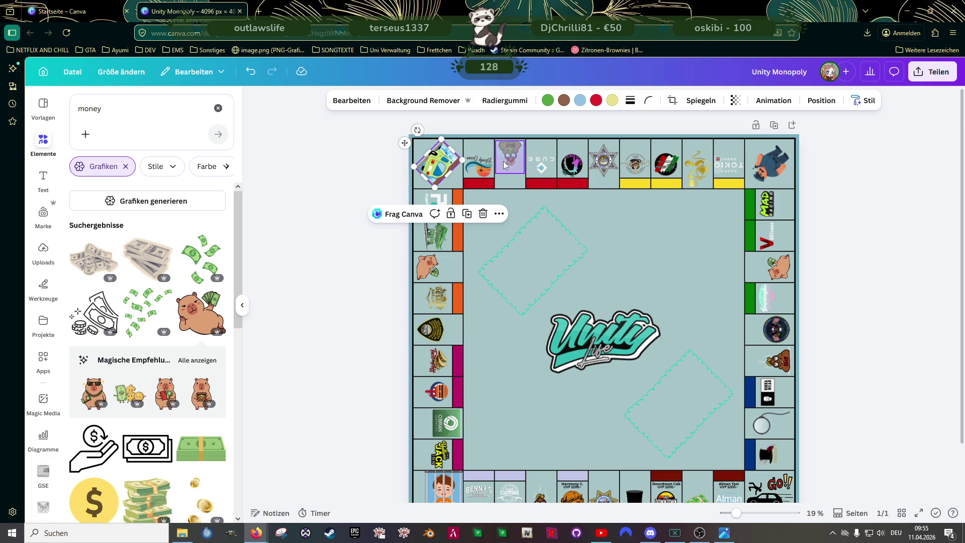
pyautogui.click(502, 163)
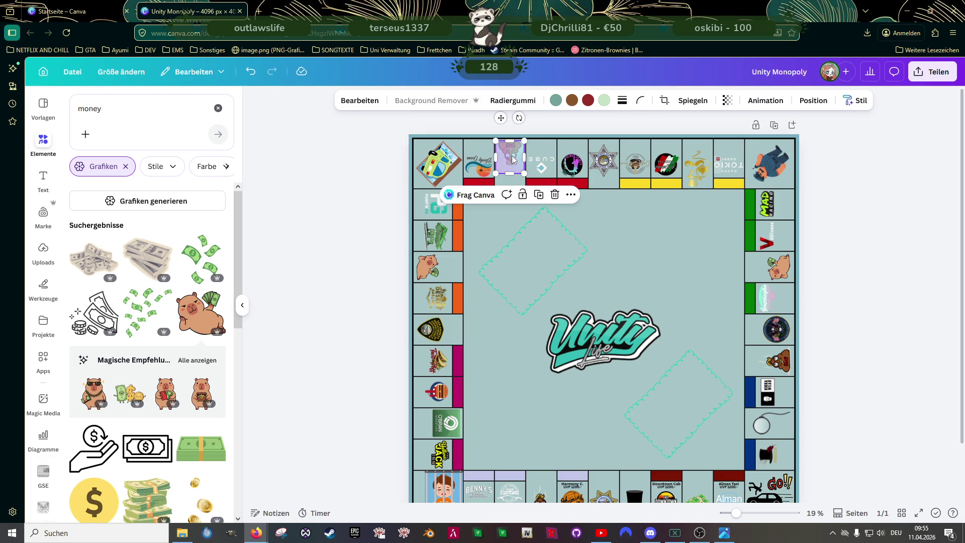
pyautogui.scroll(3)
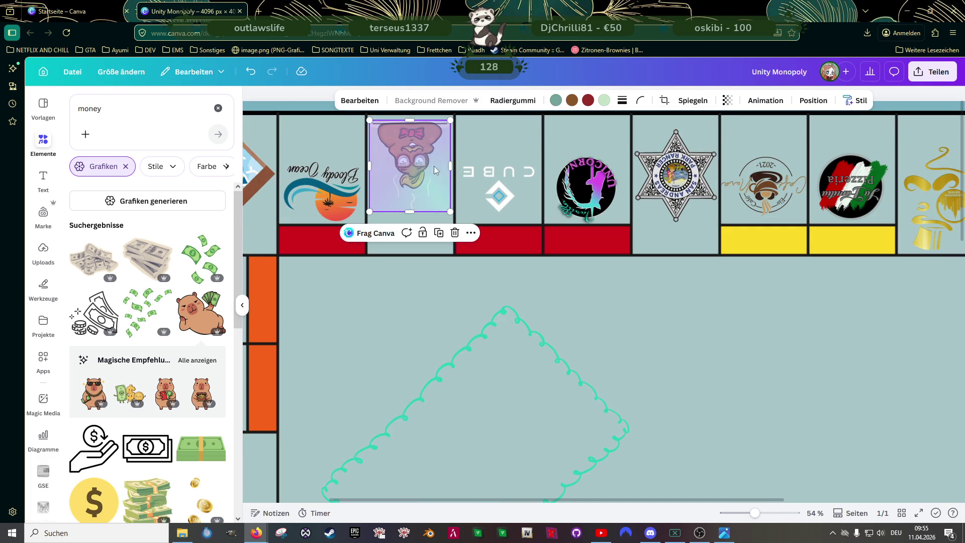
pyautogui.click(855, 101)
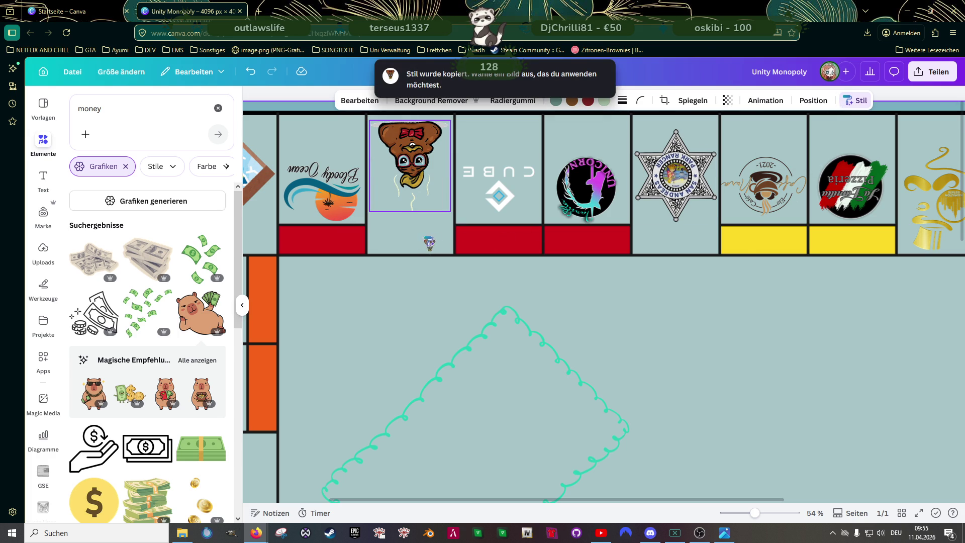
pyautogui.scroll(-3)
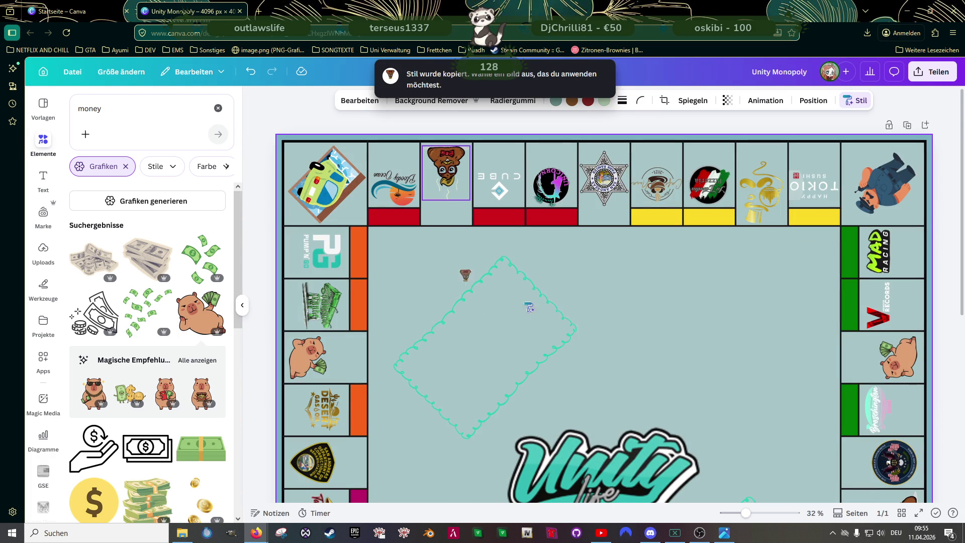
pyautogui.scroll(-3)
pyautogui.scroll(3)
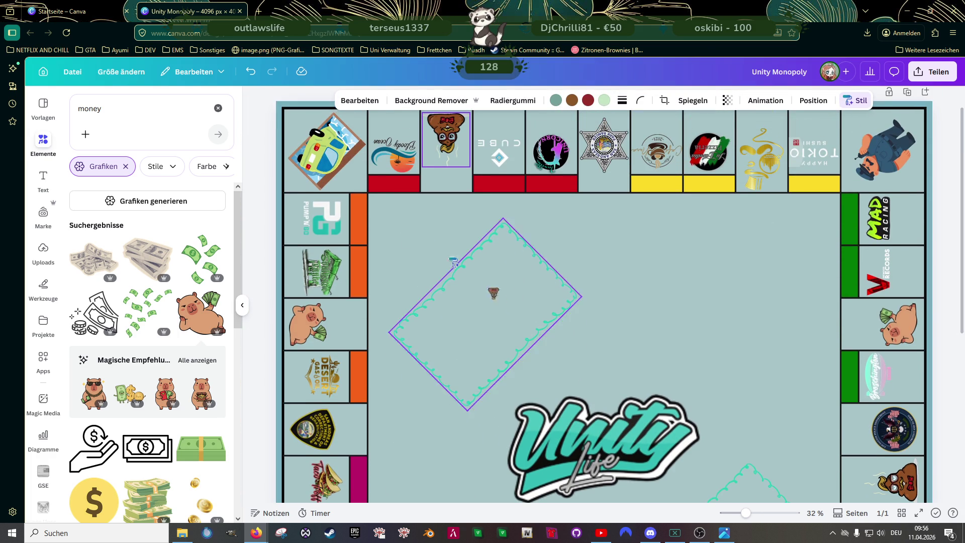
pyautogui.click(328, 150)
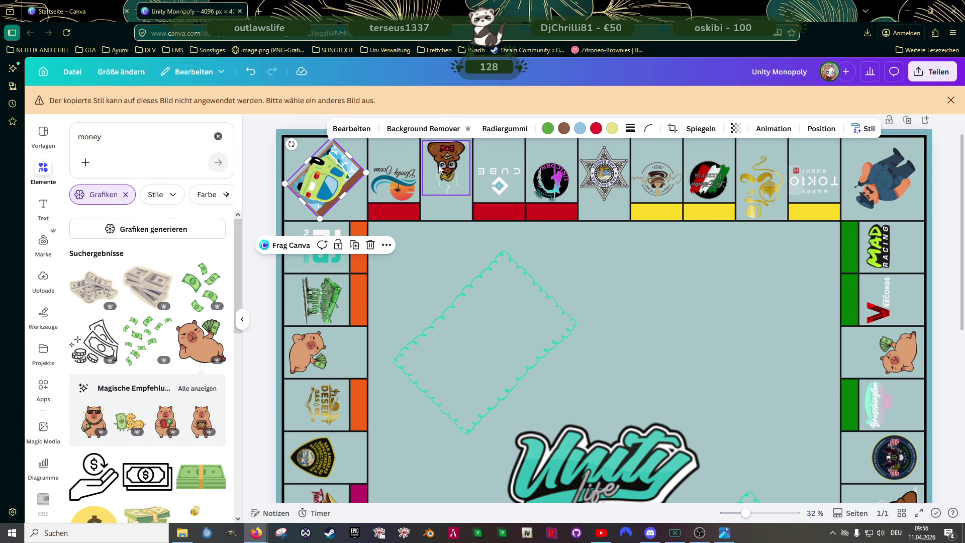
# Step: Copy the left capybara tile's art style and paste it onto the top-left car tile
pyautogui.click(446, 168)
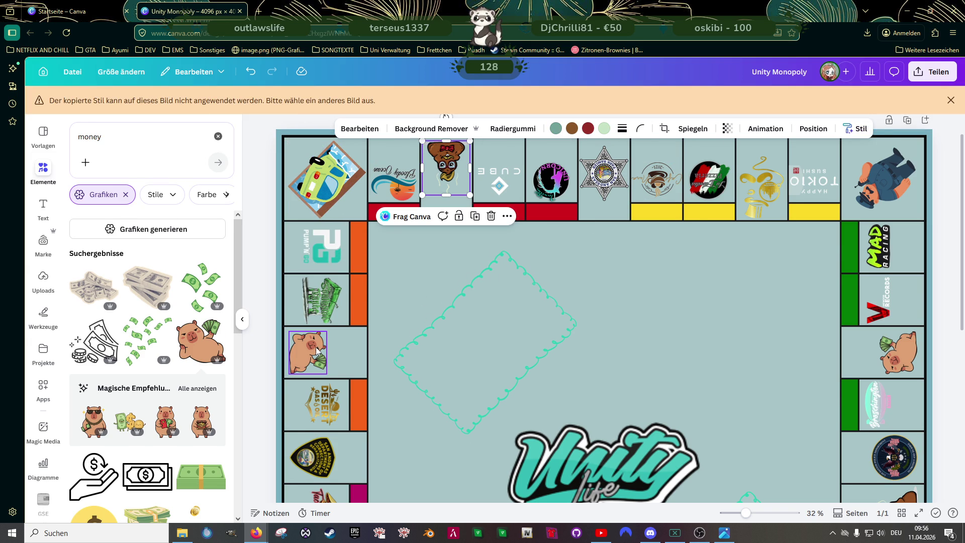
pyautogui.scroll(-3)
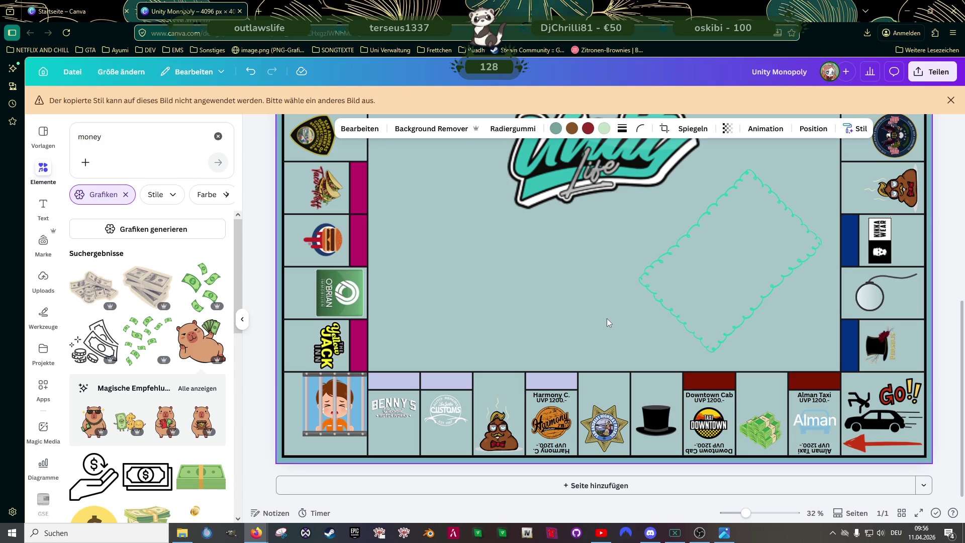
pyautogui.scroll(3)
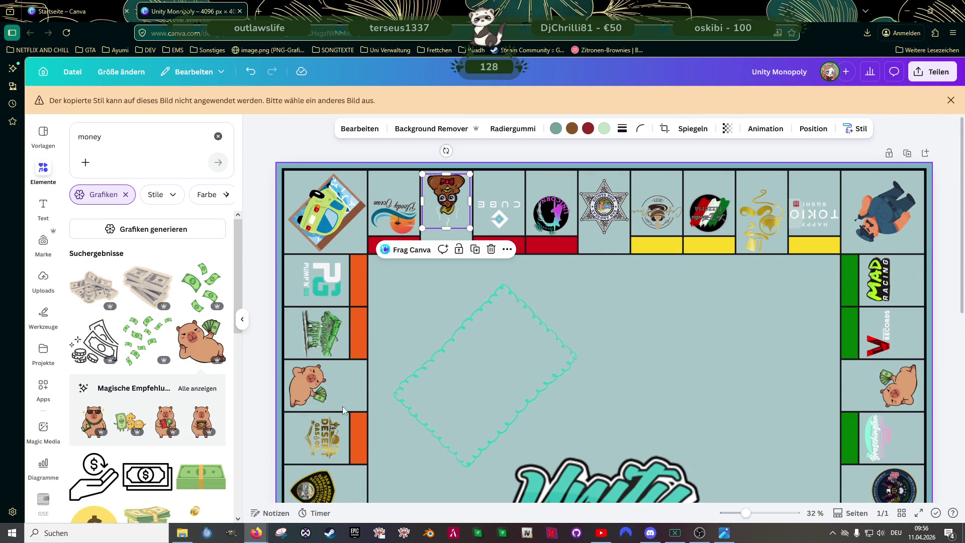
pyautogui.click(308, 385)
pyautogui.click(849, 129)
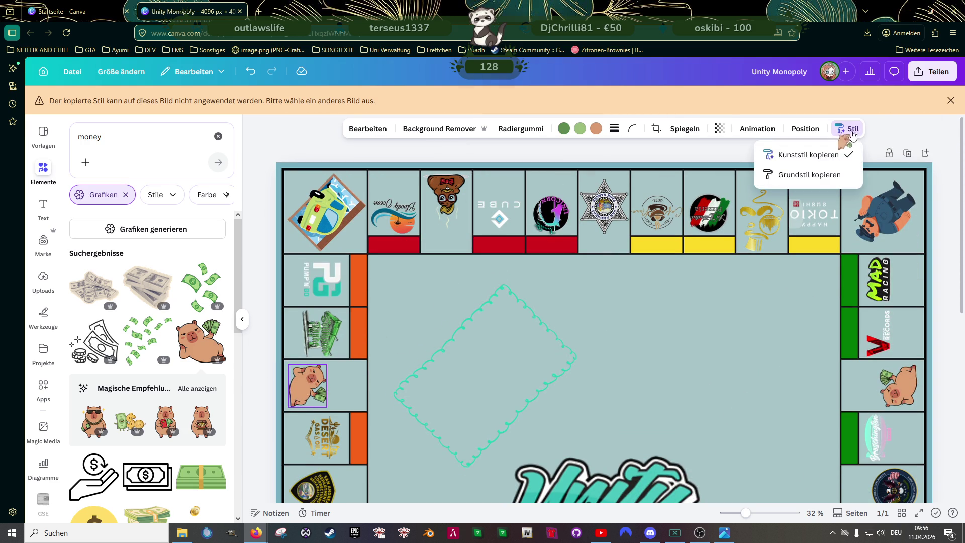
pyautogui.click(810, 154)
pyautogui.click(329, 220)
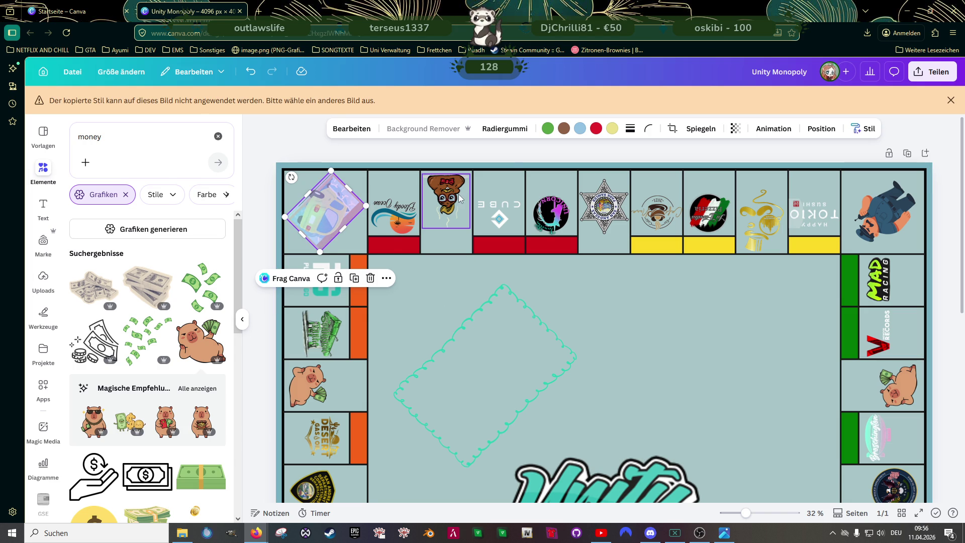
# Step: Select the top-left car corner tile and open its style options
pyautogui.click(454, 199)
pyautogui.click(442, 316)
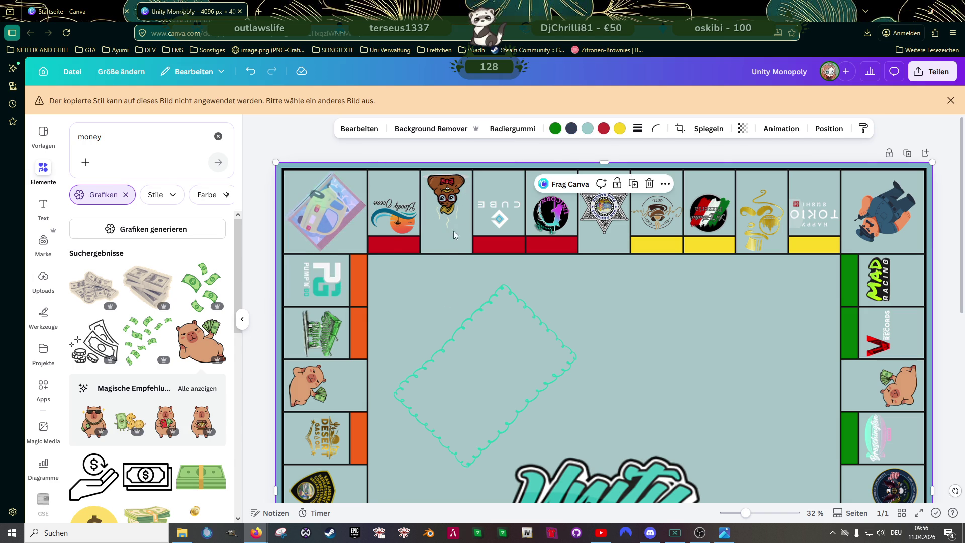
pyautogui.click(325, 211)
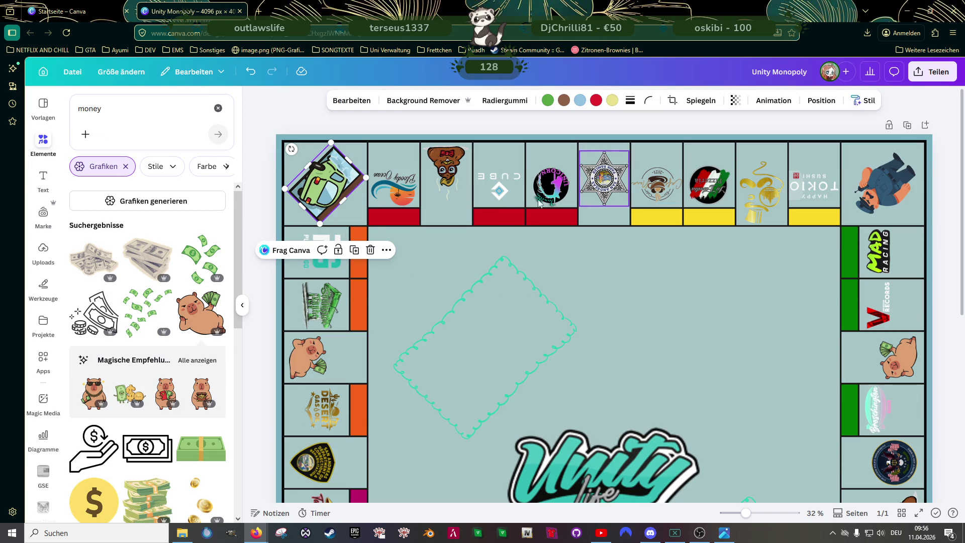
pyautogui.click(864, 100)
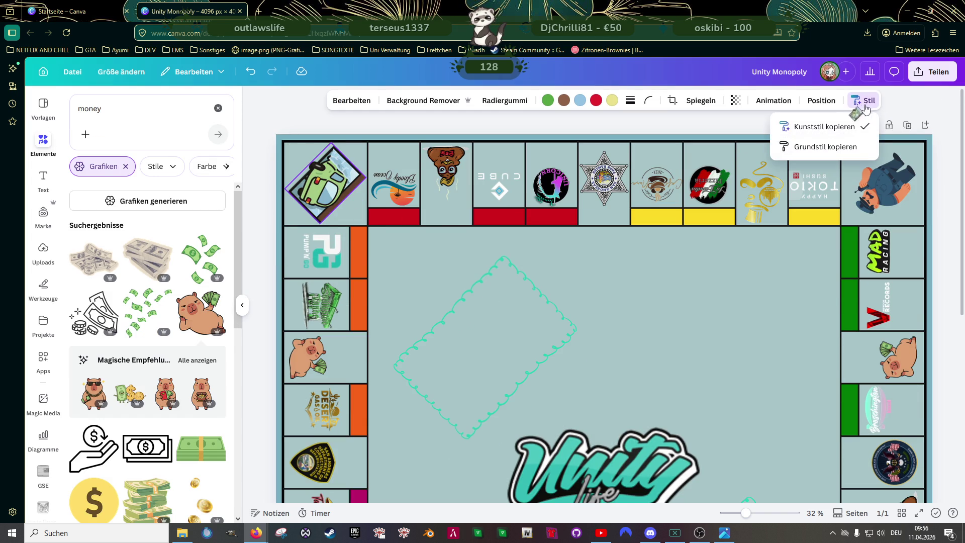
# Step: Copy the car tile's art style and apply it to the brown emoji tile
pyautogui.click(861, 130)
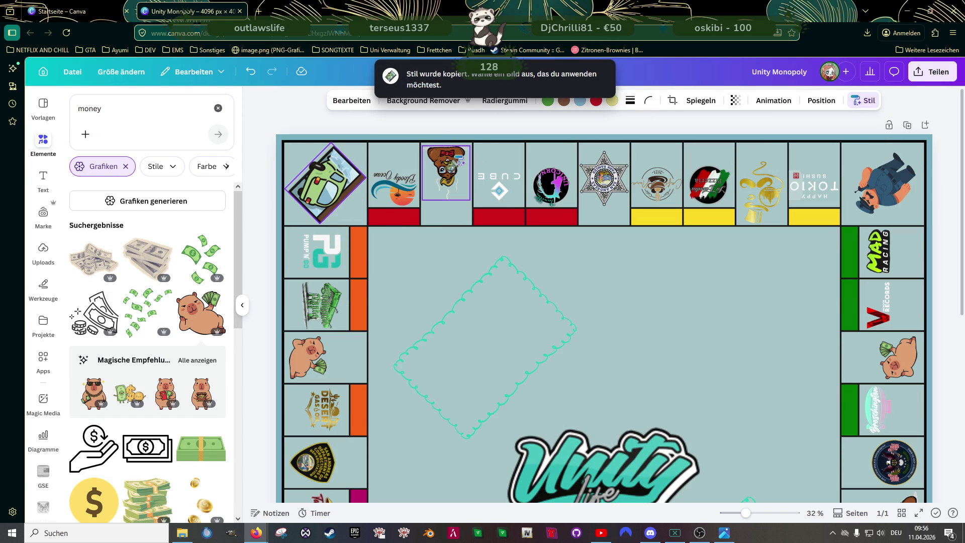
pyautogui.click(452, 169)
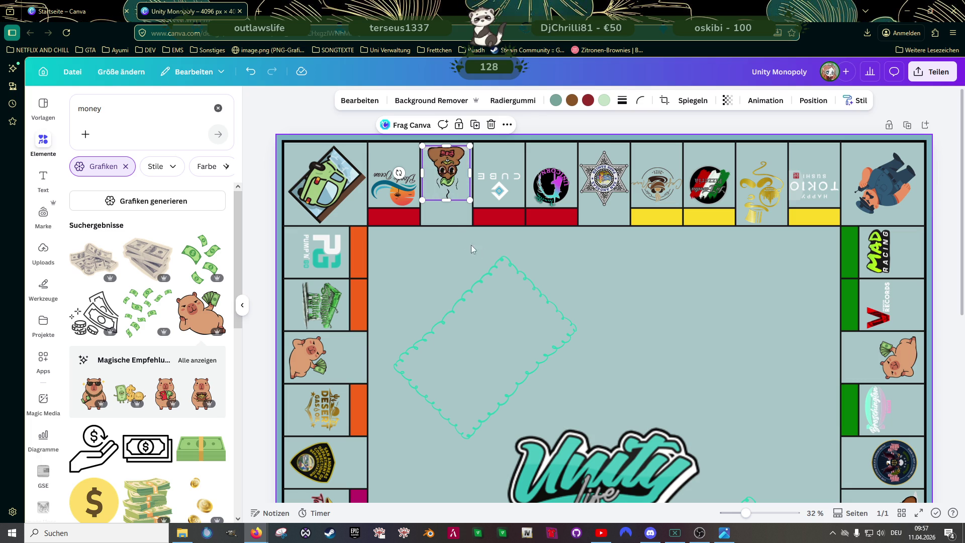
pyautogui.scroll(3)
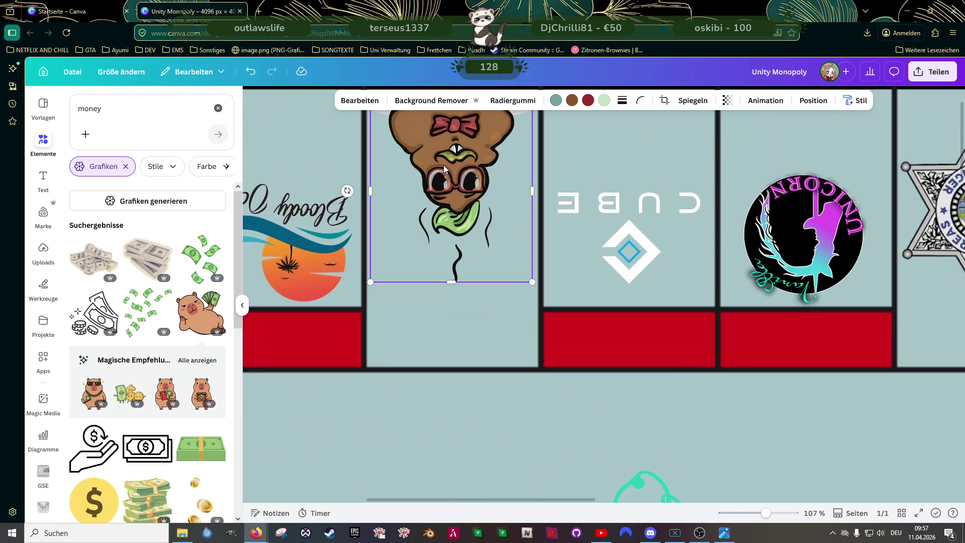
pyautogui.scroll(-3)
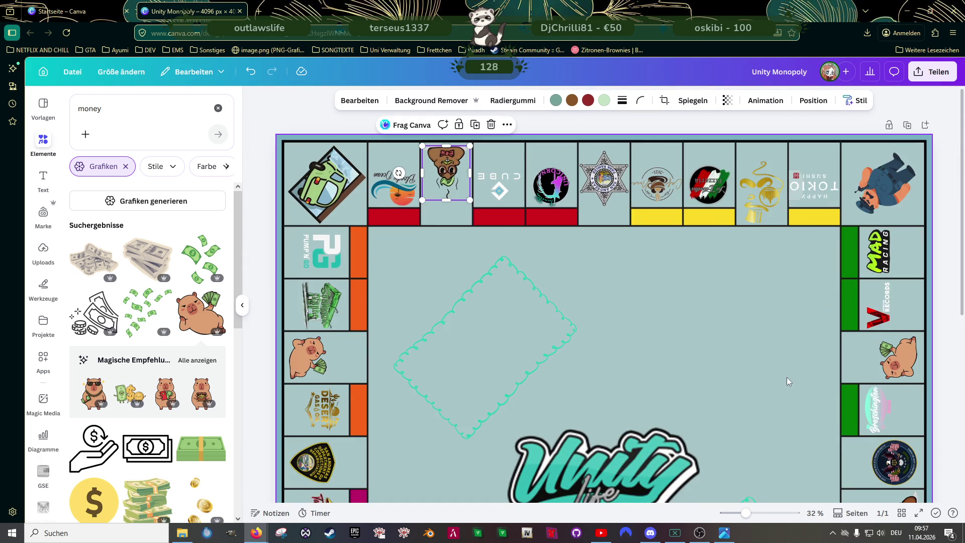
pyautogui.scroll(3)
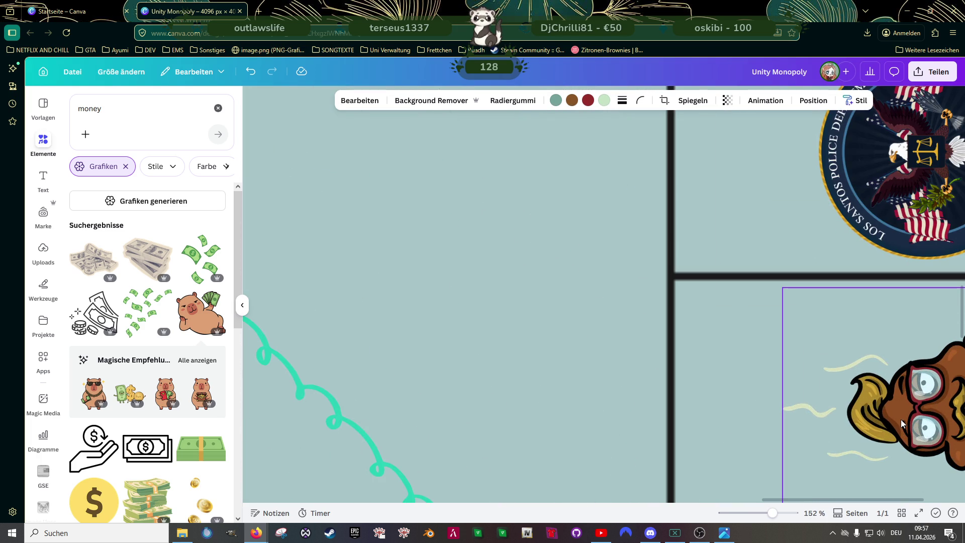
pyautogui.scroll(-3)
pyautogui.scroll(-3)
pyautogui.scroll(3)
pyautogui.scroll(-3)
pyautogui.scroll(-3)
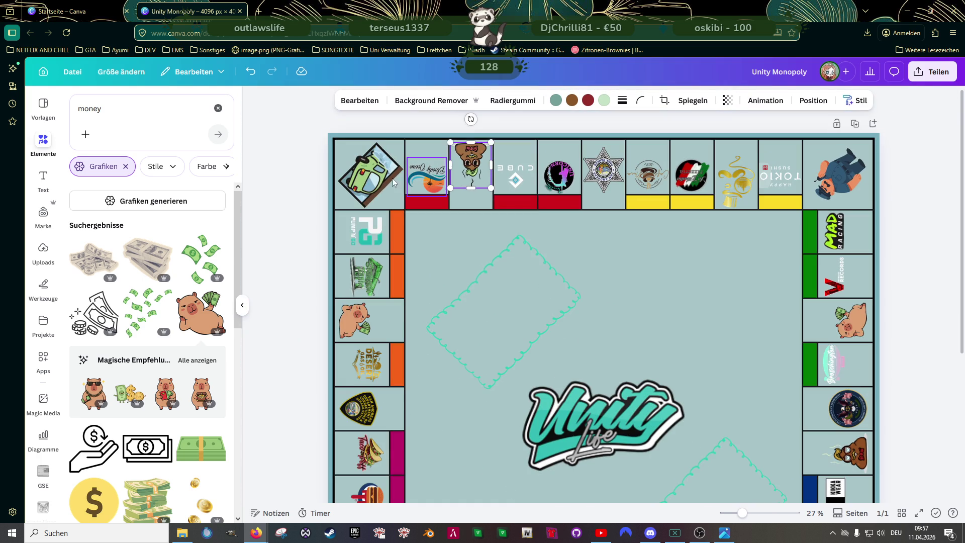
# Step: Copy the capybara tile's art style and paste it onto the top-left car tile
pyautogui.click(366, 176)
pyautogui.click(872, 103)
pyautogui.click(824, 126)
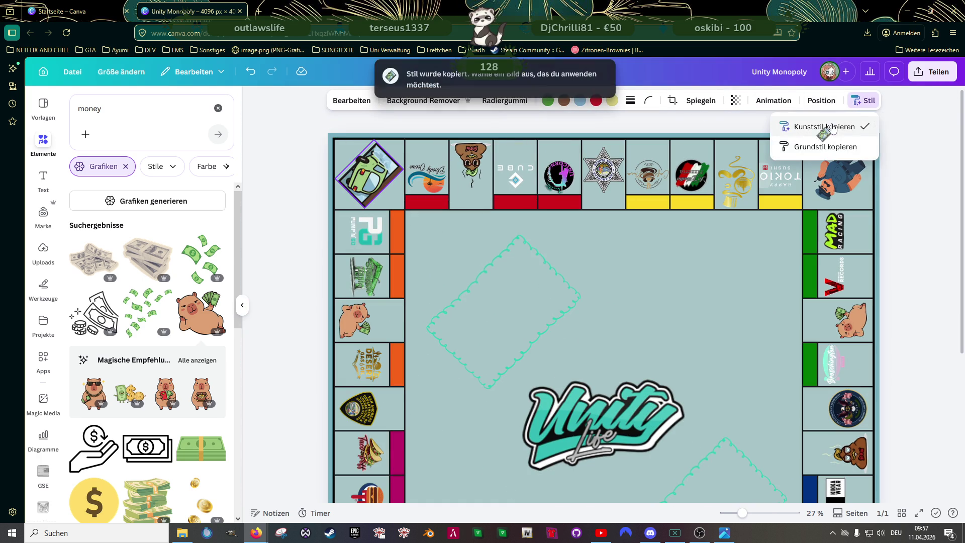
pyautogui.click(355, 320)
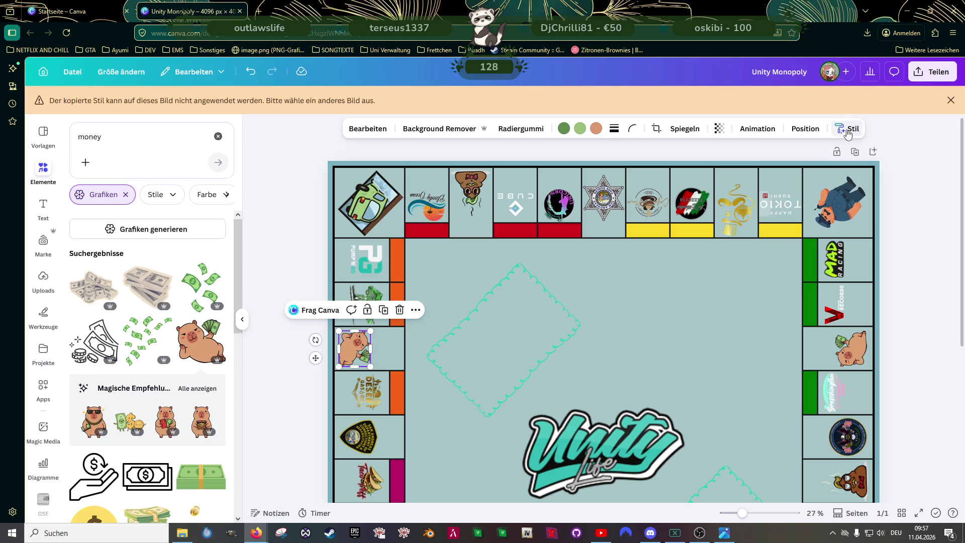
pyautogui.click(850, 129)
pyautogui.click(825, 155)
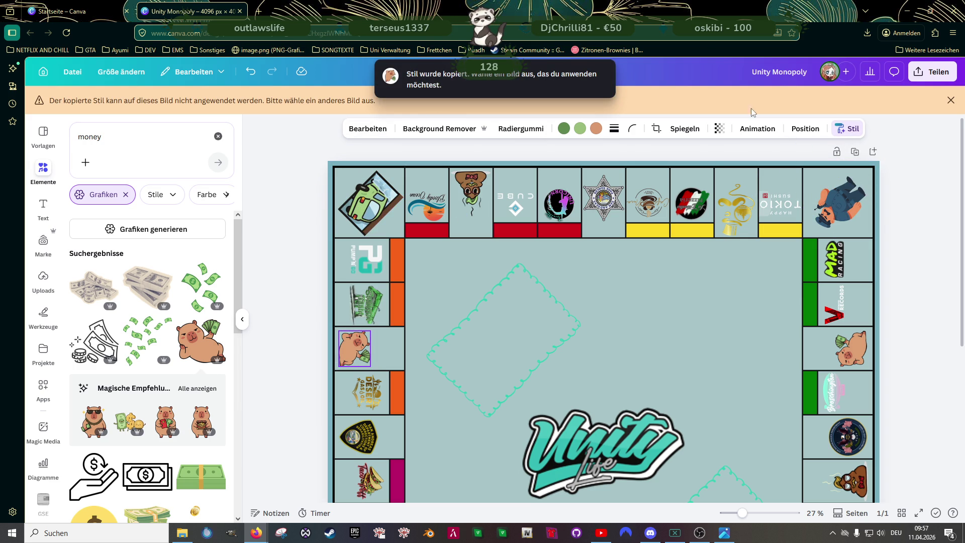
pyautogui.click(951, 100)
pyautogui.click(360, 173)
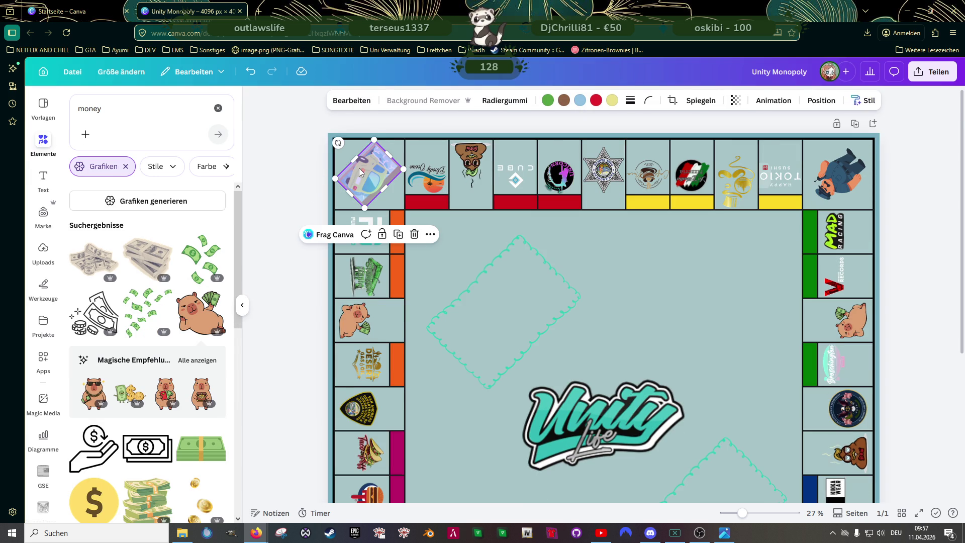
# Step: Copy the car tile's new style and apply it to the top-right corner figure
pyautogui.click(868, 102)
pyautogui.click(837, 127)
pyautogui.click(837, 174)
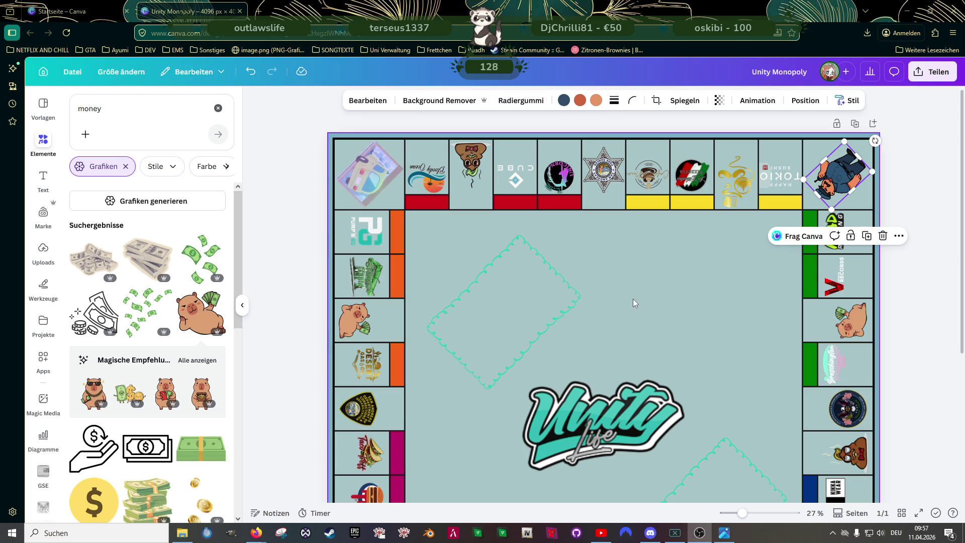
# Step: Copy the top-left car tile's art style and apply it to the jail corner tile
pyautogui.scroll(-3)
pyautogui.scroll(3)
pyautogui.click(370, 137)
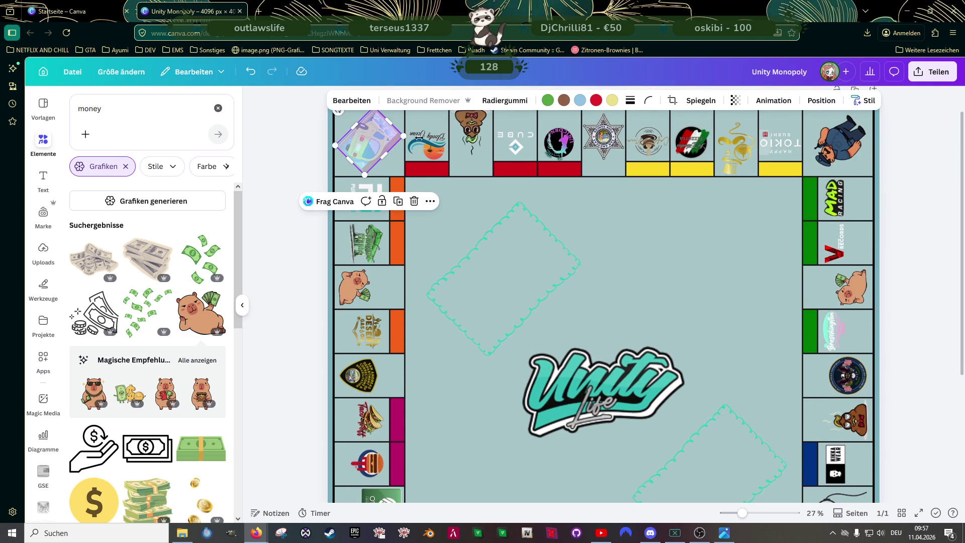
pyautogui.click(865, 100)
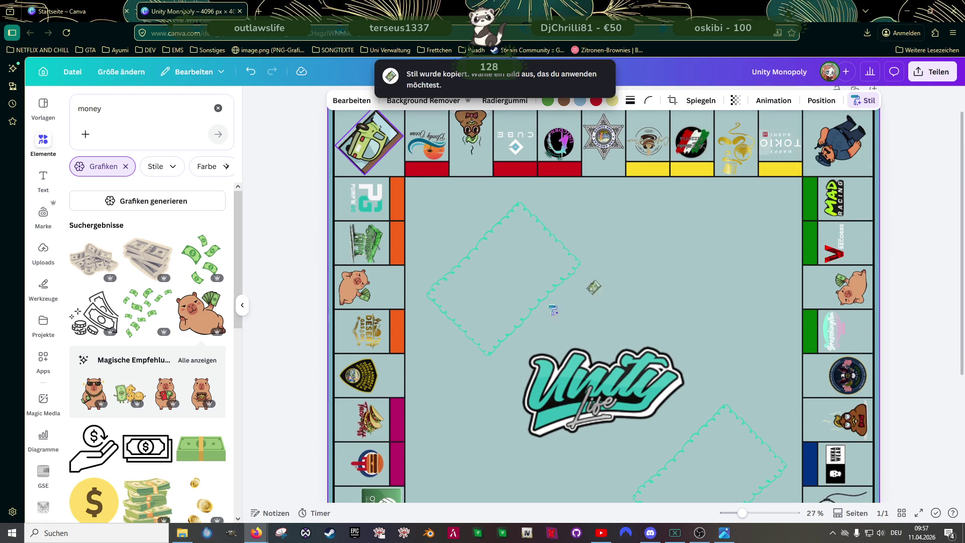
pyautogui.scroll(-3)
pyautogui.click(378, 433)
pyautogui.click(377, 435)
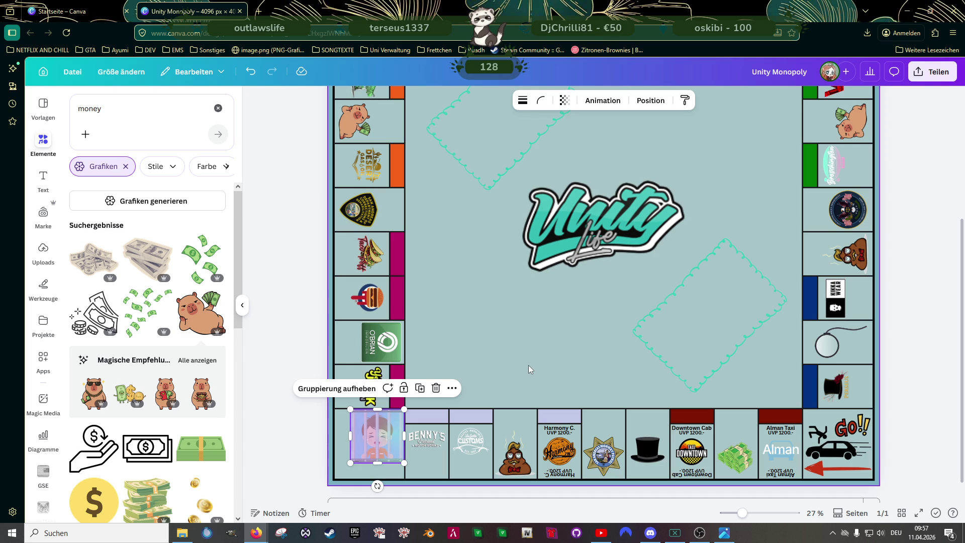
pyautogui.scroll(3)
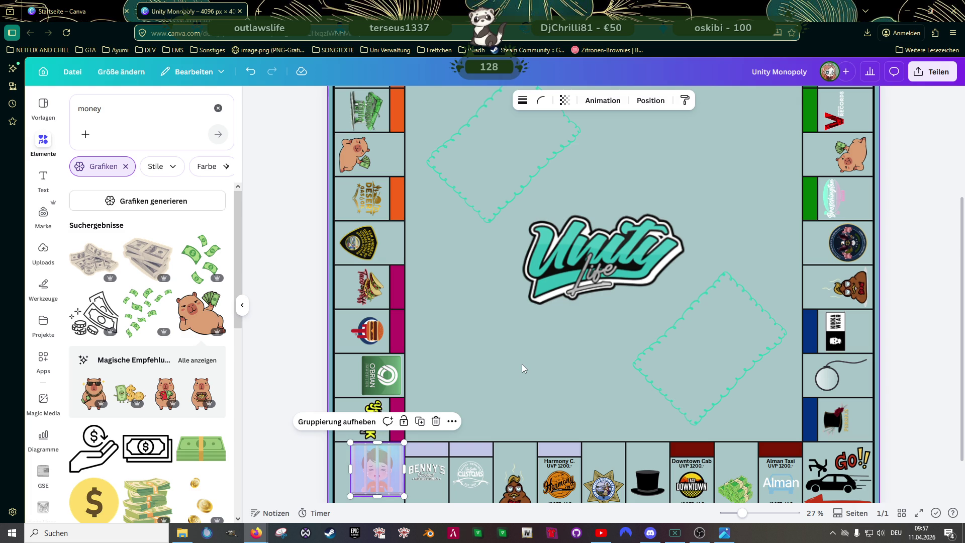
# Step: Ungroup the jail corner tile and paste the car tile's art style onto the jail image alone
pyautogui.click(337, 421)
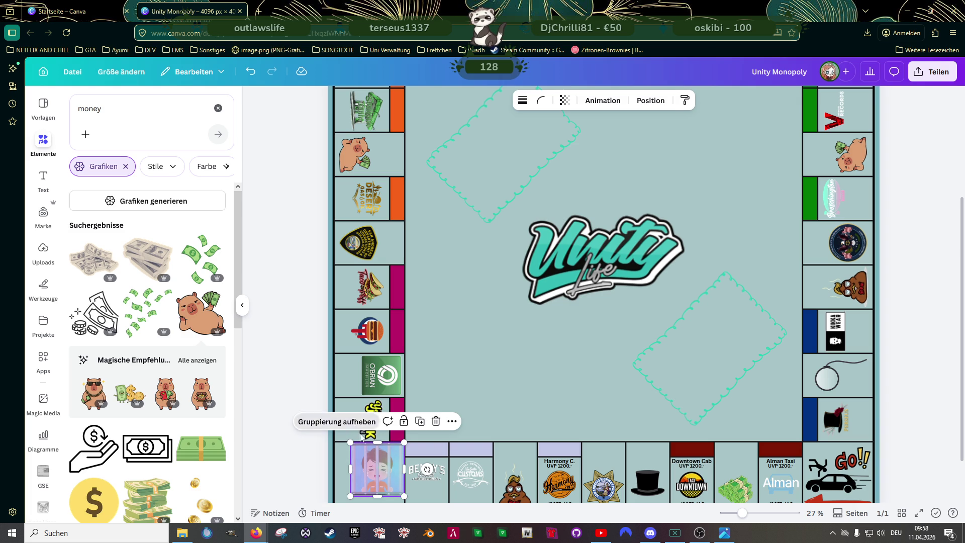
pyautogui.click(370, 462)
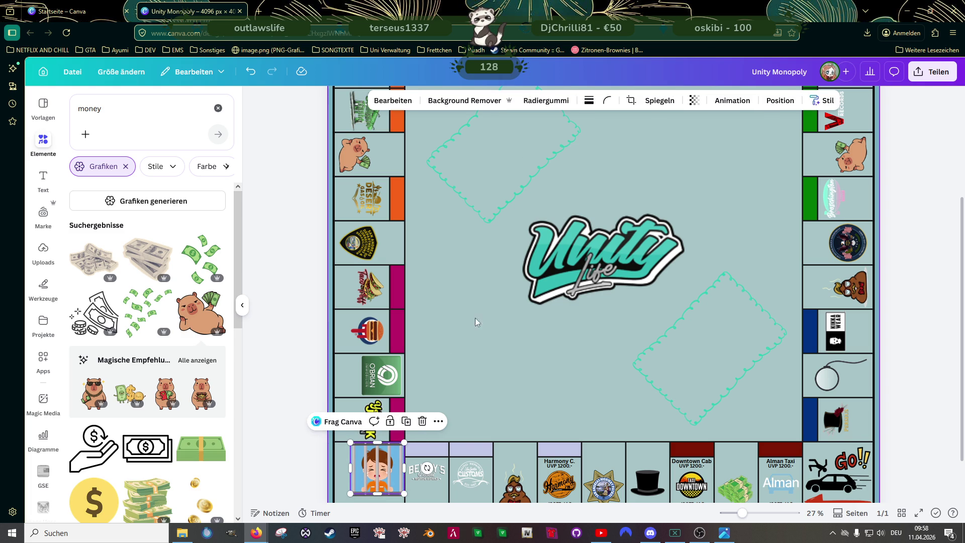
pyautogui.scroll(3)
pyautogui.click(370, 142)
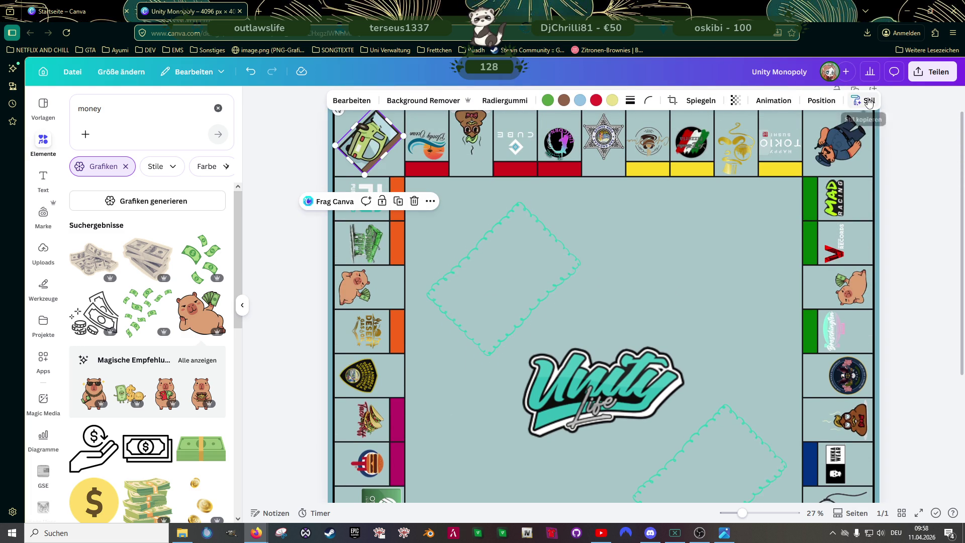
pyautogui.click(865, 100)
pyautogui.click(855, 126)
pyautogui.scroll(-3)
pyautogui.scroll(-3)
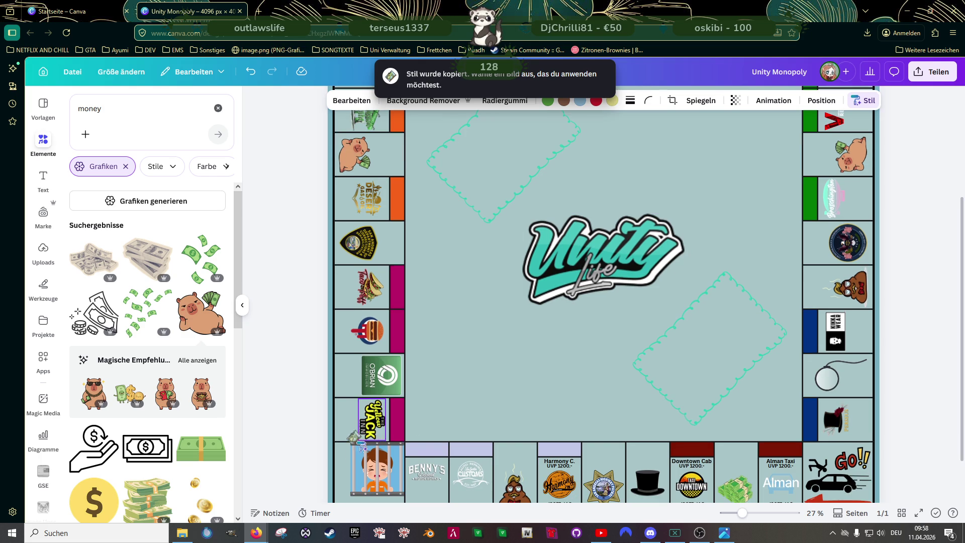
pyautogui.click(392, 463)
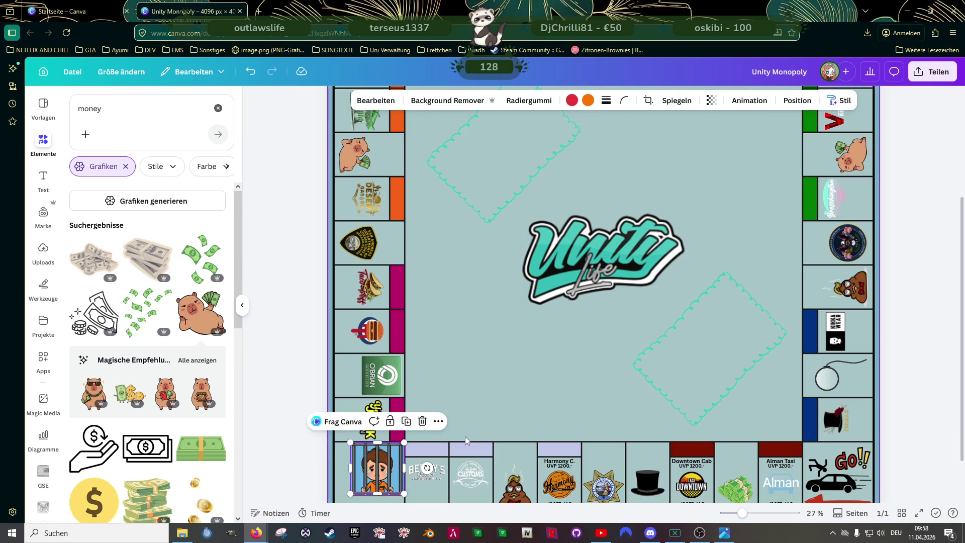
pyautogui.scroll(-3)
pyautogui.click(508, 349)
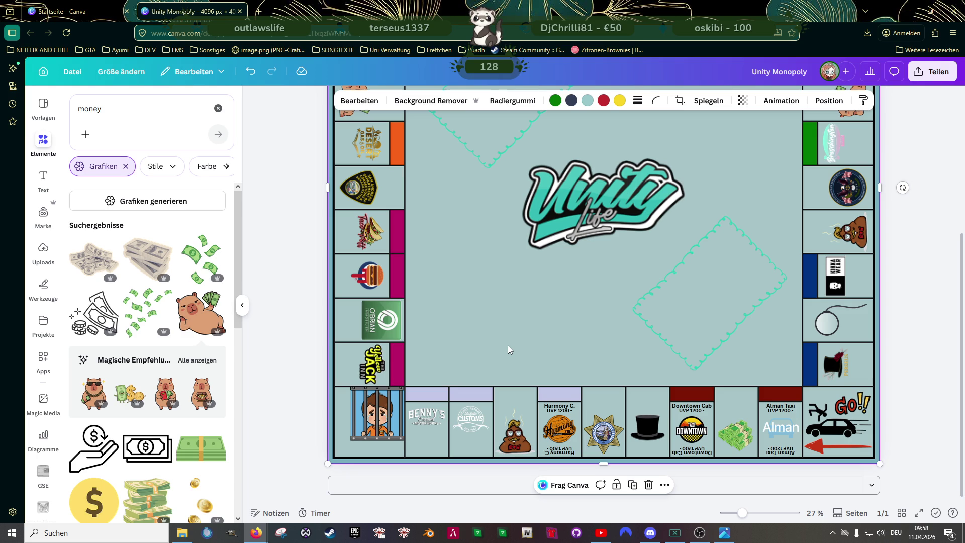
pyautogui.scroll(3)
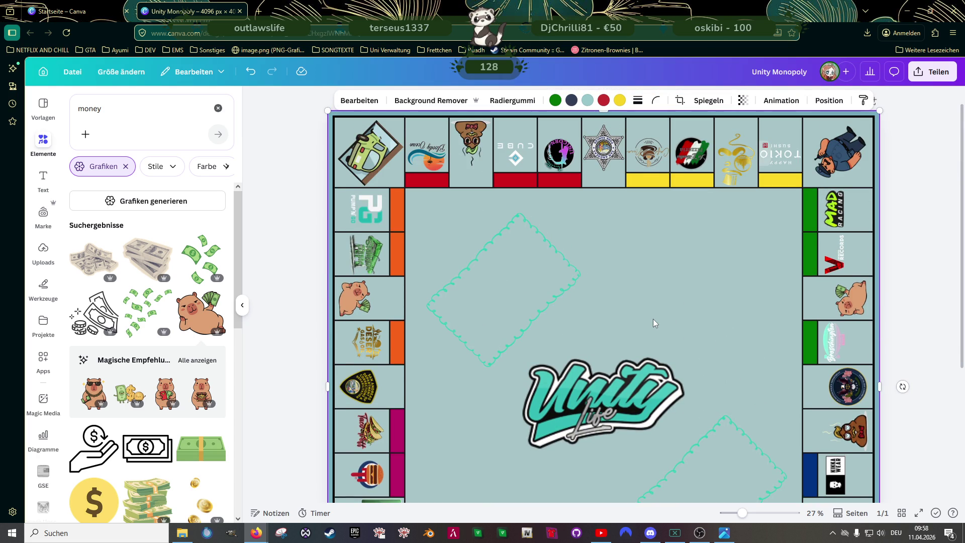
pyautogui.scroll(-3)
pyautogui.scroll(3)
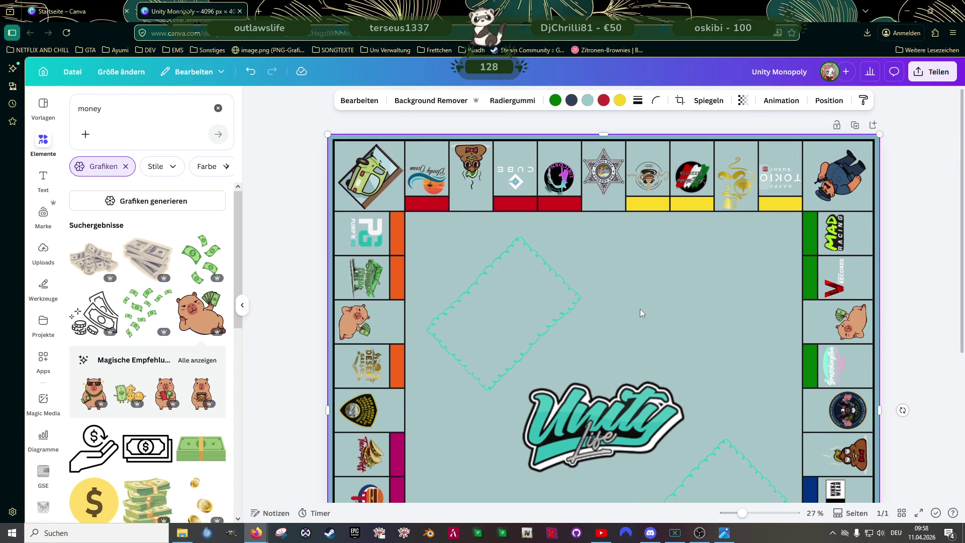
pyautogui.scroll(-3)
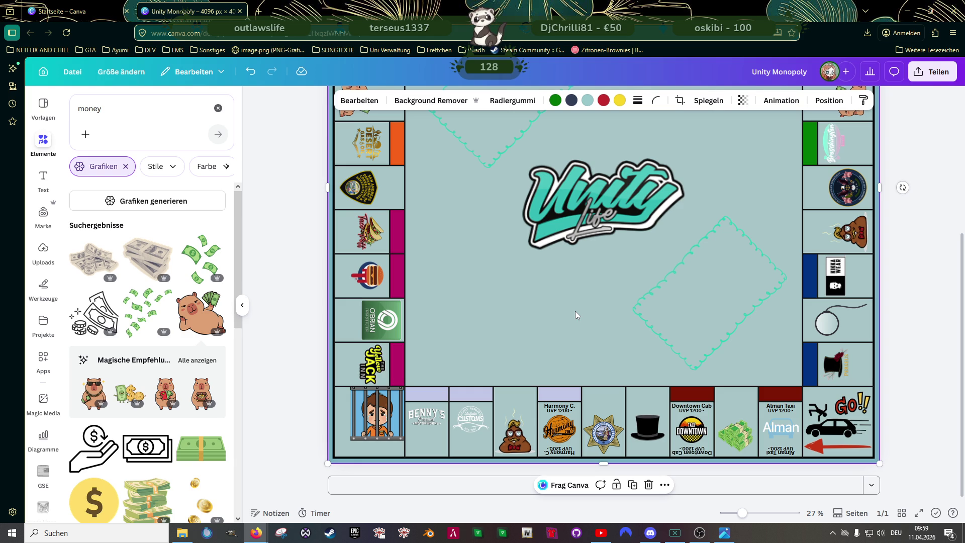
pyautogui.scroll(3)
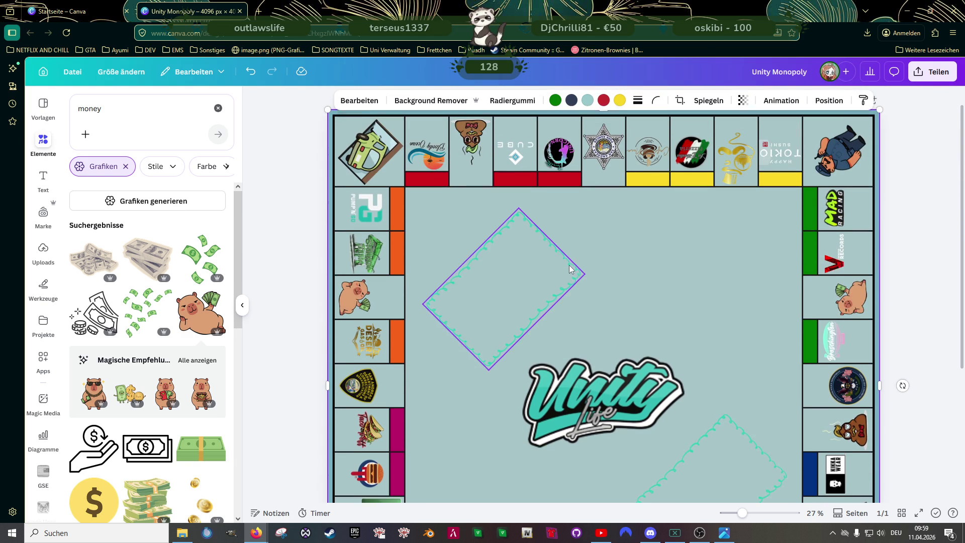
pyautogui.scroll(-3)
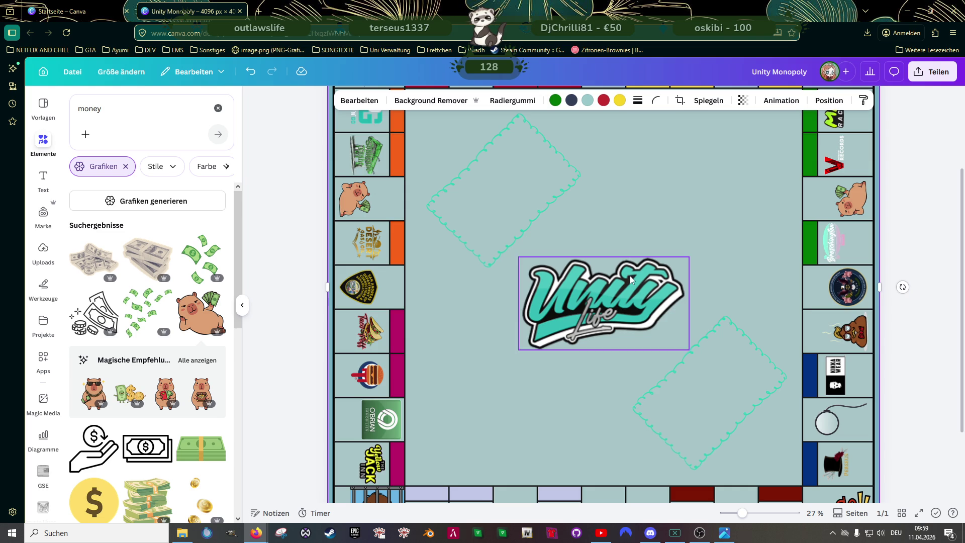
pyautogui.scroll(3)
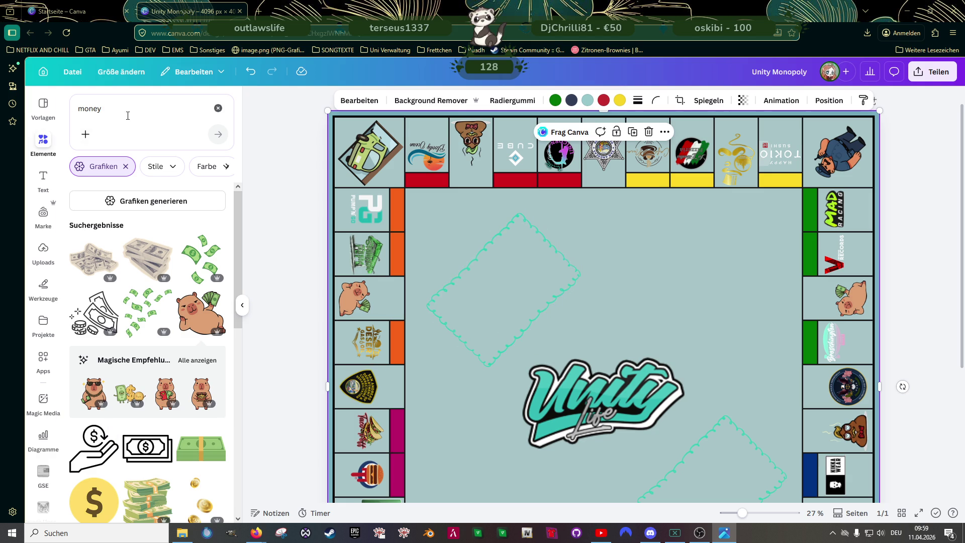
# Step: Search Elements for 'rahmen' and show all frame graphics results
pyautogui.click(217, 109)
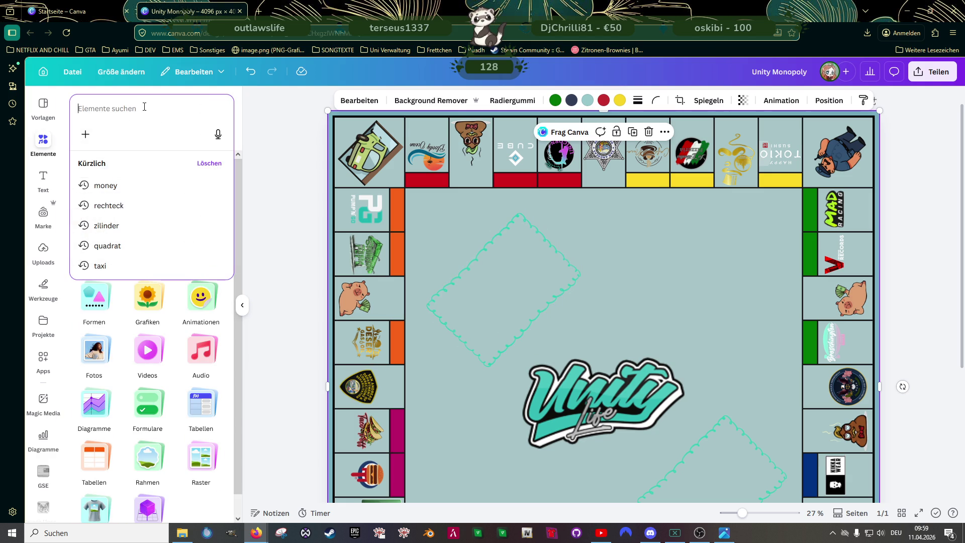
pyautogui.write('rahmen')
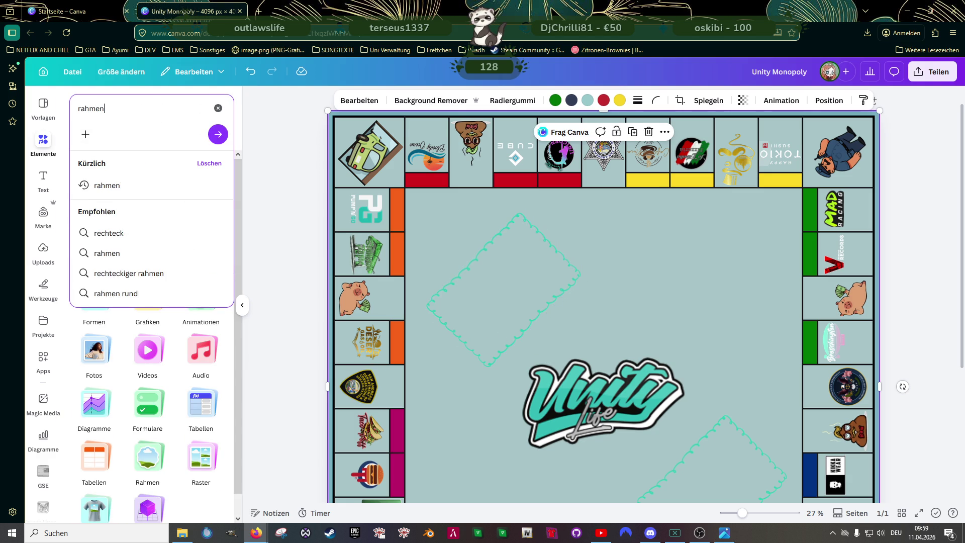
pyautogui.press('Return')
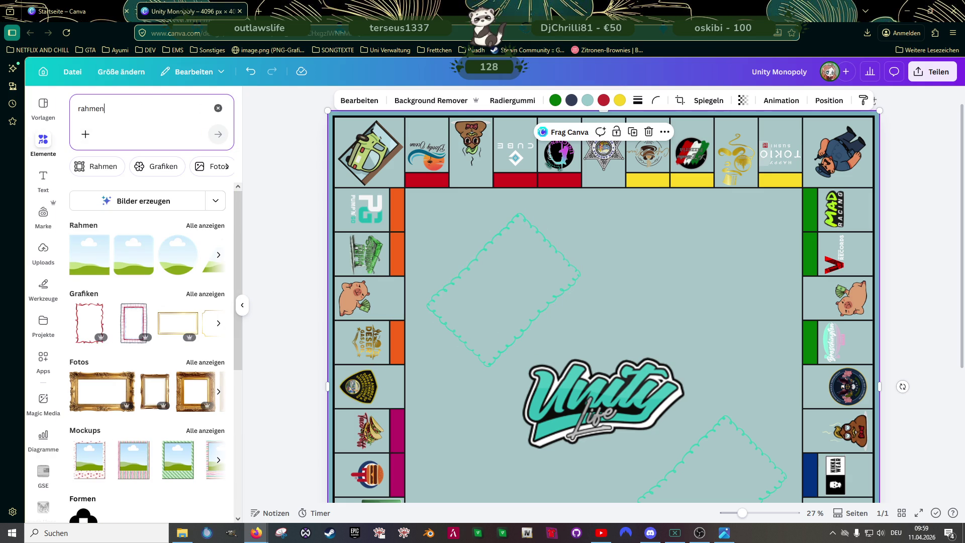
pyautogui.scroll(-3)
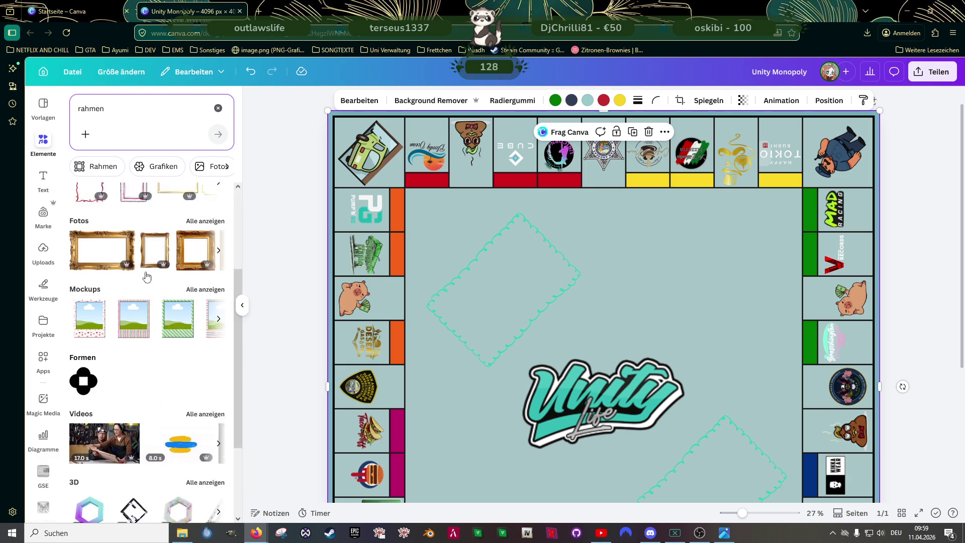
pyautogui.scroll(-3)
pyautogui.scroll(3)
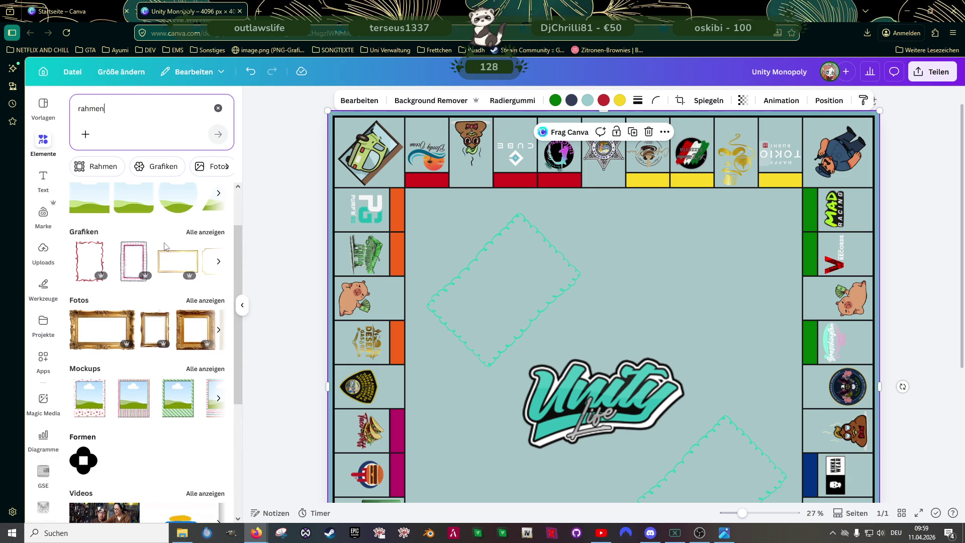
pyautogui.click(192, 233)
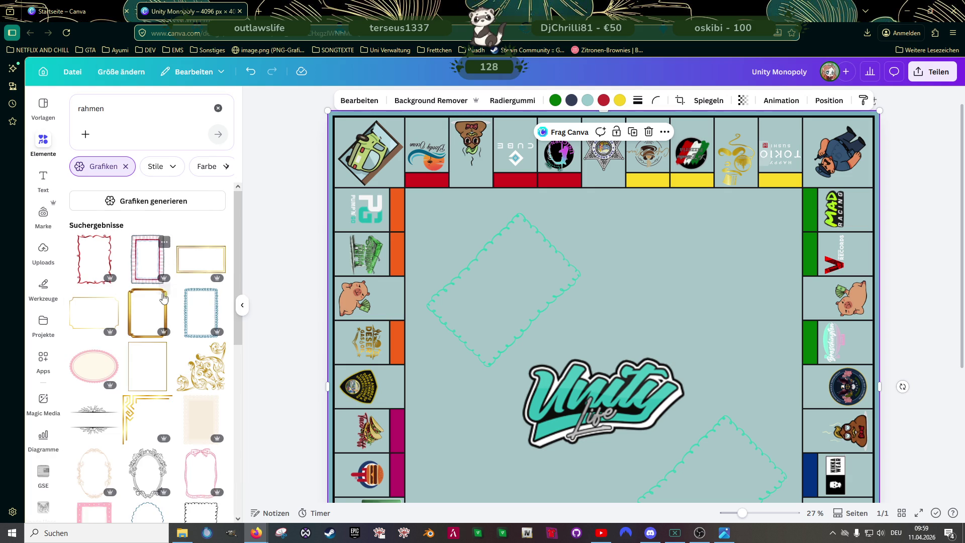
# Step: Browse the frame results and add the dark red stamp-edged frame to the board centre
pyautogui.scroll(-3)
pyautogui.scroll(-3)
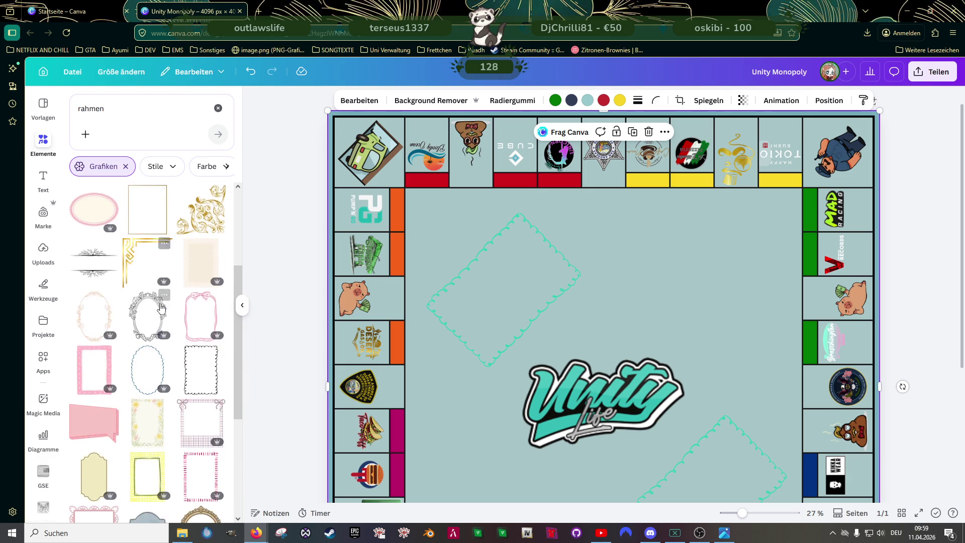
pyautogui.scroll(-3)
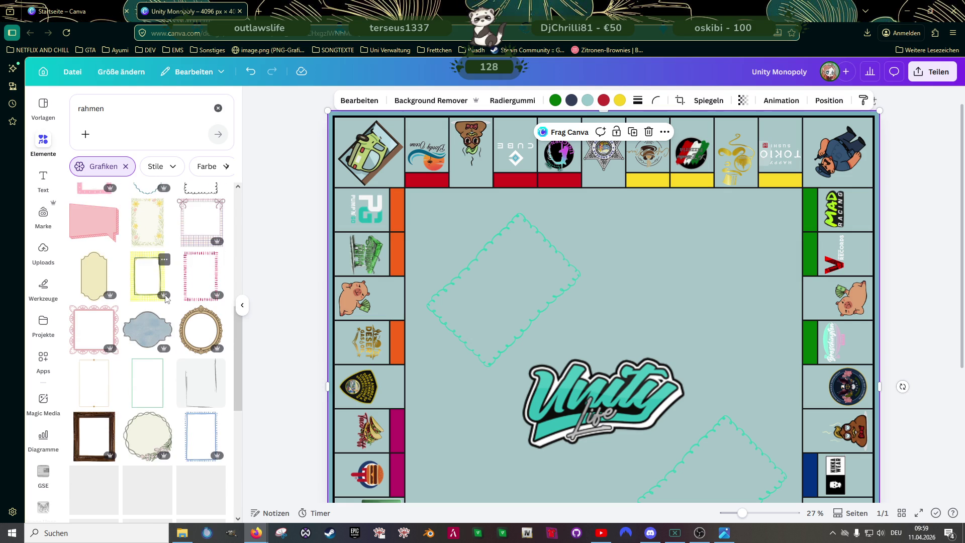
pyautogui.scroll(-3)
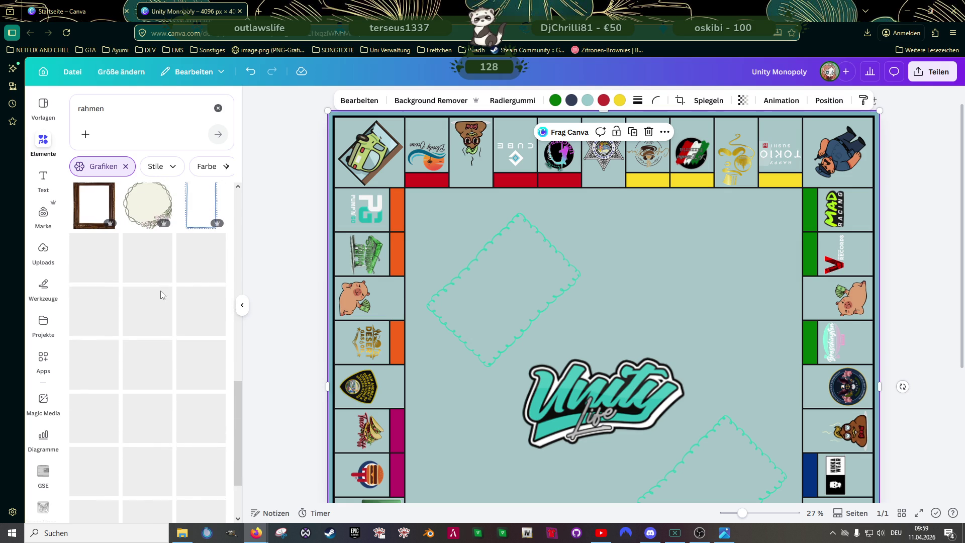
pyautogui.scroll(-3)
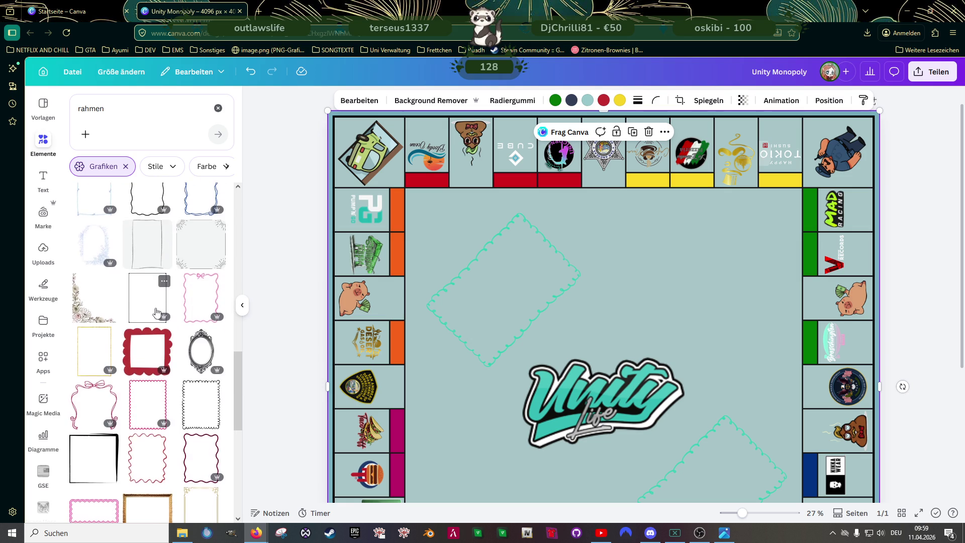
pyautogui.scroll(-3)
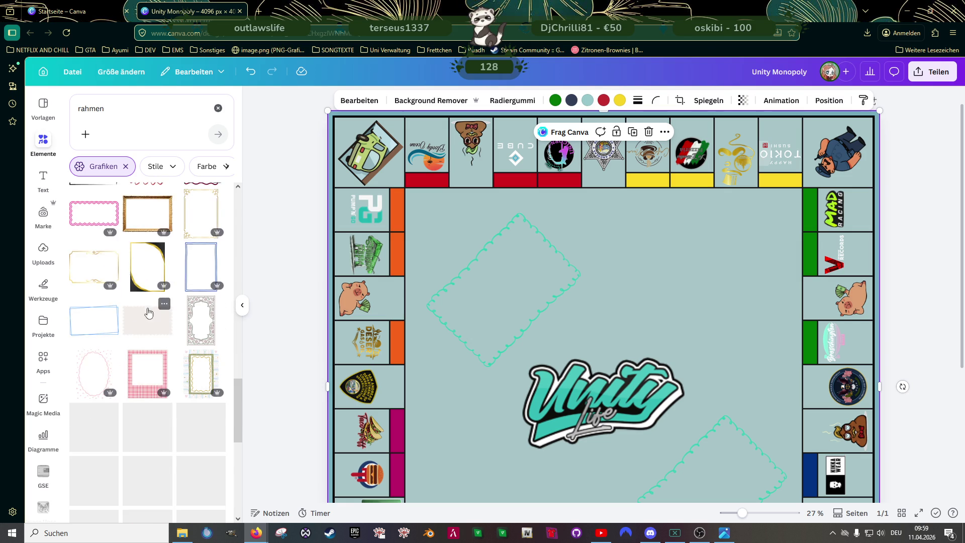
pyautogui.scroll(-3)
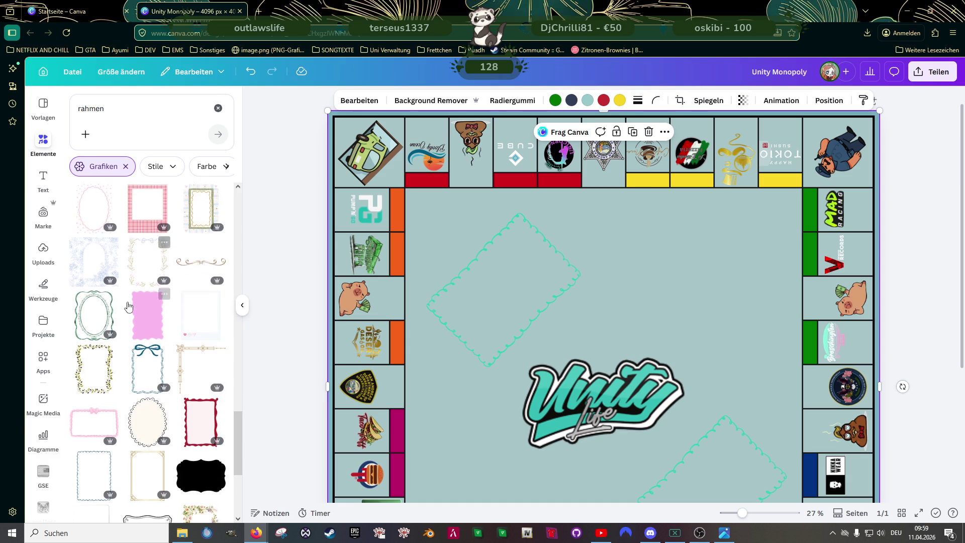
pyautogui.scroll(-3)
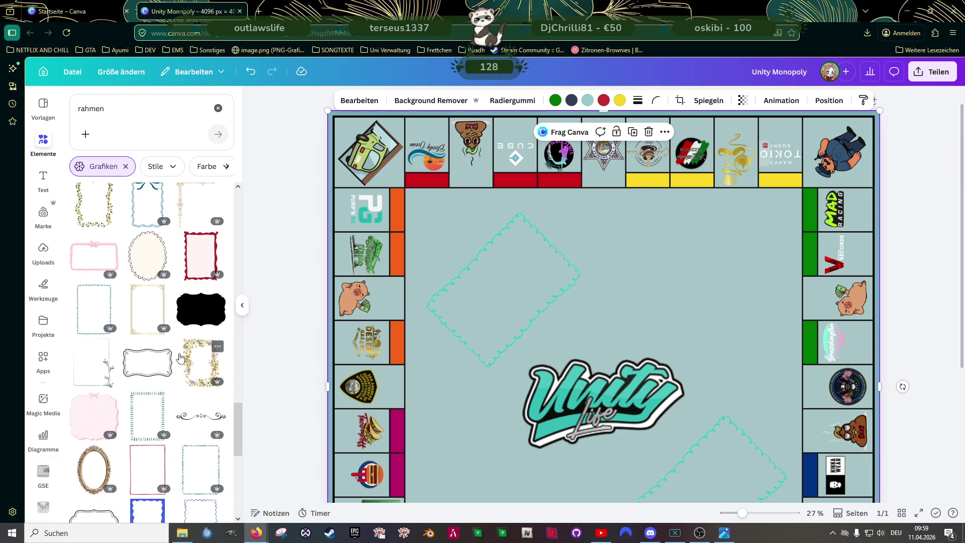
pyautogui.scroll(-3)
pyautogui.scroll(-3)
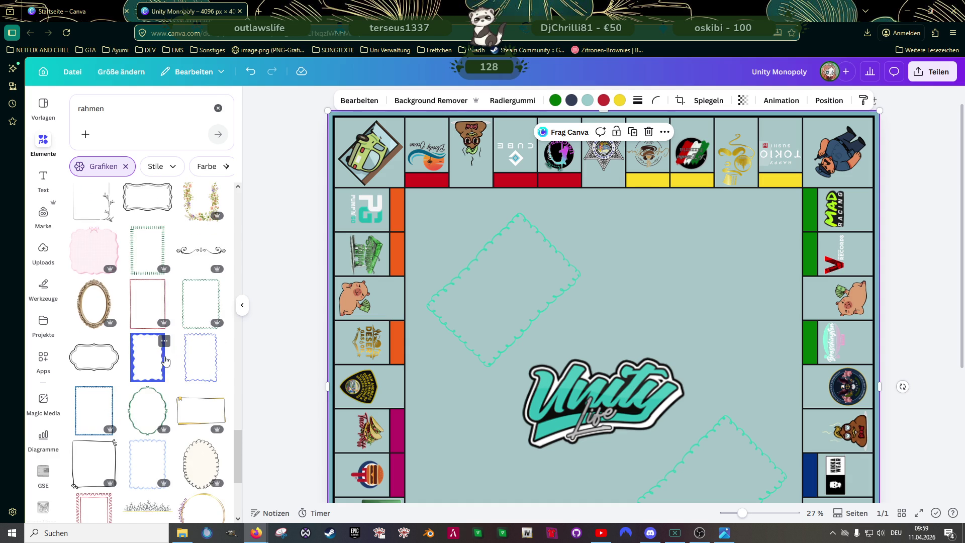
pyautogui.scroll(-3)
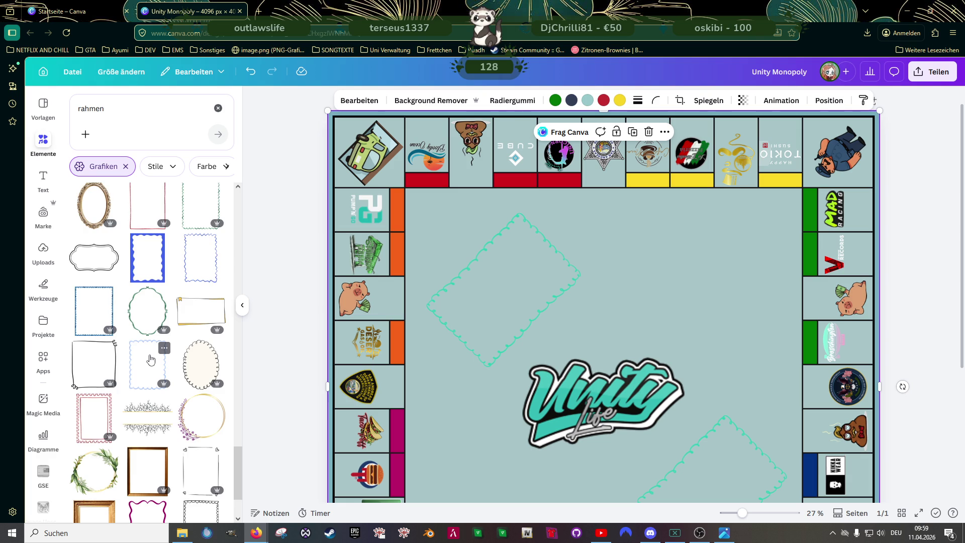
pyautogui.scroll(-3)
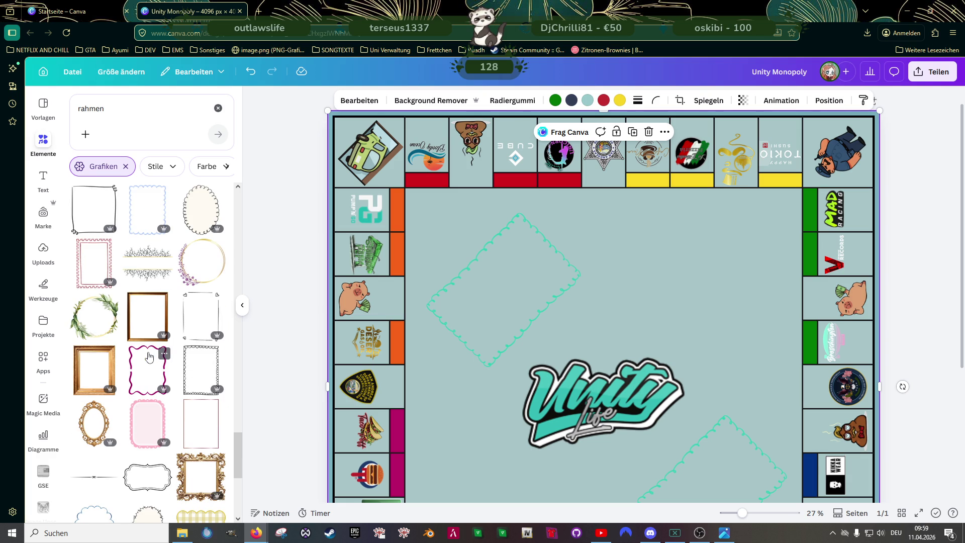
pyautogui.scroll(-3)
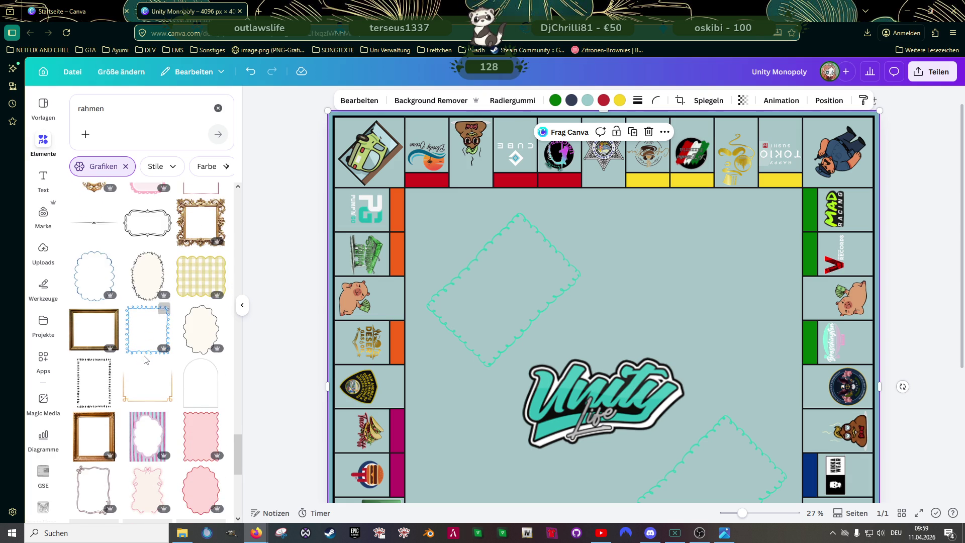
pyautogui.scroll(-3)
pyautogui.scroll(-3)
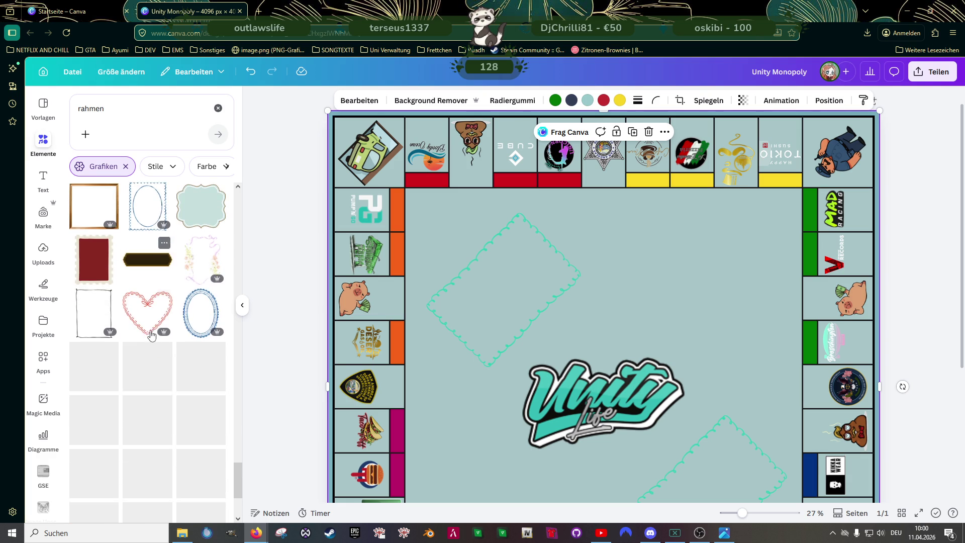
pyautogui.scroll(-3)
pyautogui.scroll(3)
pyautogui.click(94, 259)
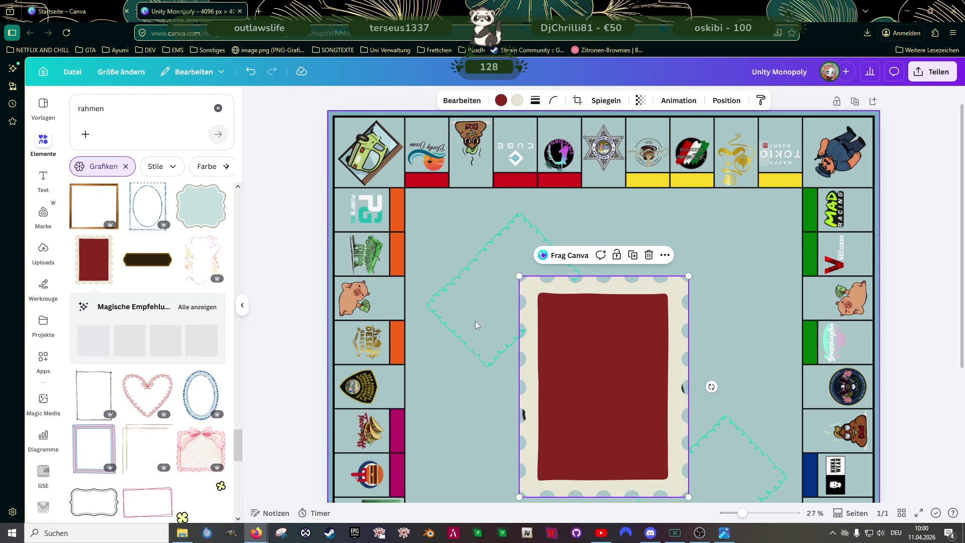
pyautogui.moveTo(559, 343); pyautogui.dragTo(530, 328)
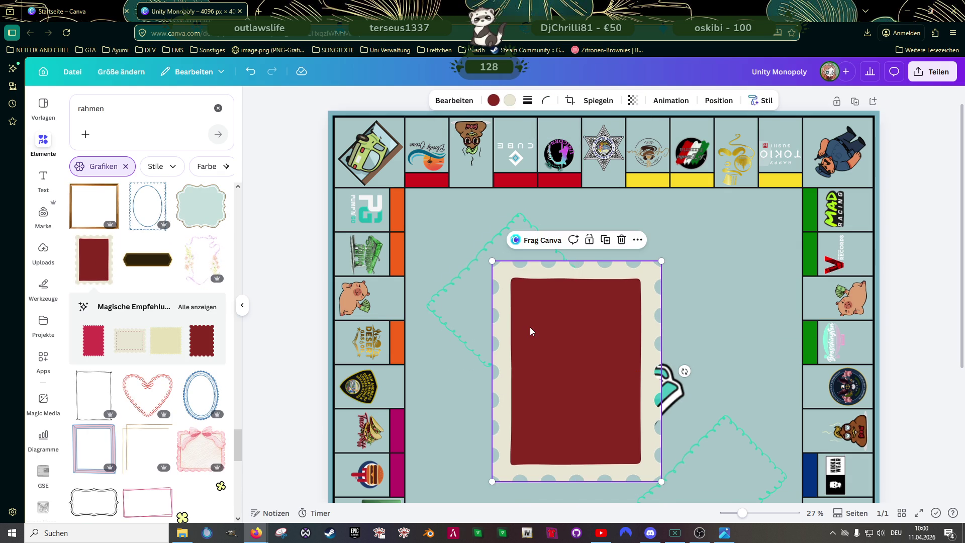
pyautogui.press('Delete')
pyautogui.scroll(-3)
pyautogui.scroll(-3)
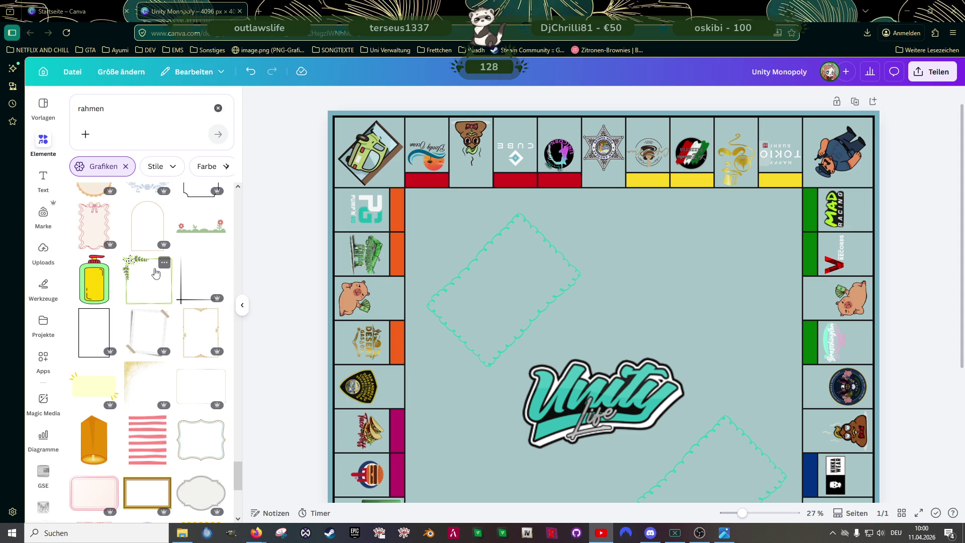
pyautogui.scroll(-3)
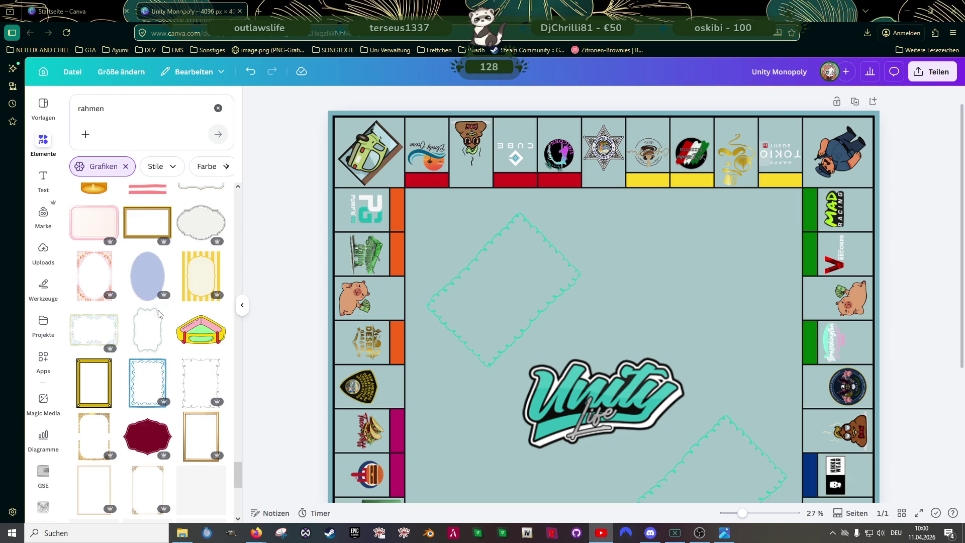
pyautogui.scroll(-3)
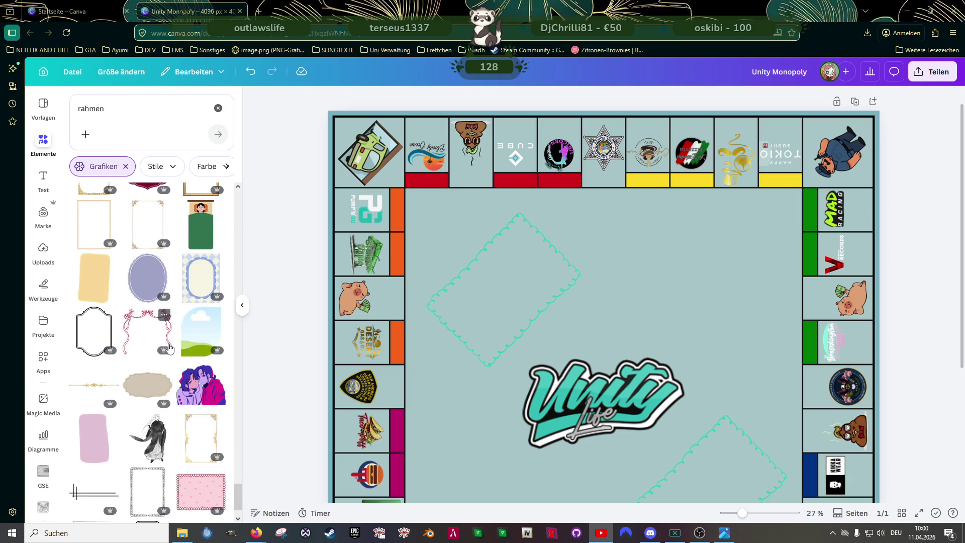
pyautogui.scroll(-3)
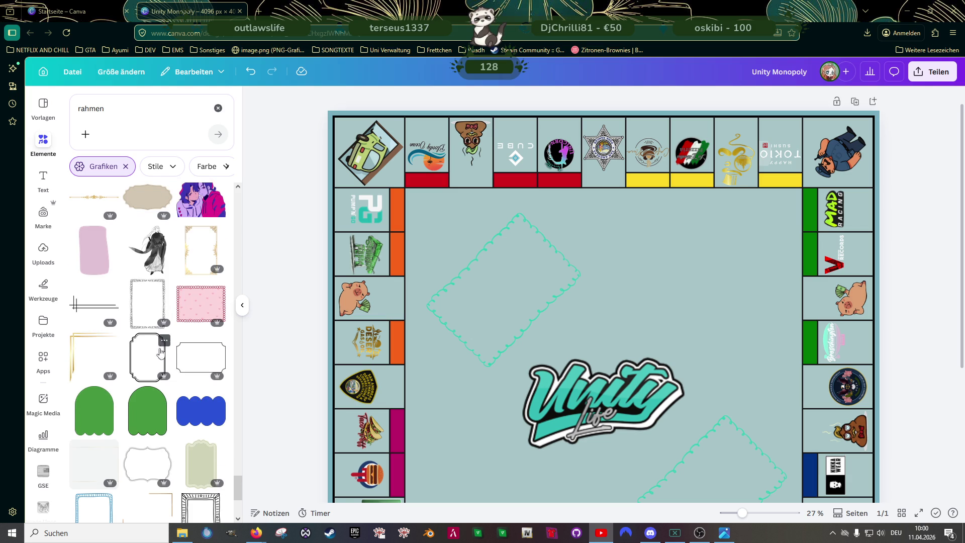
pyautogui.scroll(-3)
pyautogui.scroll(-3)
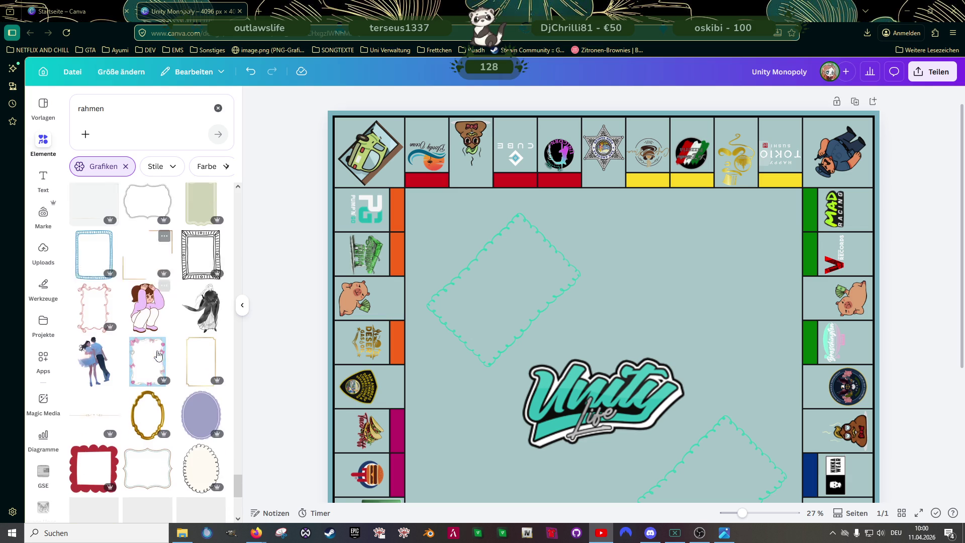
pyautogui.scroll(-3)
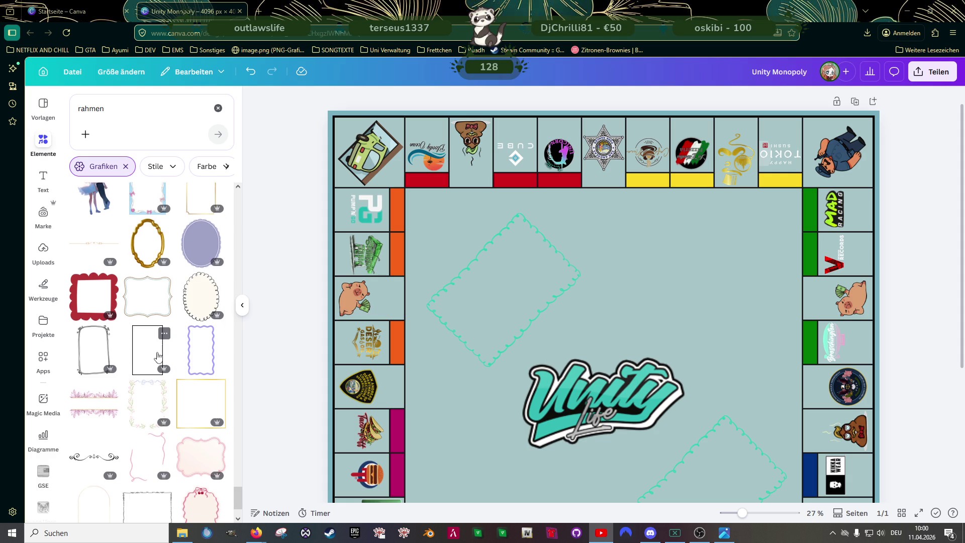
pyautogui.scroll(-3)
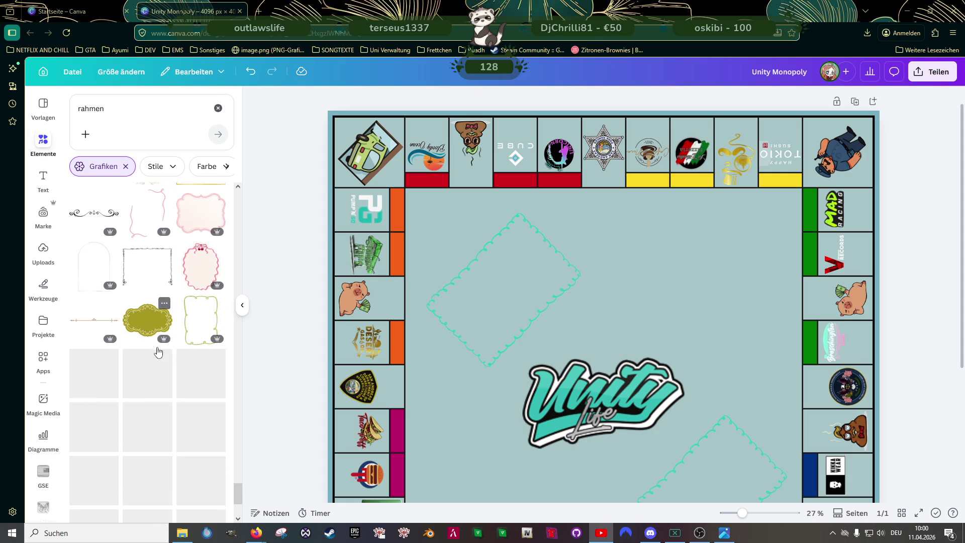
pyautogui.scroll(-3)
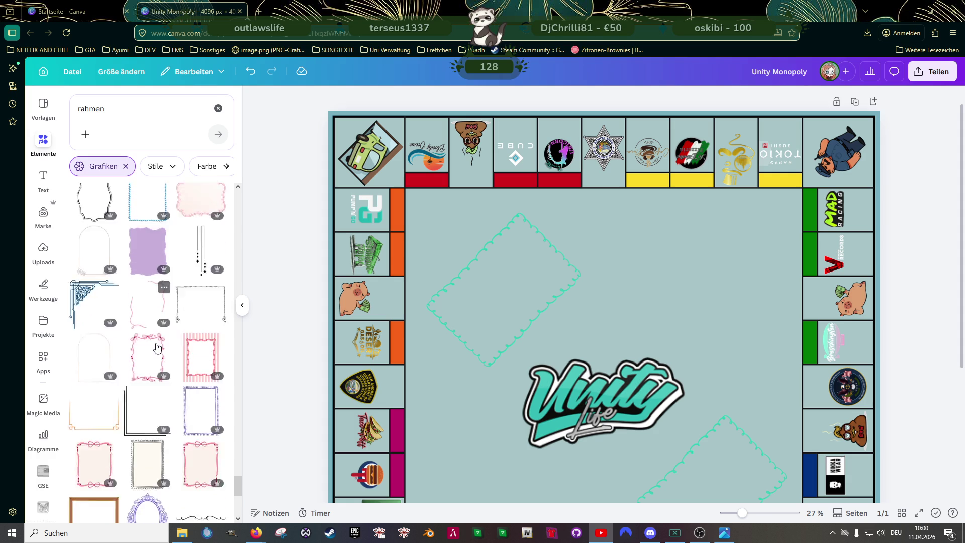
pyautogui.scroll(-3)
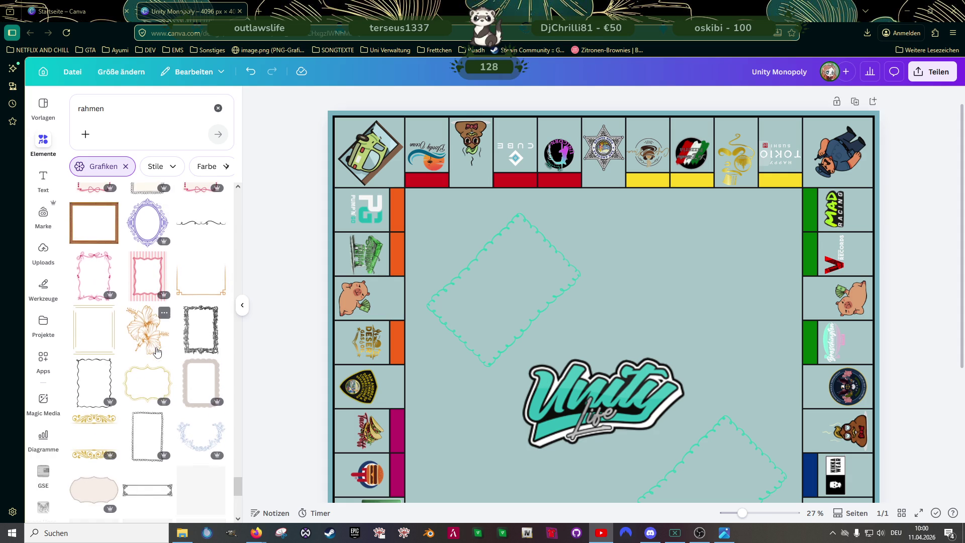
pyautogui.scroll(-3)
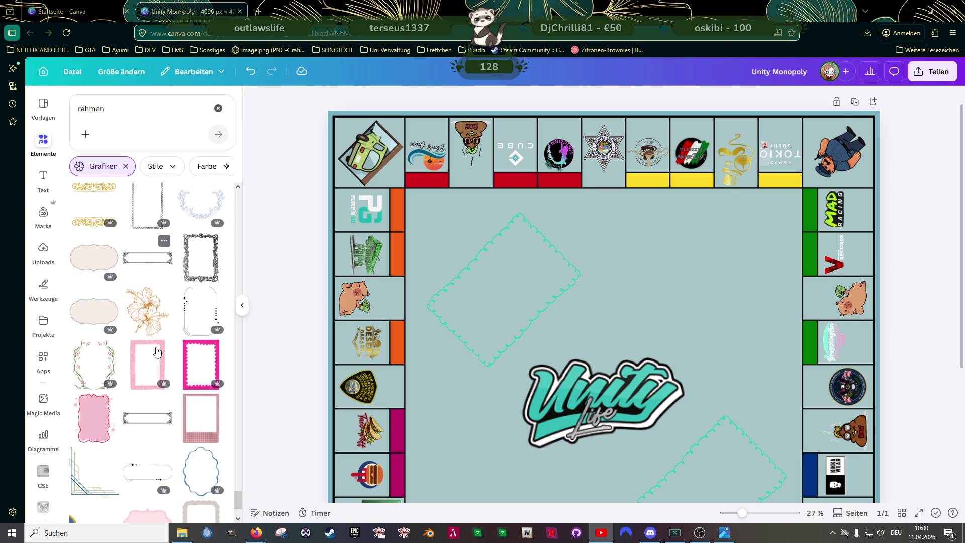
pyautogui.scroll(-3)
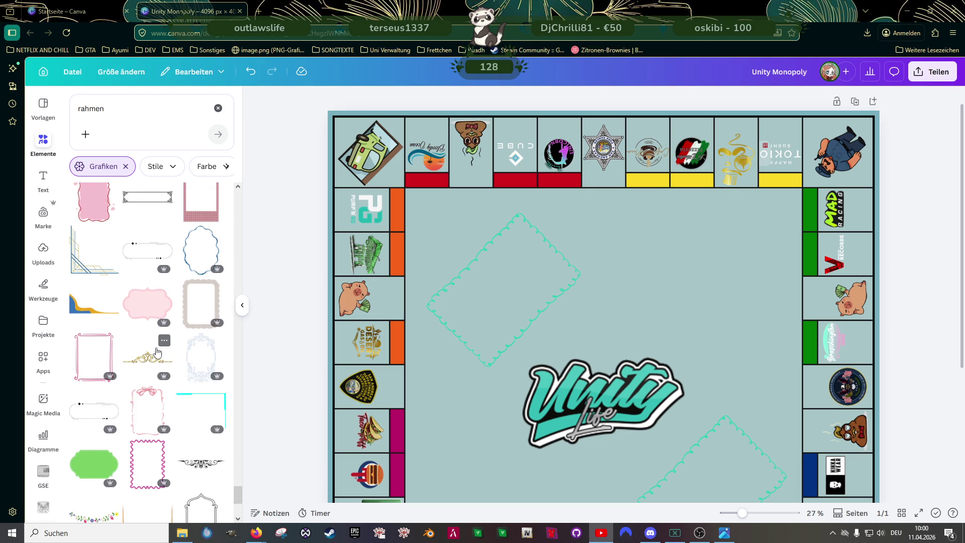
pyautogui.scroll(-3)
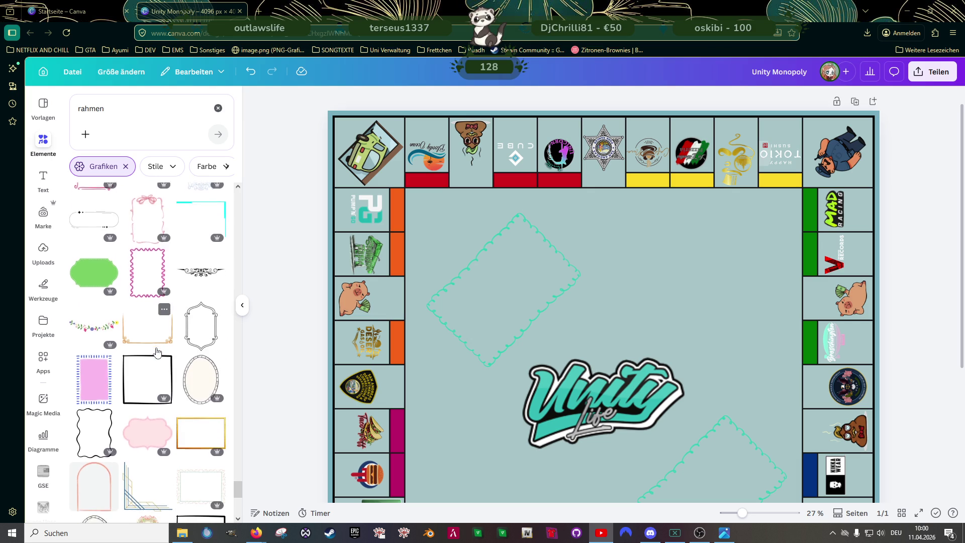
pyautogui.scroll(-3)
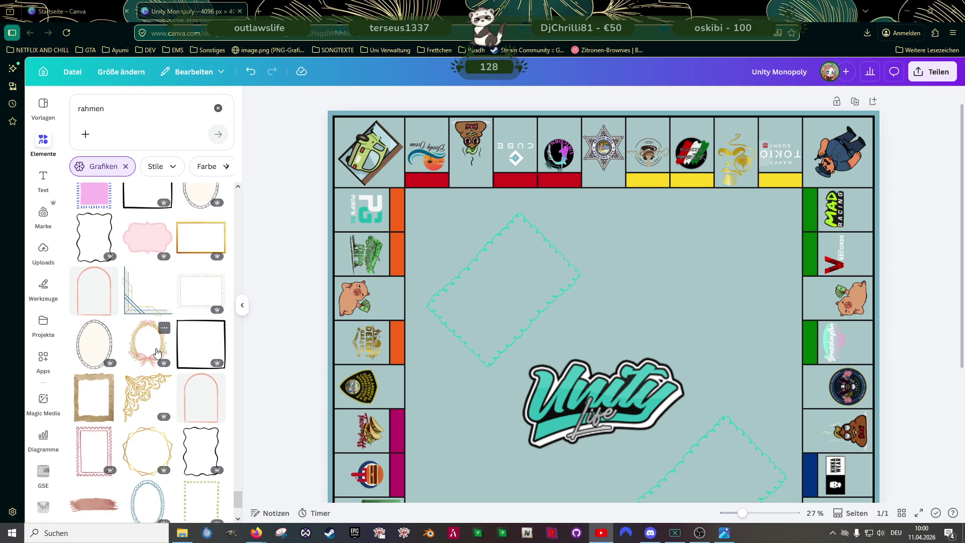
pyautogui.scroll(-3)
pyautogui.scroll(3)
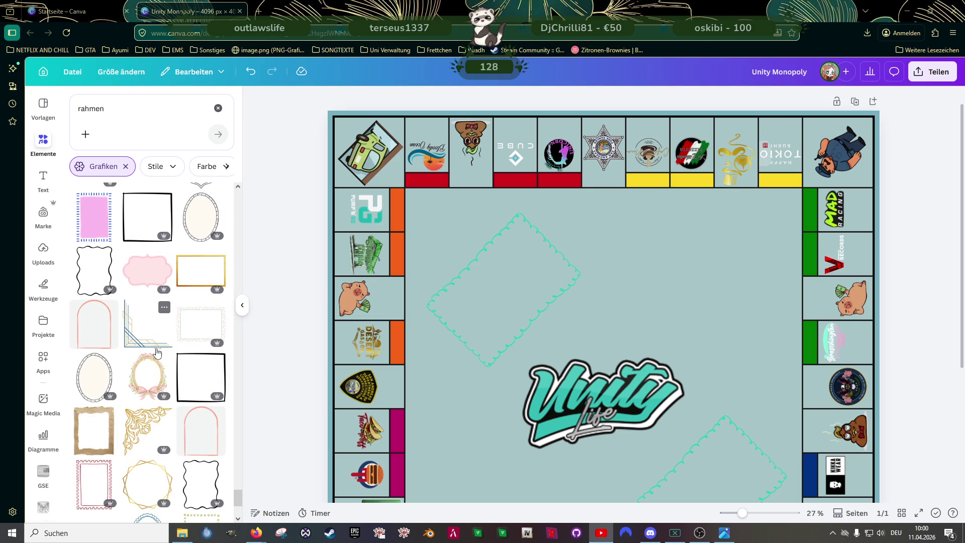
pyautogui.click(107, 191)
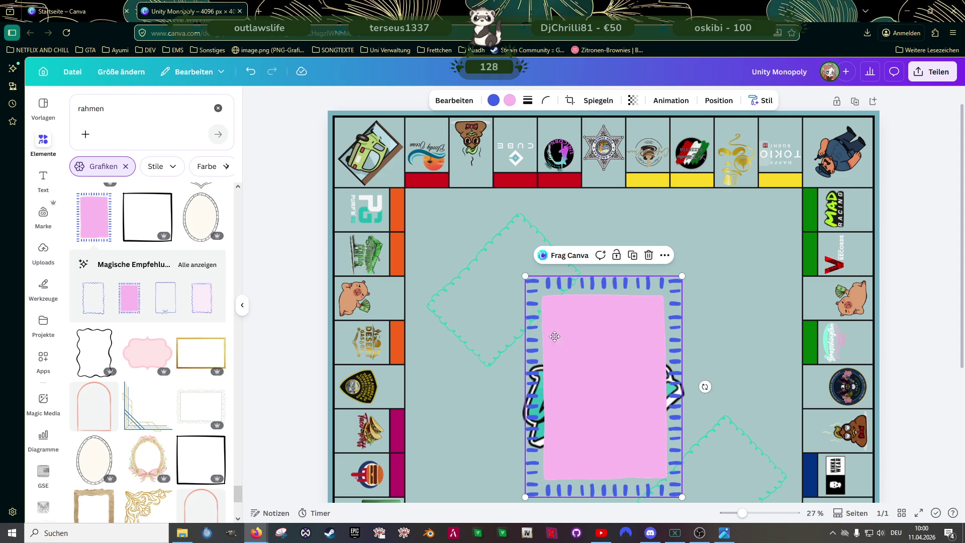
# Step: Move the dotted frame up-left and give it a board-coloured fill with black dashes
pyautogui.moveTo(566, 345); pyautogui.dragTo(509, 304)
pyautogui.click(494, 102)
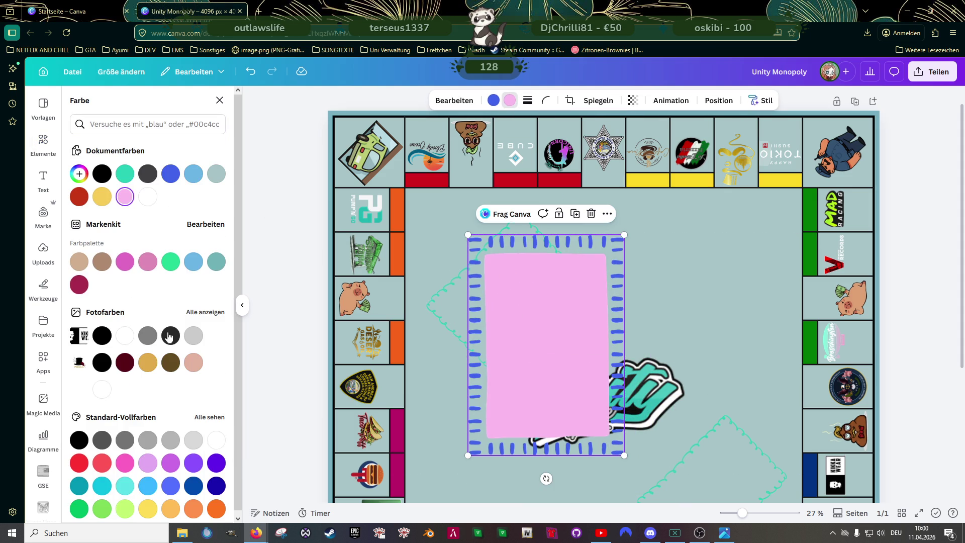
pyautogui.click(217, 176)
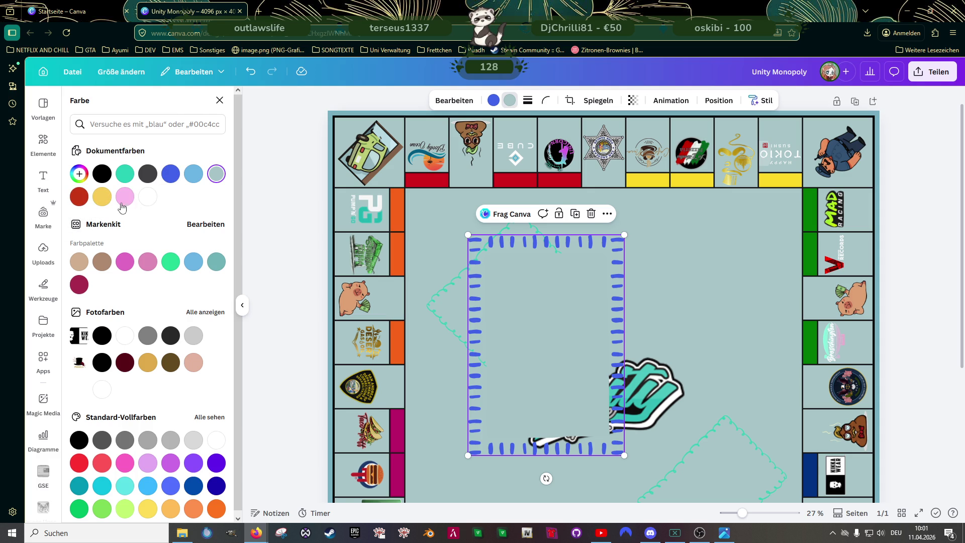
pyautogui.click(492, 101)
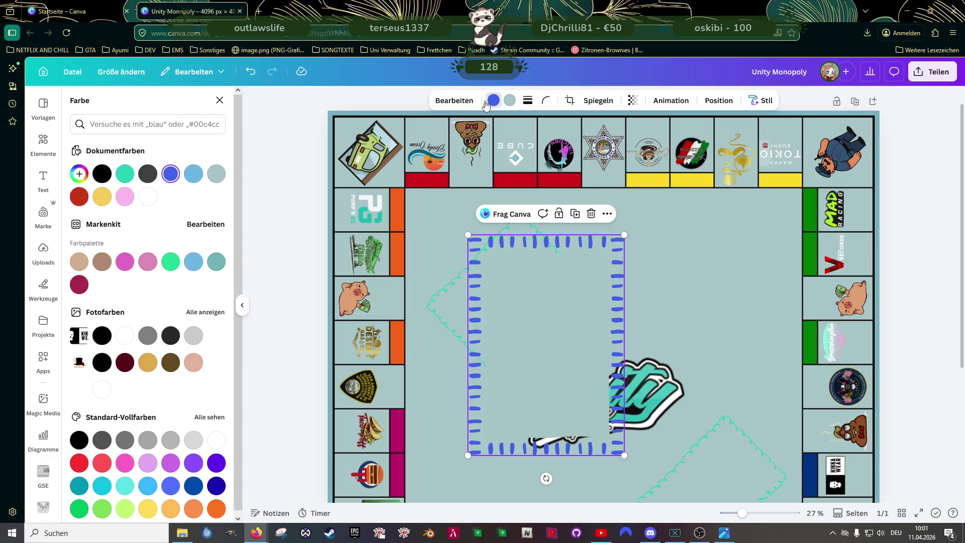
pyautogui.click(102, 174)
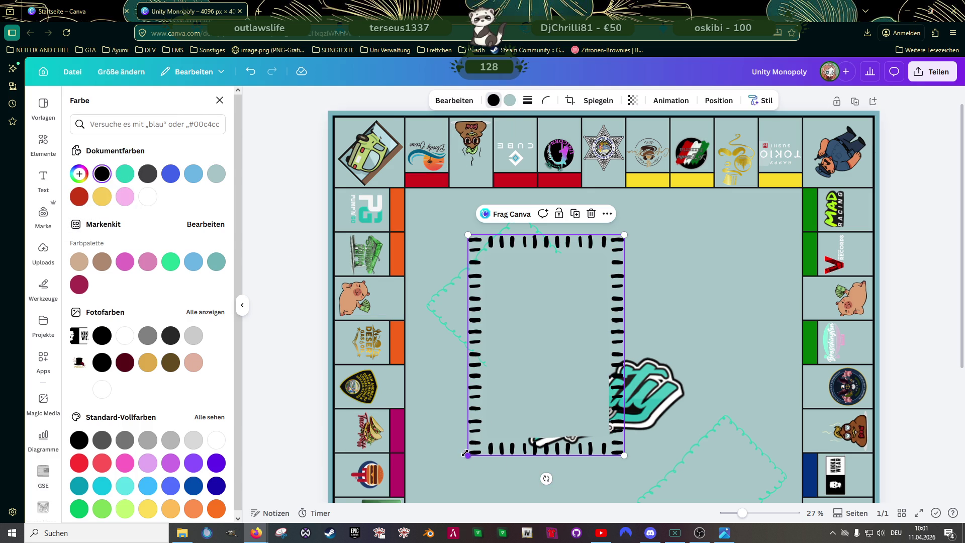
# Step: Shrink the frame, rotate it 45° into a diamond, and place it over the teal frame
pyautogui.moveTo(468, 455); pyautogui.dragTo(489, 425)
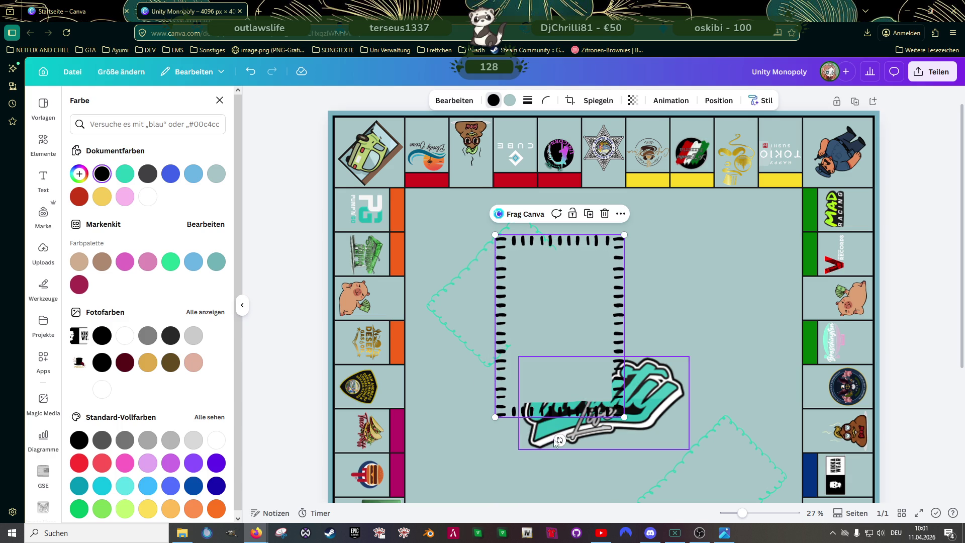
pyautogui.moveTo(560, 441); pyautogui.dragTo(476, 406)
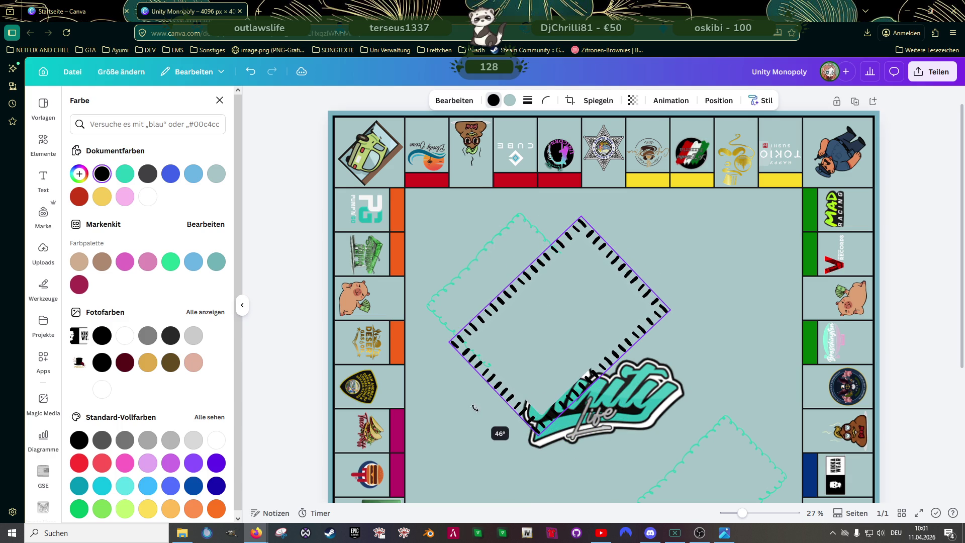
pyautogui.moveTo(518, 366); pyautogui.dragTo(483, 320)
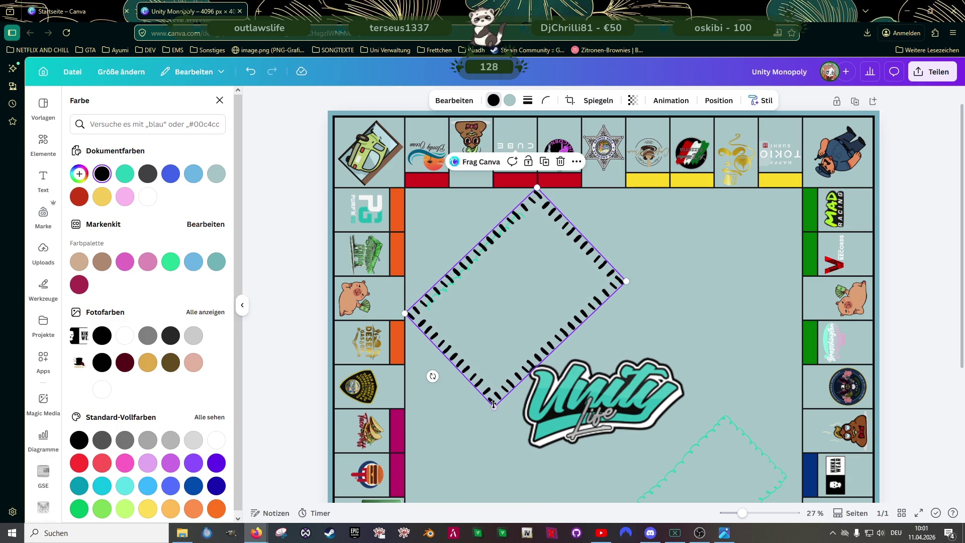
pyautogui.moveTo(494, 406); pyautogui.dragTo(487, 333)
pyautogui.moveTo(504, 278); pyautogui.dragTo(489, 298)
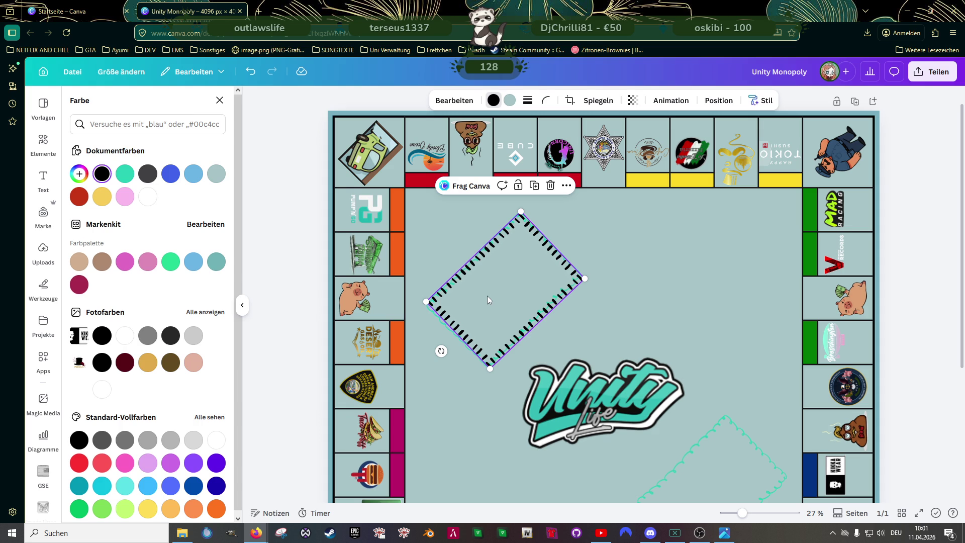
# Step: Undo the last move, delete the teal scalloped frame, and shift the dotted diamond left into place
pyautogui.hotkey('ctrl', 'z')
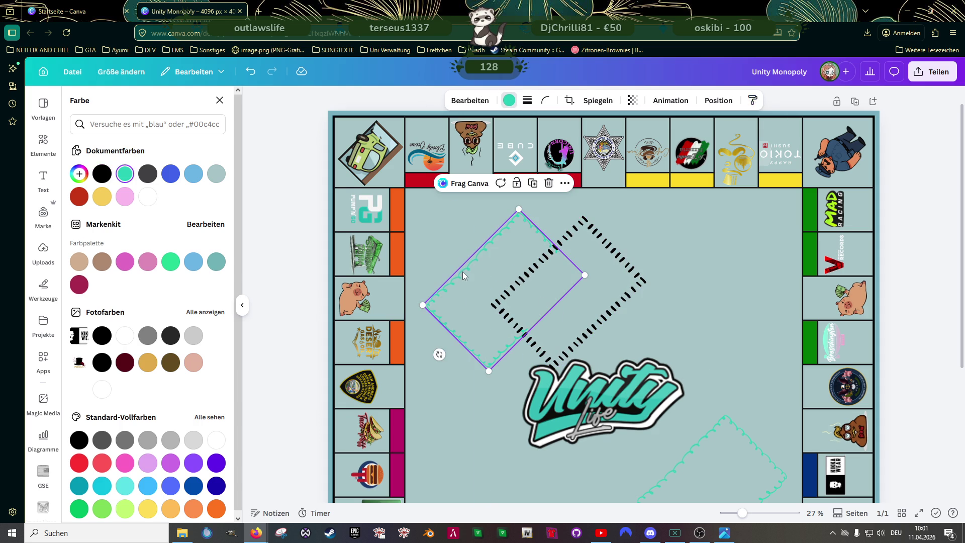
pyautogui.press('Delete')
pyautogui.moveTo(556, 296); pyautogui.dragTo(518, 301)
pyautogui.hotkey('ctrl', '-')
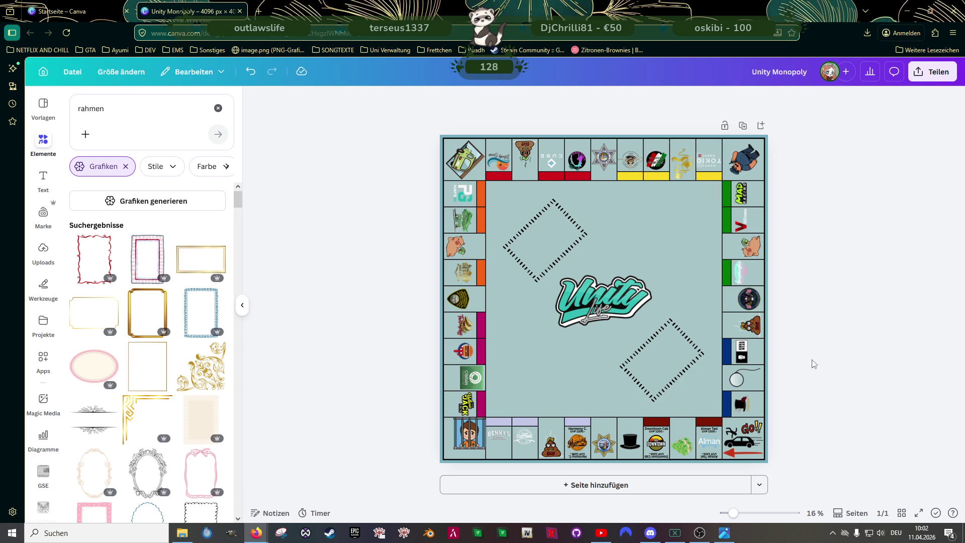
# Step: Recolour the dashes of both diamond frames light blue
pyautogui.click(523, 251)
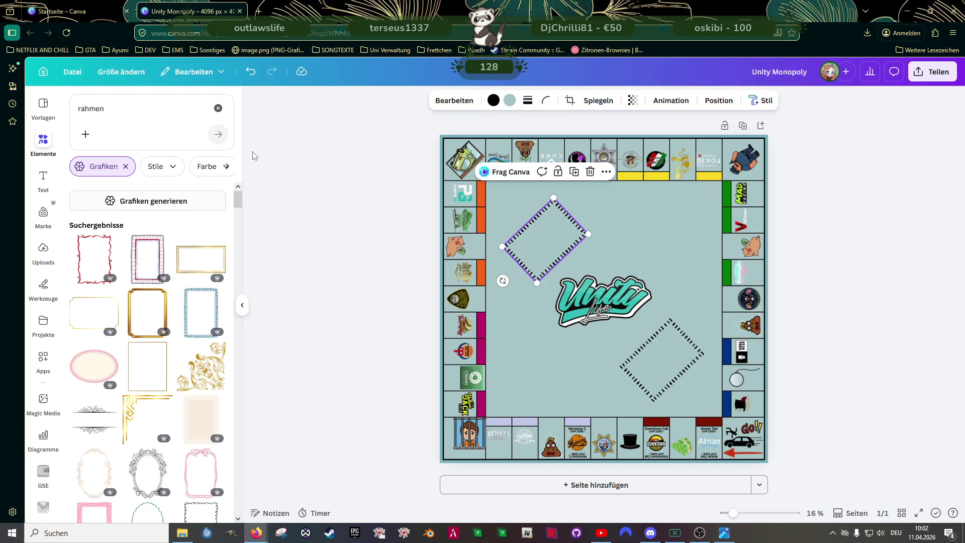
pyautogui.click(494, 100)
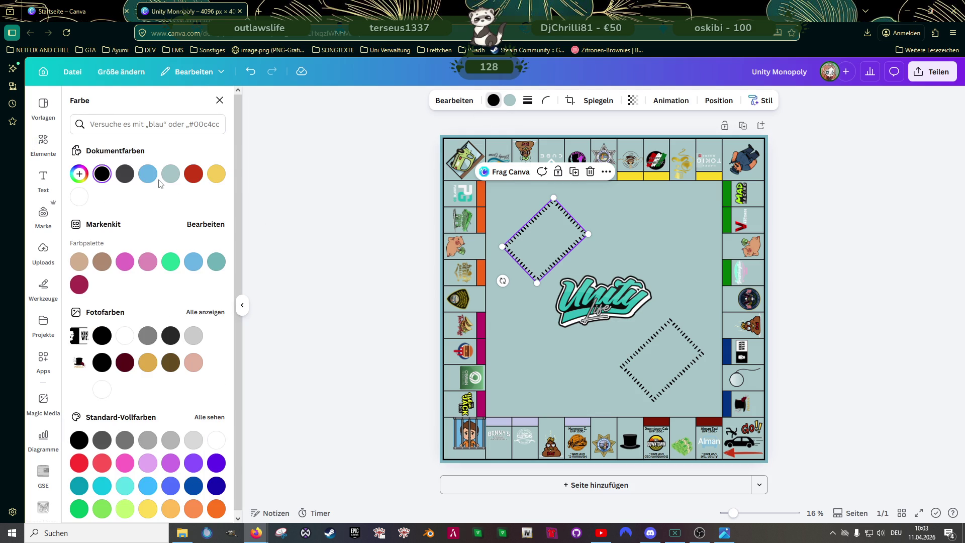
pyautogui.click(149, 176)
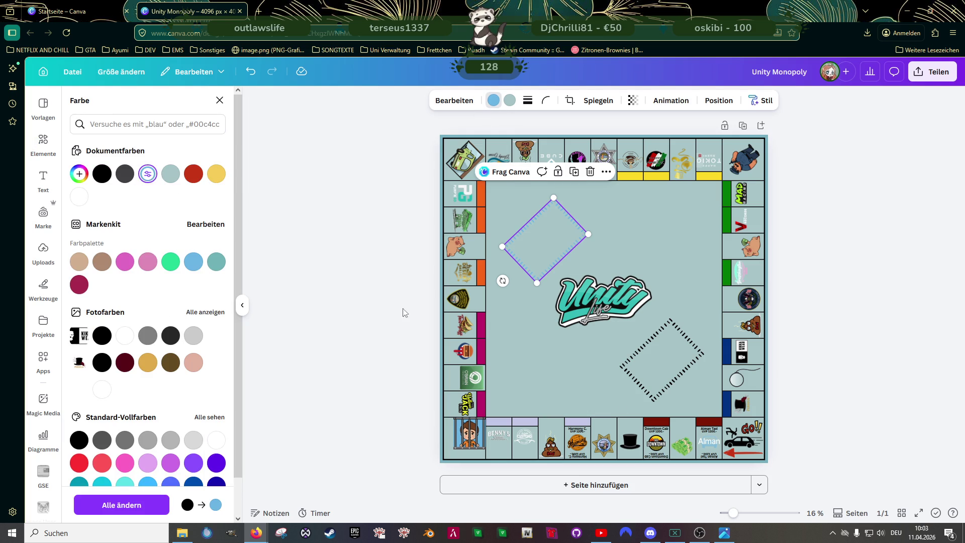
pyautogui.click(637, 361)
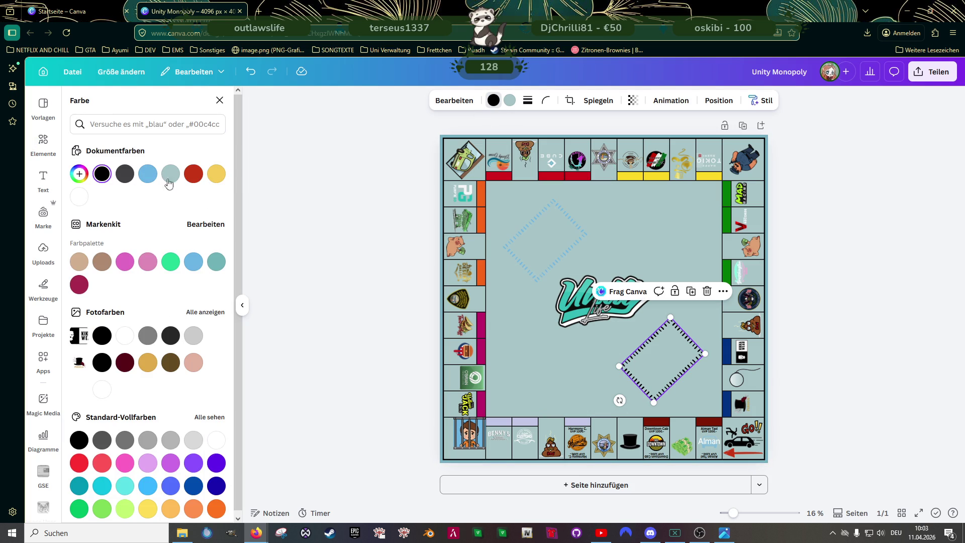
pyautogui.click(148, 174)
pyautogui.press('Escape')
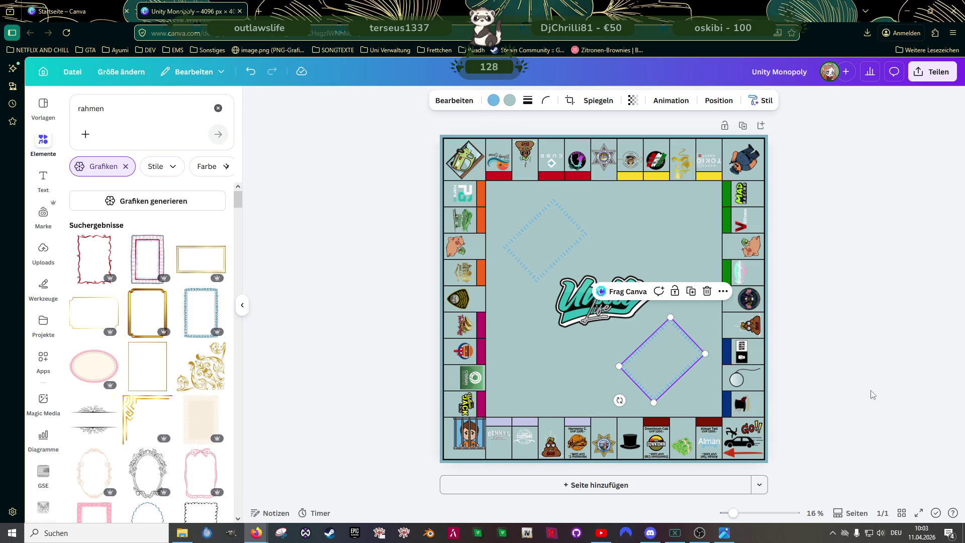
pyautogui.click(860, 384)
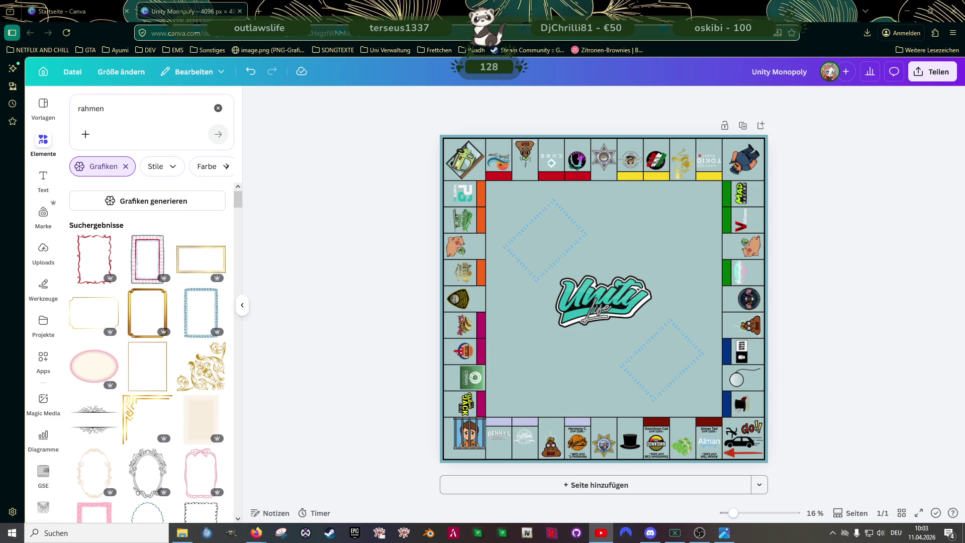
# Step: Turn both diamonds back to black and open the Teilen sharing options
pyautogui.click(534, 222)
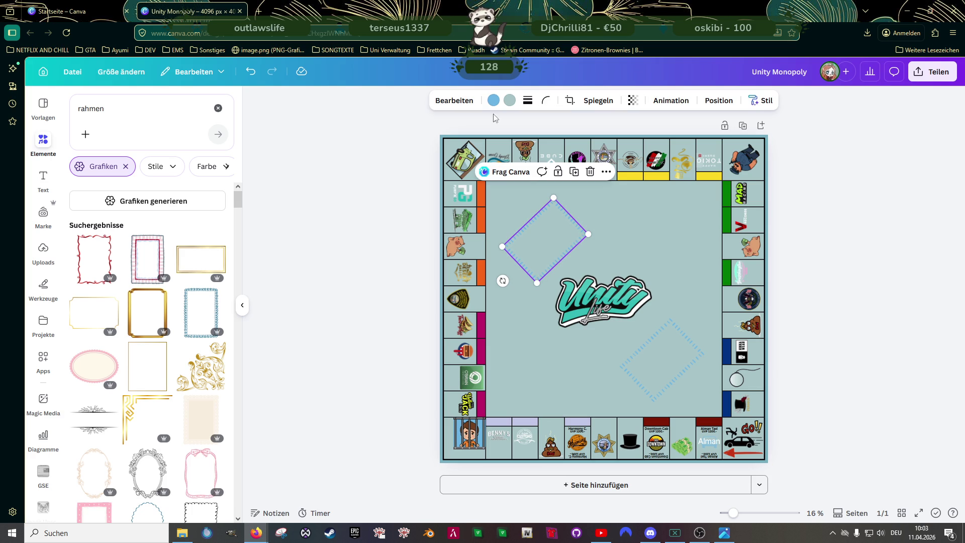
pyautogui.click(494, 106)
pyautogui.click(101, 173)
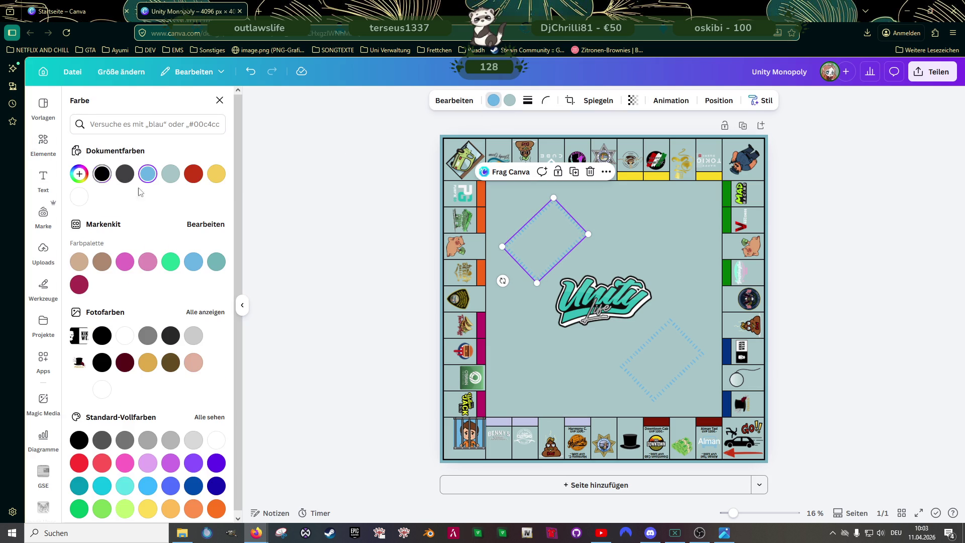
pyautogui.click(666, 366)
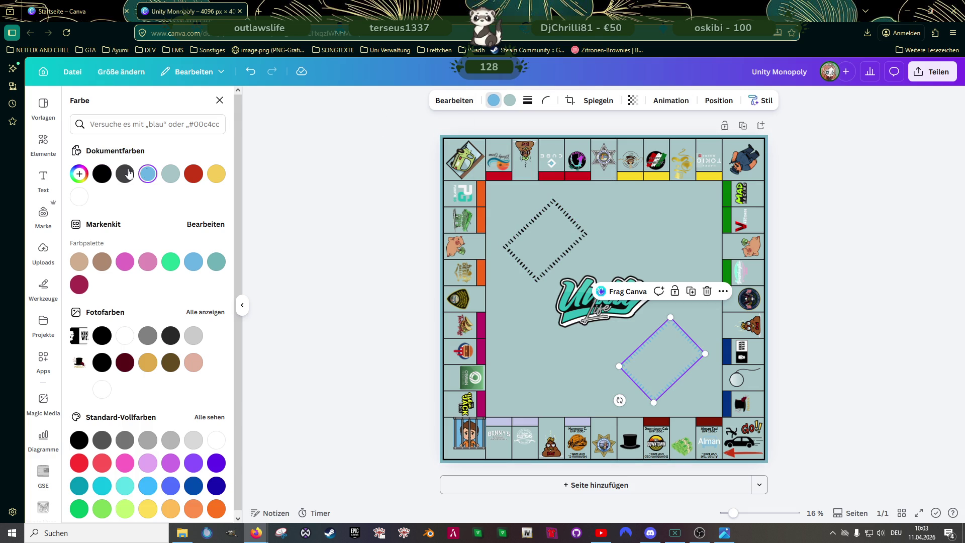
pyautogui.click(101, 174)
pyautogui.click(837, 312)
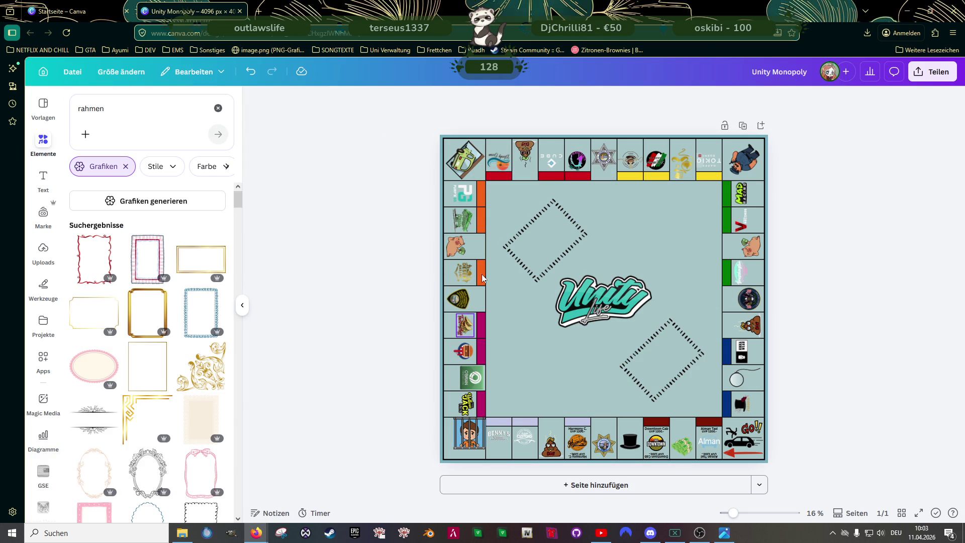
pyautogui.click(933, 72)
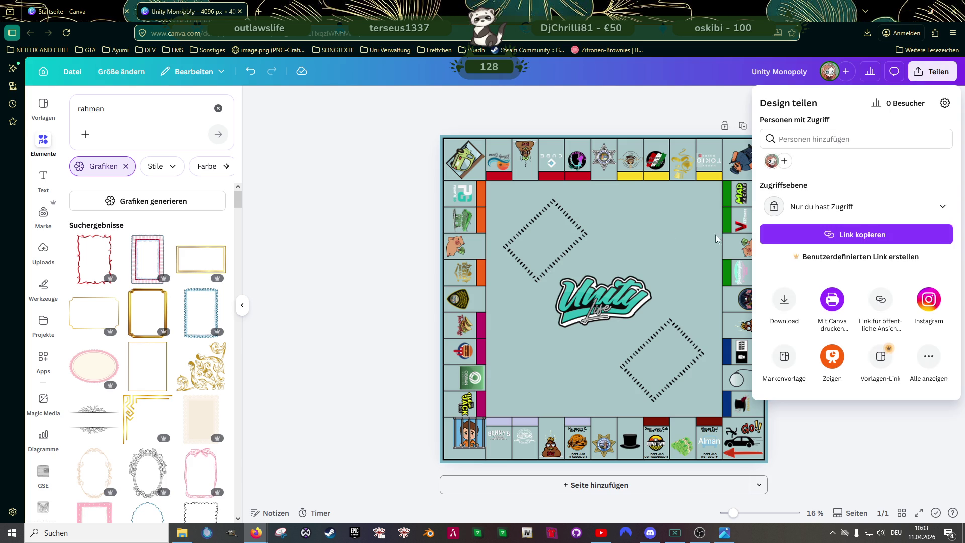
# Step: Download the design as a PNG at size 1 (4096 × 4096 px)
pyautogui.click(784, 299)
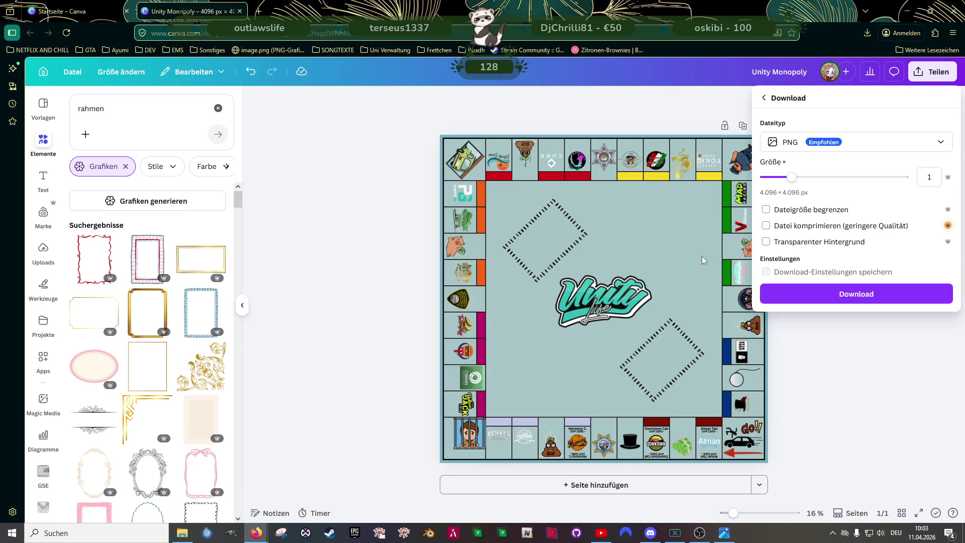
pyautogui.click(834, 295)
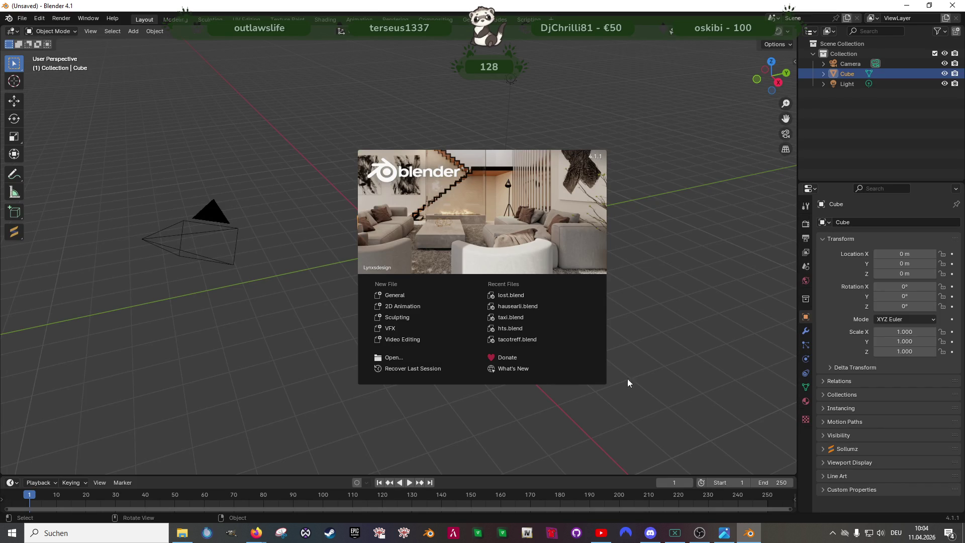
# Step: Open lost.blend and select the faces using the mh_v_trev_coffeetable_d material
pyautogui.click(518, 294)
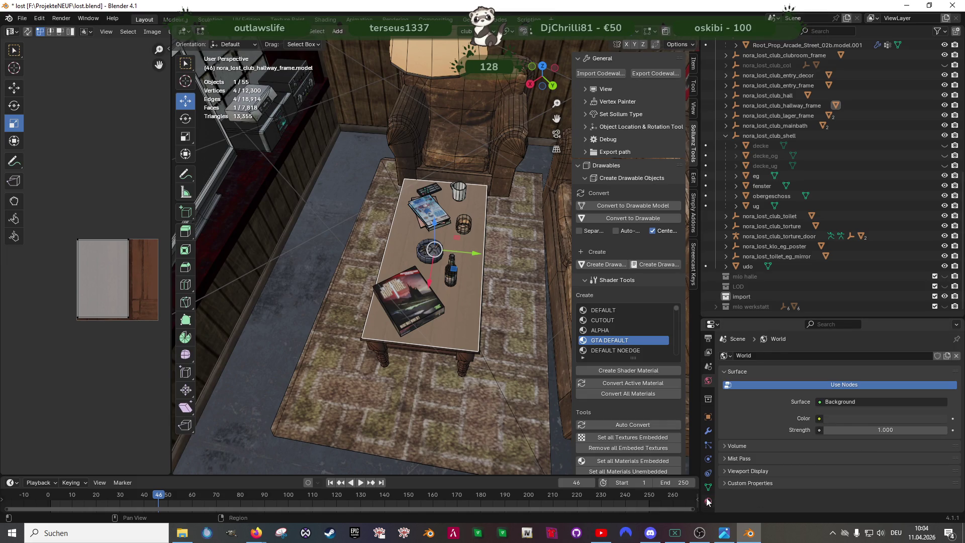
pyautogui.click(708, 501)
pyautogui.scroll(-3)
pyautogui.scroll(-3)
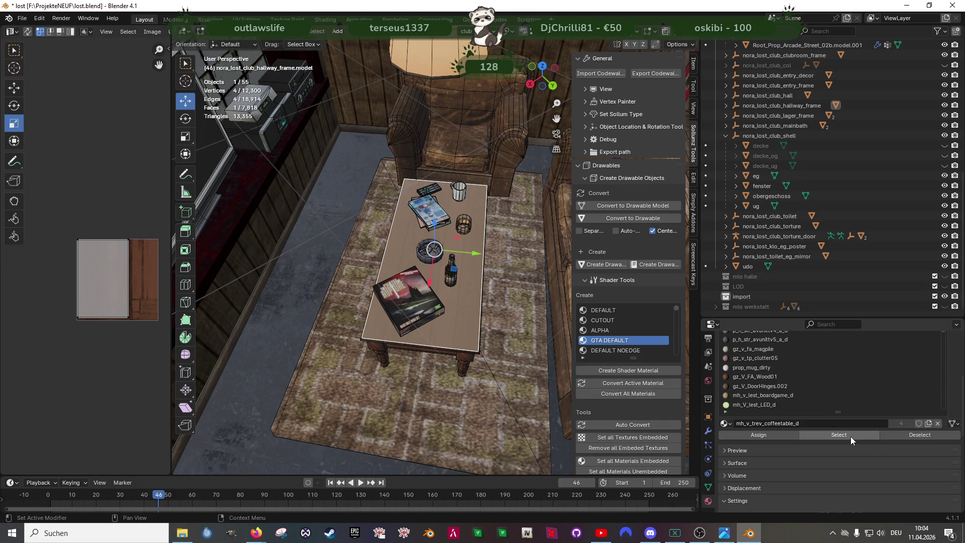
pyautogui.click(854, 435)
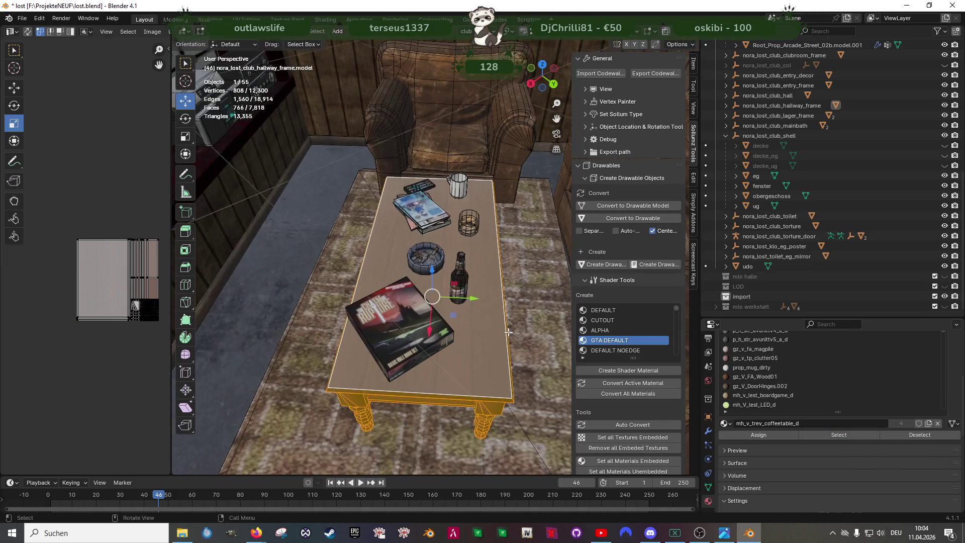
pyautogui.rightClick(472, 329)
# Step: Separate the table faces into their own object and rotate it slightly about Z in top view
pyautogui.moveTo(449, 489)
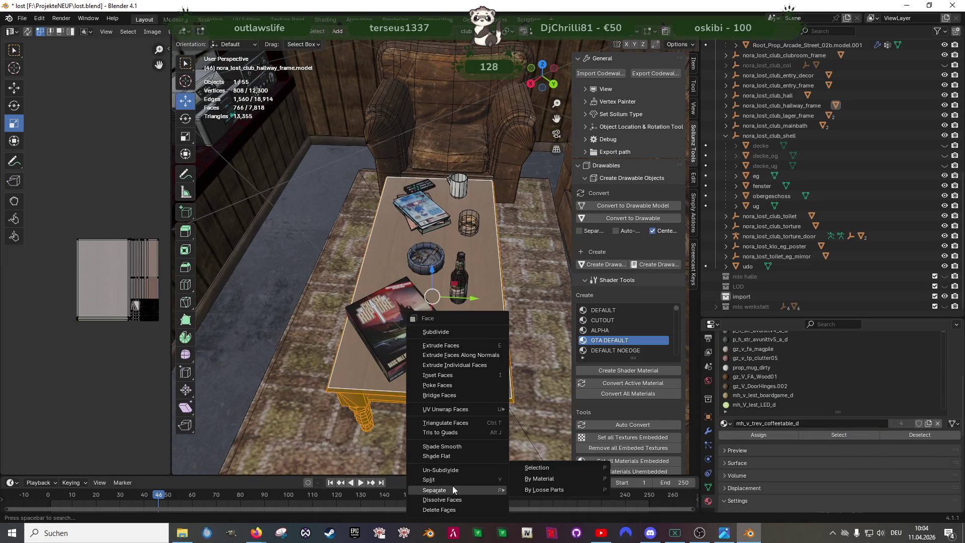
pyautogui.press('Return')
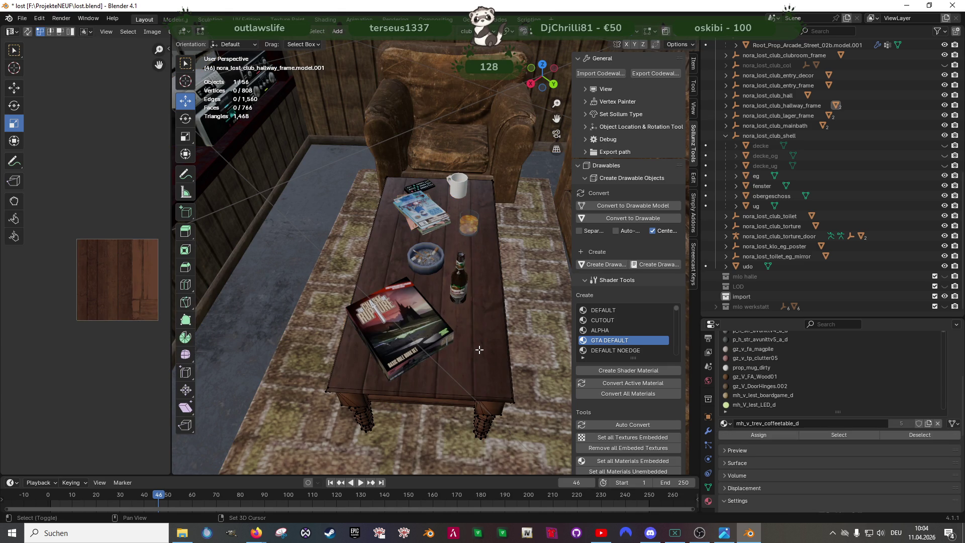
pyautogui.hotkey('shift', 'z')
pyautogui.press('a')
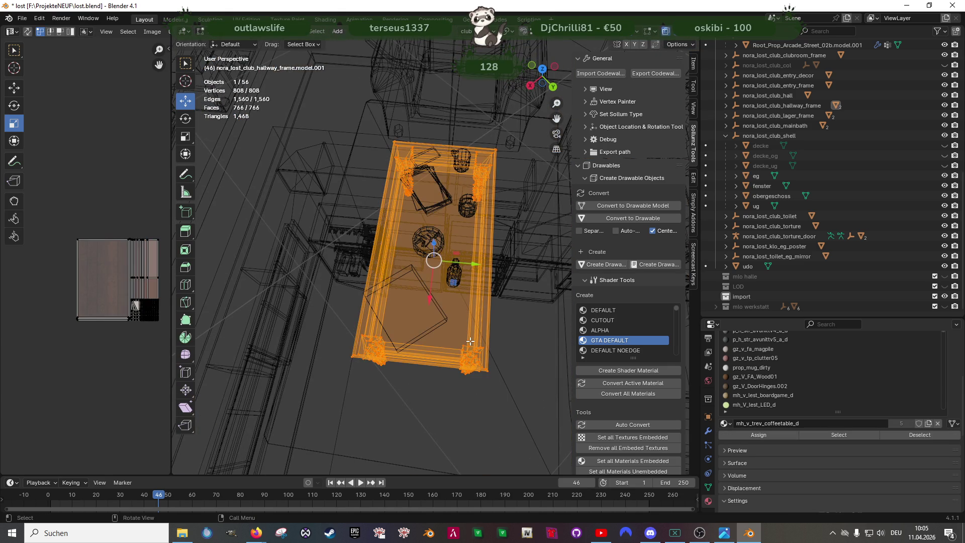
pyautogui.press('KP_7')
pyautogui.scroll(-3)
pyautogui.press('r')
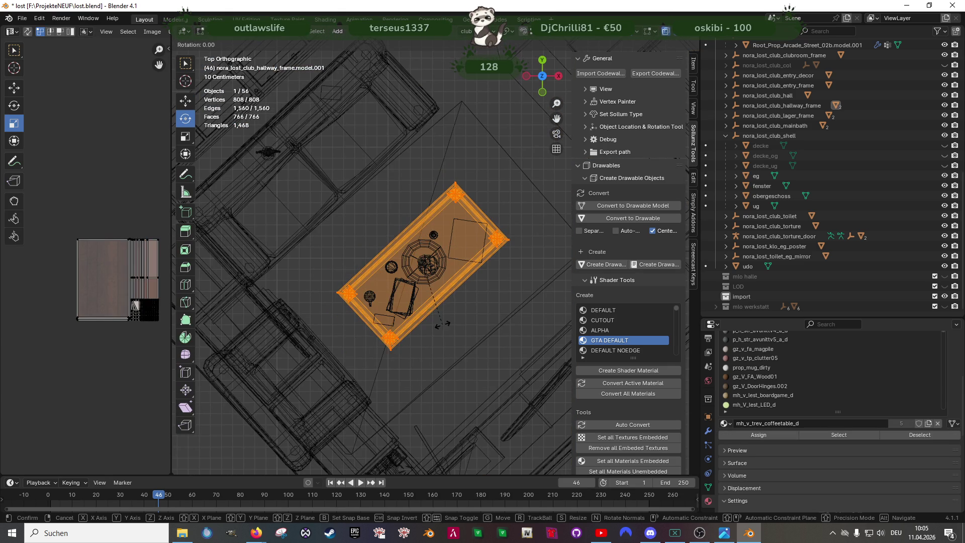
pyautogui.press('Escape')
pyautogui.moveTo(452, 247); pyautogui.dragTo(453, 248)
pyautogui.hotkey('shift', 'space')
# Step: Shift the table's lower-right side and push its top-right end outward to lengthen it
pyautogui.press('g')
pyautogui.moveTo(522, 275); pyautogui.dragTo(479, 223)
pyautogui.moveTo(430, 366); pyautogui.dragTo(367, 322)
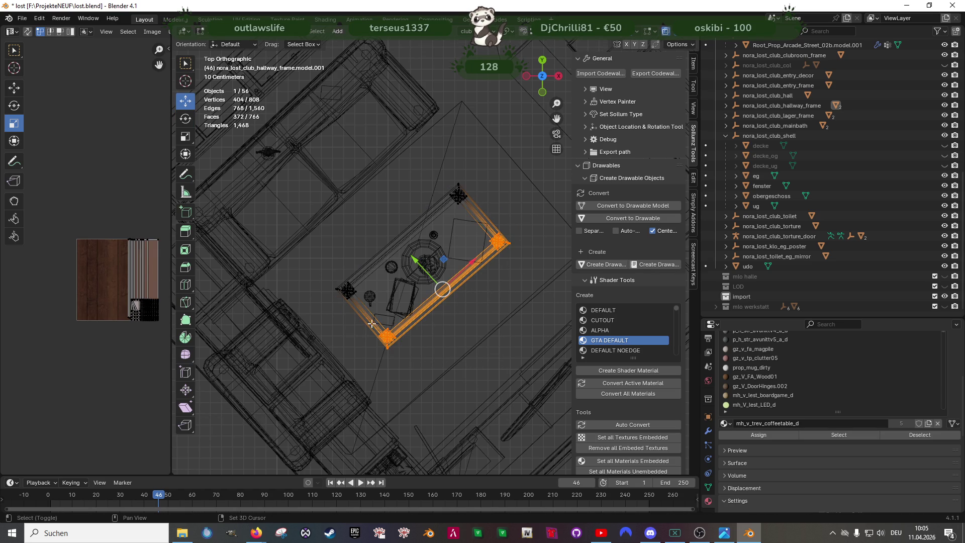
pyautogui.moveTo(423, 266); pyautogui.dragTo(441, 285)
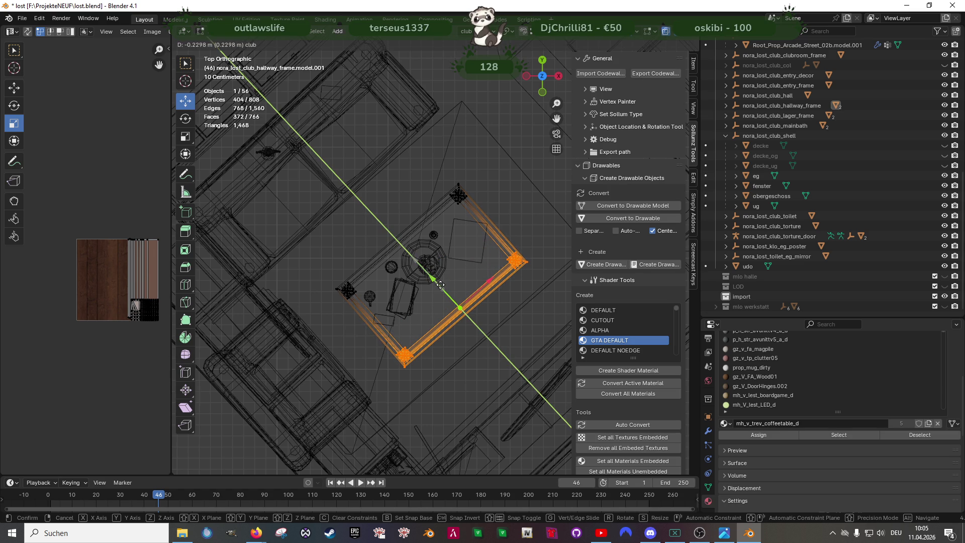
pyautogui.click(440, 284)
pyautogui.moveTo(432, 169); pyautogui.dragTo(529, 278)
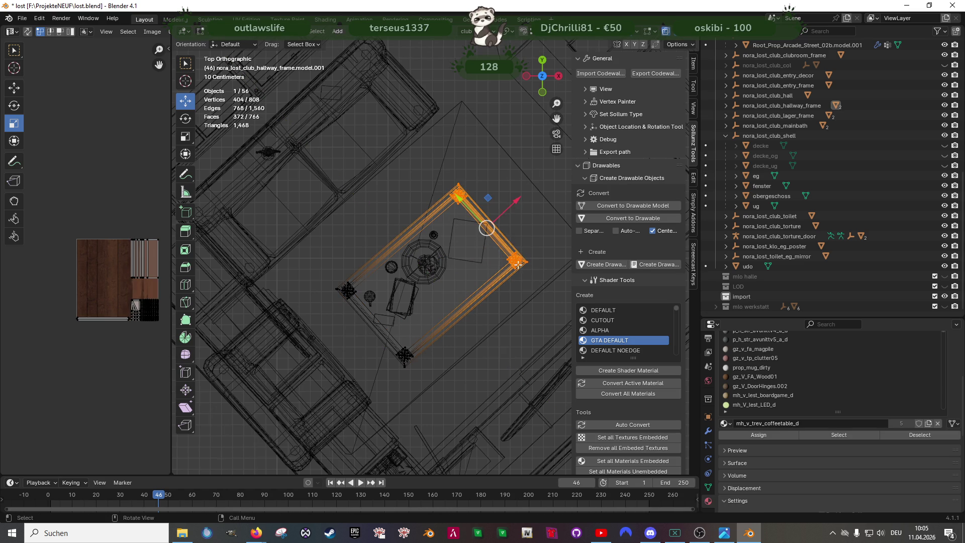
pyautogui.moveTo(508, 206); pyautogui.dragTo(521, 194)
pyautogui.press('a')
pyautogui.moveTo(460, 254); pyautogui.dragTo(331, 223)
pyautogui.press('z')
# Step: Inspect the table, then select and move its right half in wireframe
pyautogui.scroll(3)
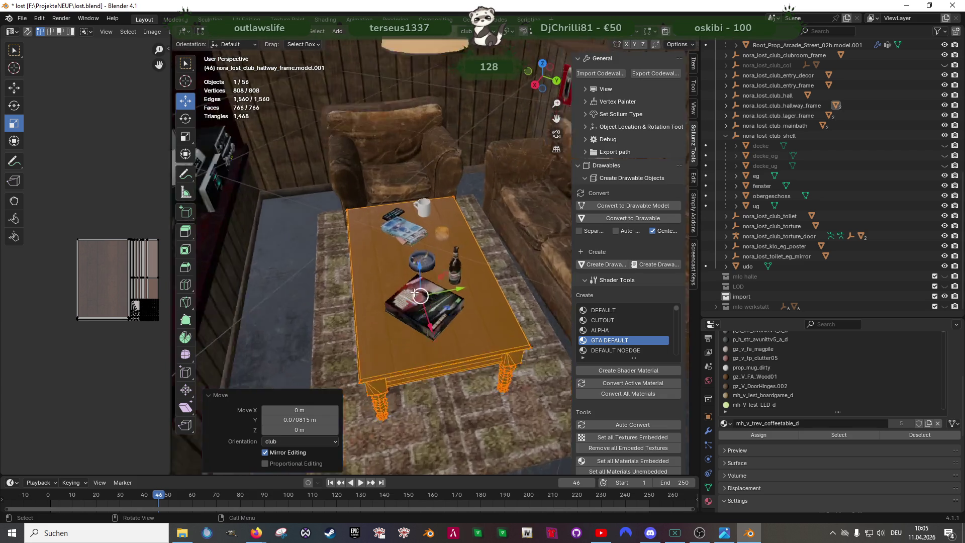
pyautogui.moveTo(362, 251); pyautogui.dragTo(417, 376)
pyautogui.scroll(-3)
pyautogui.scroll(-3)
pyautogui.scroll(3)
pyautogui.hotkey('shift', 'z')
pyautogui.scroll(3)
pyautogui.scroll(-3)
pyautogui.moveTo(437, 133); pyautogui.dragTo(496, 340)
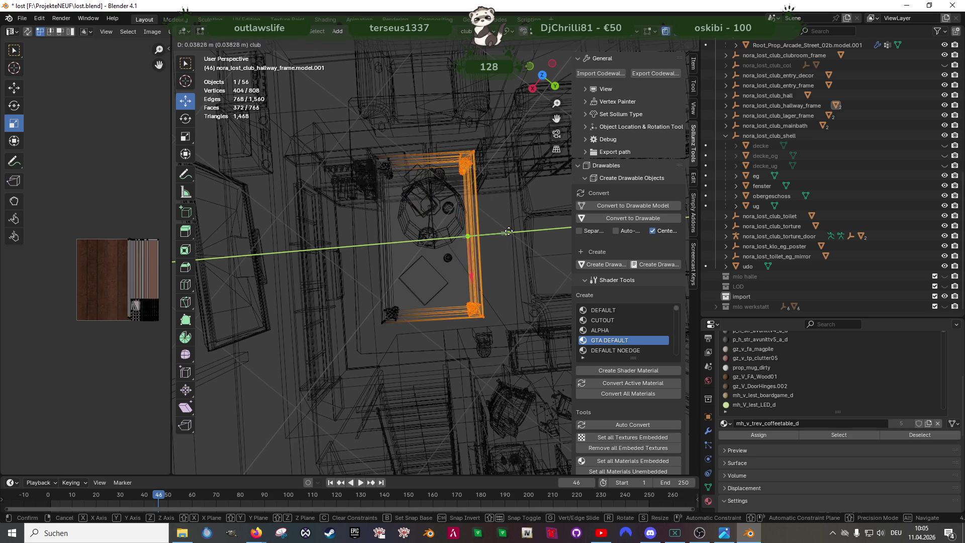
pyautogui.click(507, 249)
# Step: Move the table's bottom edge along Y, leave Edit Mode, and bring up the Forge browser
pyautogui.moveTo(501, 333); pyautogui.dragTo(347, 283)
pyautogui.press('g')
pyautogui.press('y')
pyautogui.click(437, 334)
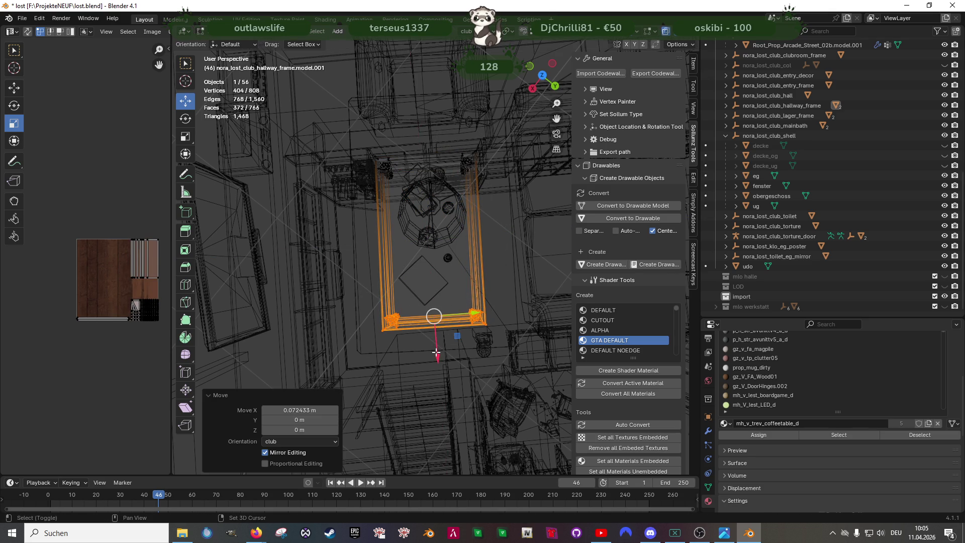
pyautogui.hotkey('shift', 'z')
pyautogui.press('Tab')
pyautogui.moveTo(450, 309); pyautogui.dragTo(379, 351)
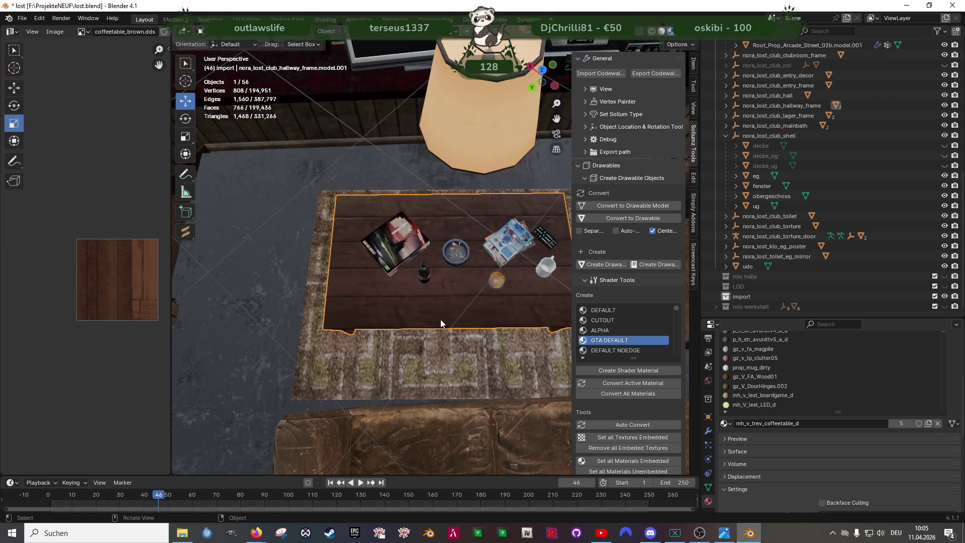
pyautogui.scroll(-3)
pyautogui.moveTo(432, 294); pyautogui.dragTo(460, 297)
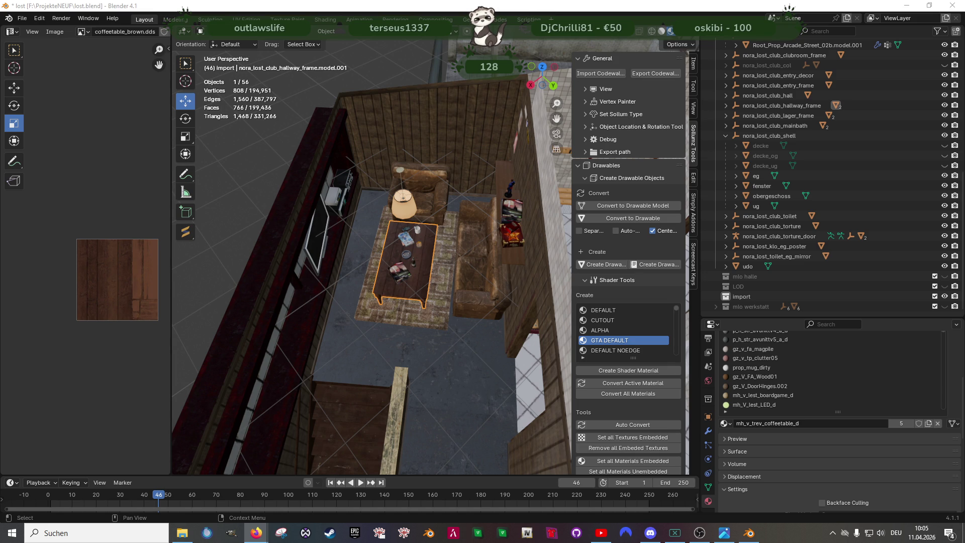
pyautogui.click(257, 533)
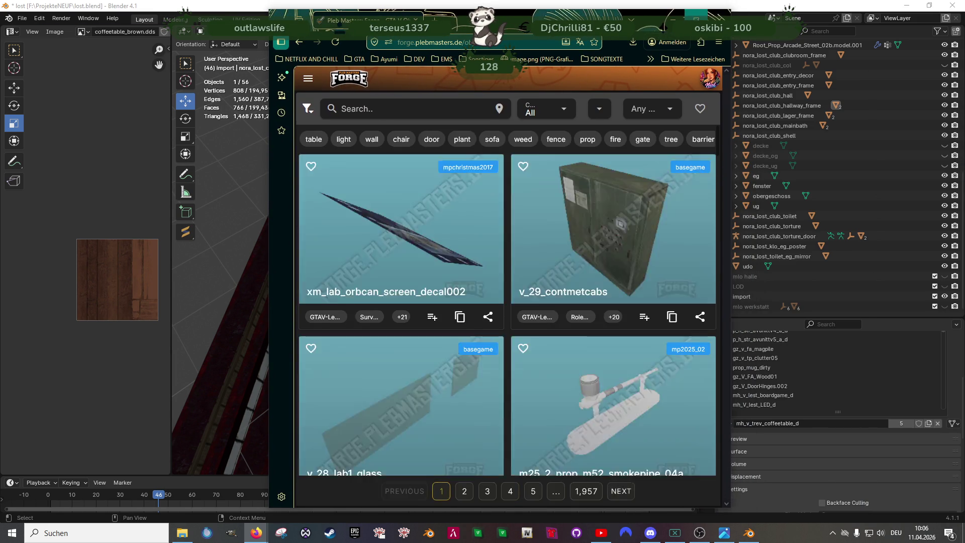
# Step: Maximize the browser and scroll through the first page of 'card' results
pyautogui.doubleClick(519, 17)
pyautogui.write('card')
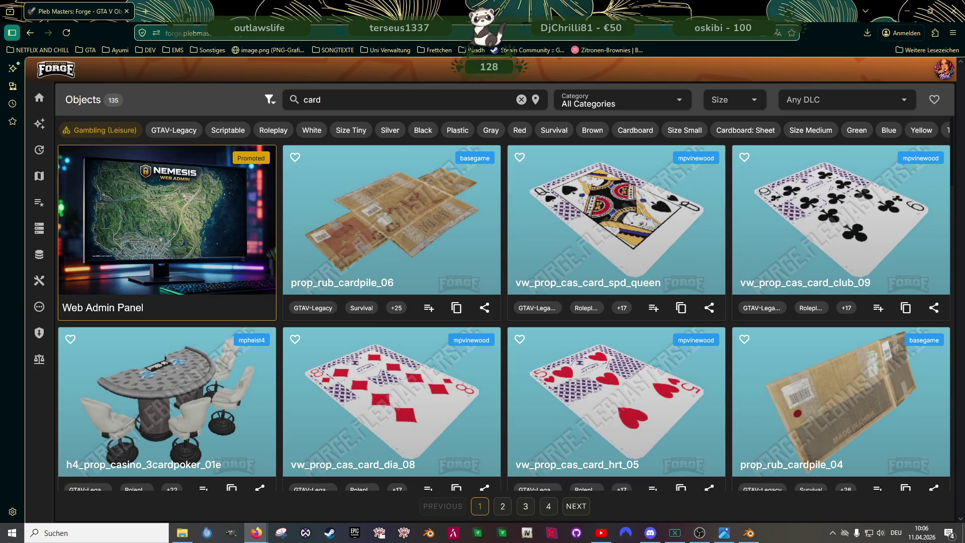
pyautogui.hotkey('alt', 'Tab')
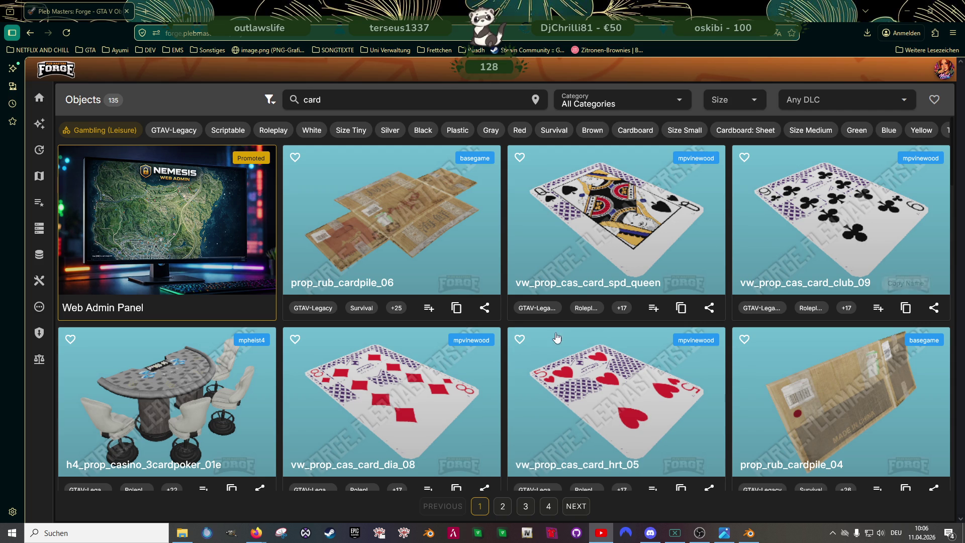
pyautogui.scroll(-3)
pyautogui.scroll(-3)
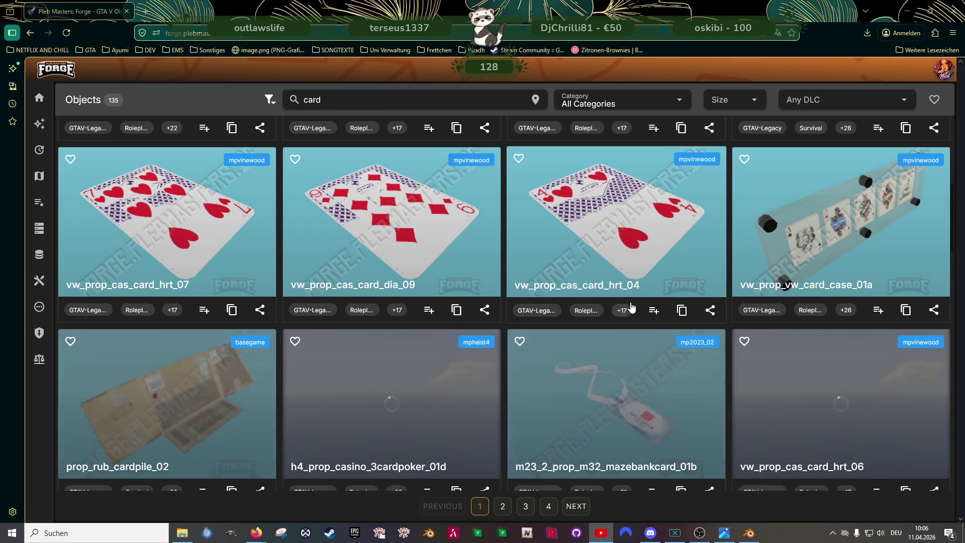
pyautogui.scroll(-3)
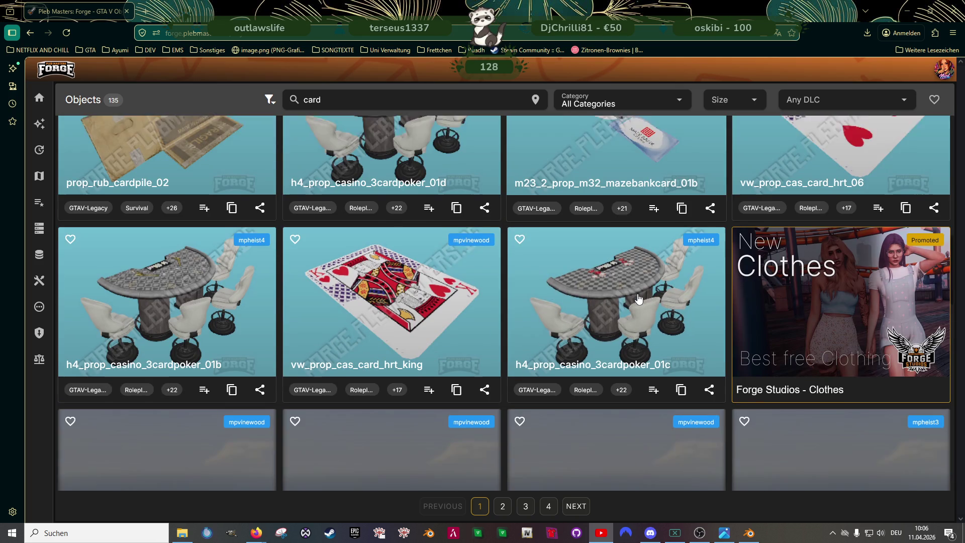
pyautogui.scroll(-3)
pyautogui.scroll(-3)
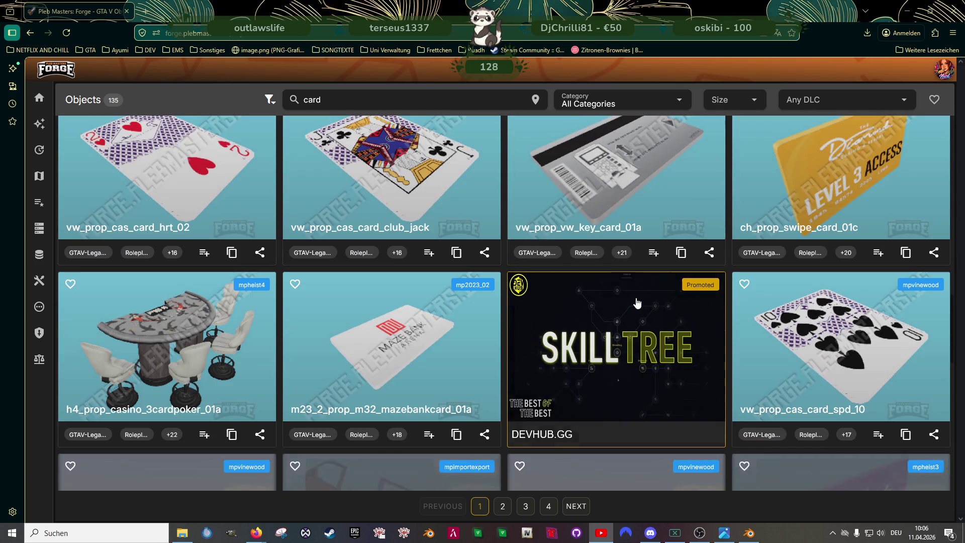
pyautogui.scroll(-3)
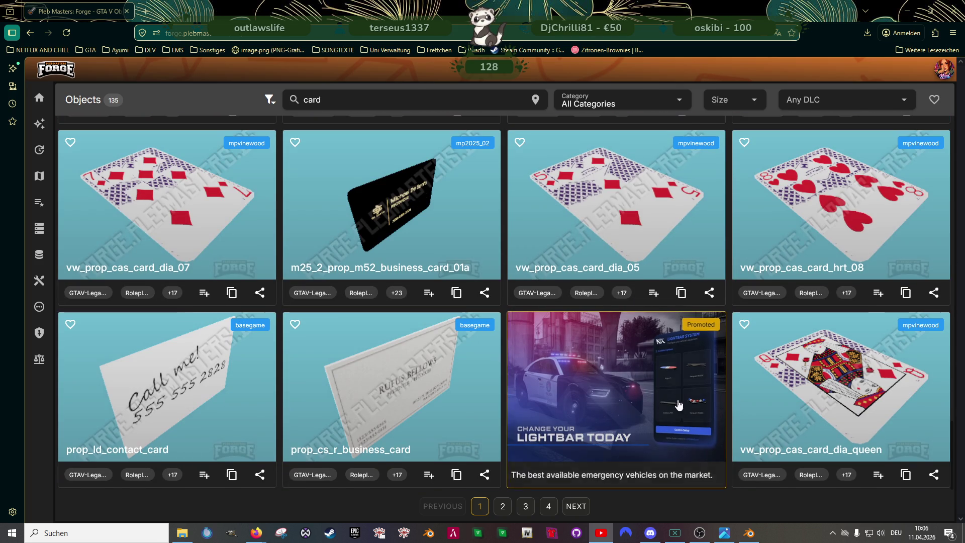
# Step: Browse page 2 of the card results, then go back to page 1
pyautogui.click(576, 506)
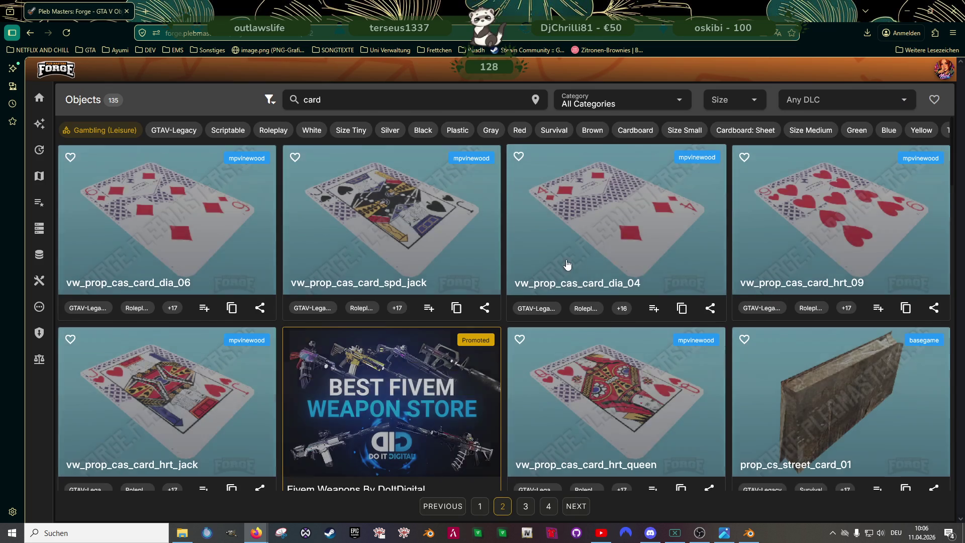
pyautogui.scroll(-3)
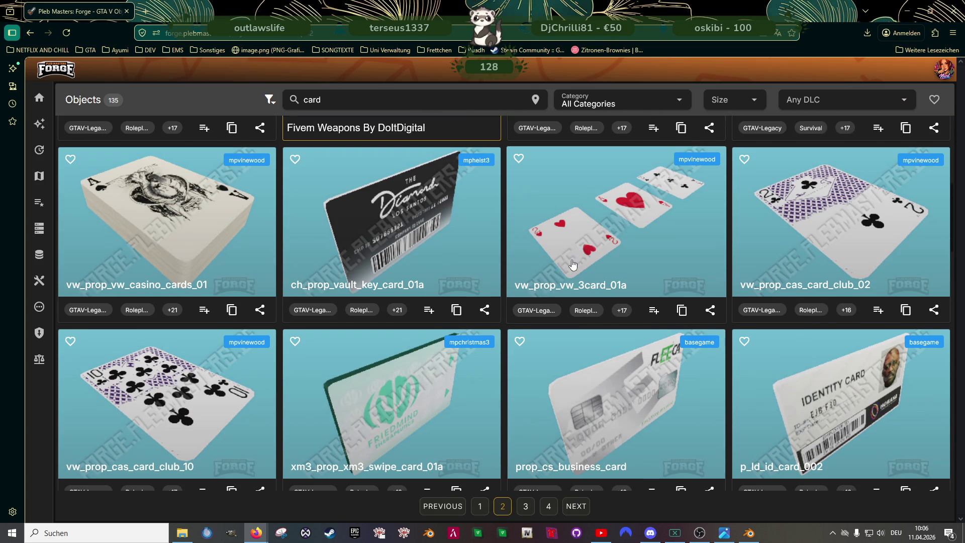
pyautogui.scroll(-3)
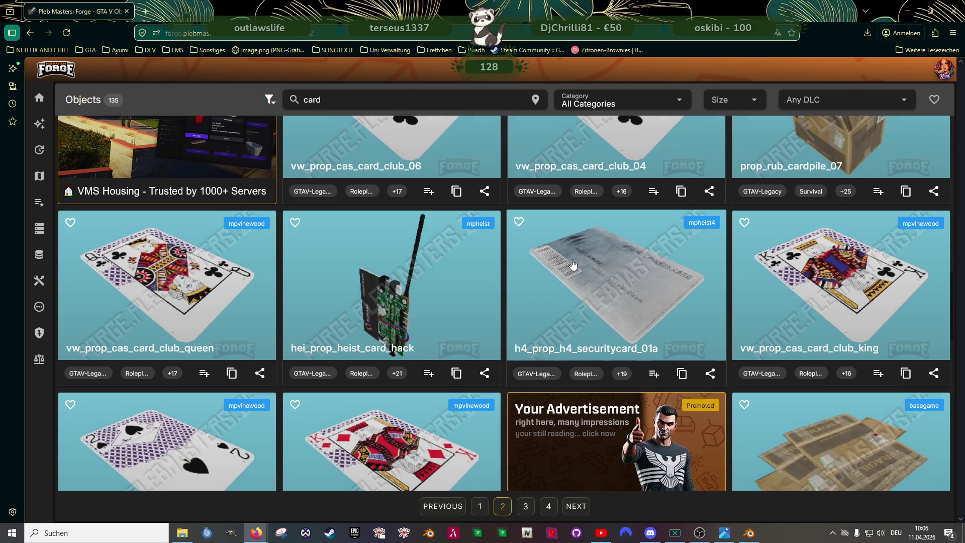
pyautogui.scroll(-3)
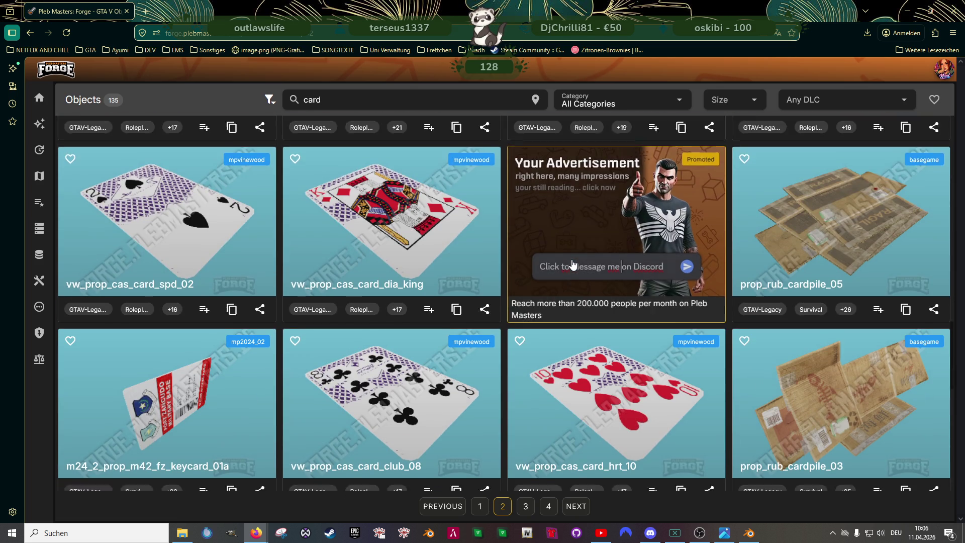
pyautogui.scroll(-3)
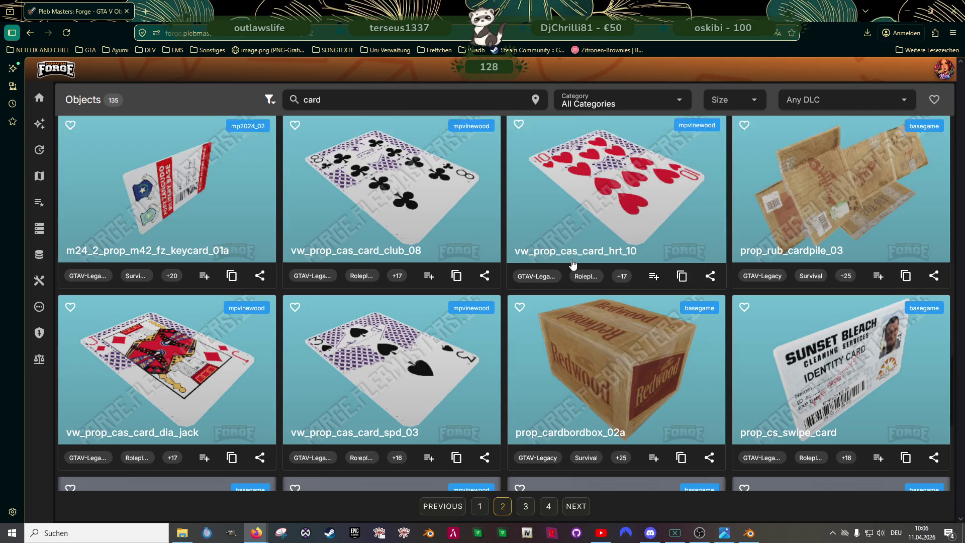
pyautogui.scroll(-3)
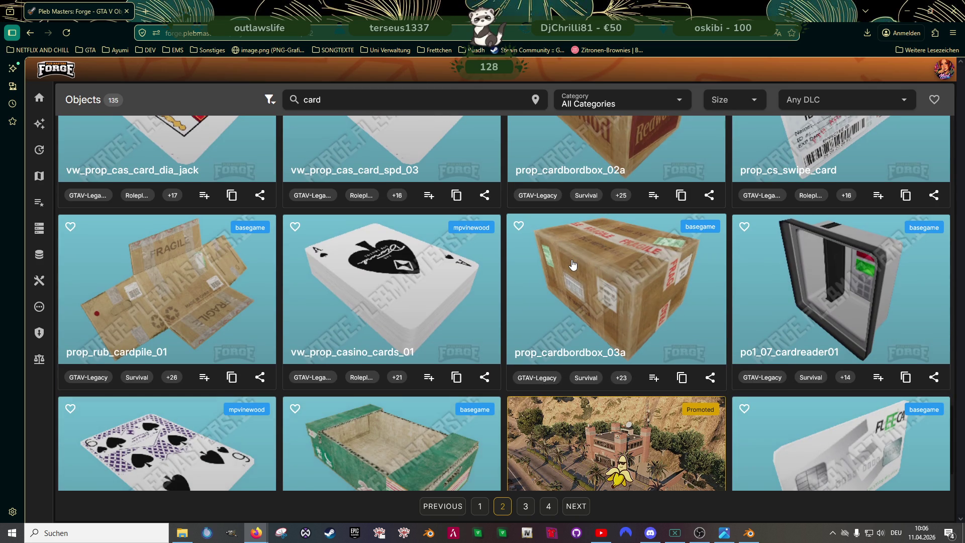
pyautogui.scroll(-3)
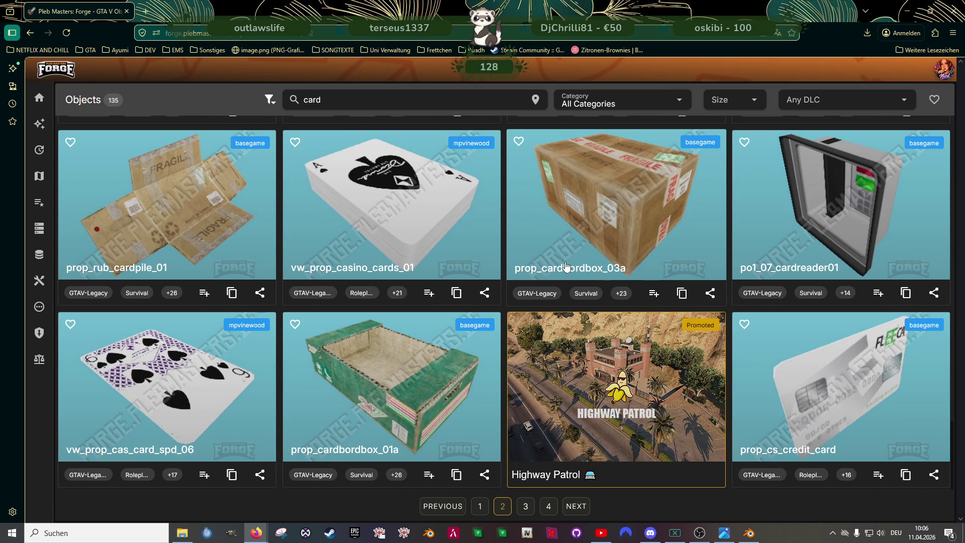
pyautogui.scroll(3)
pyautogui.scroll(3)
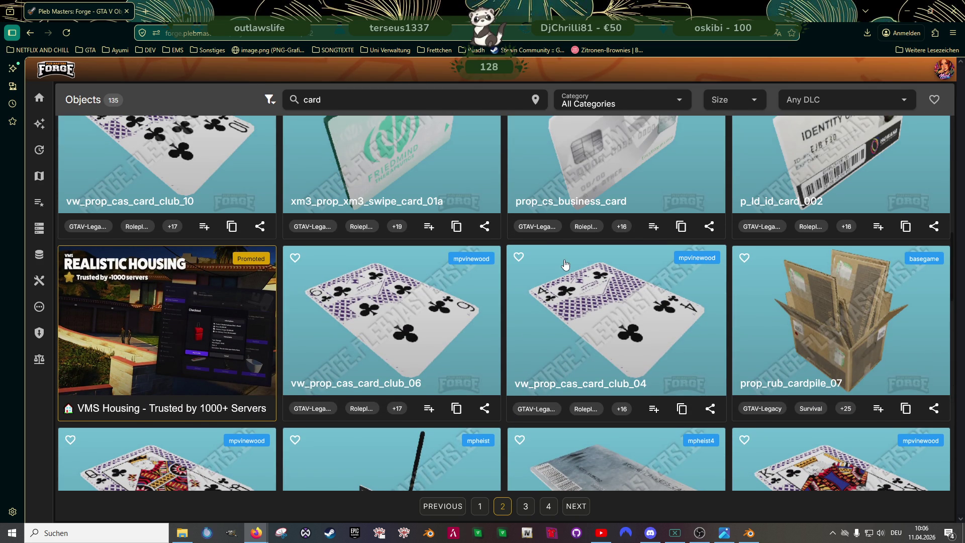
pyautogui.scroll(3)
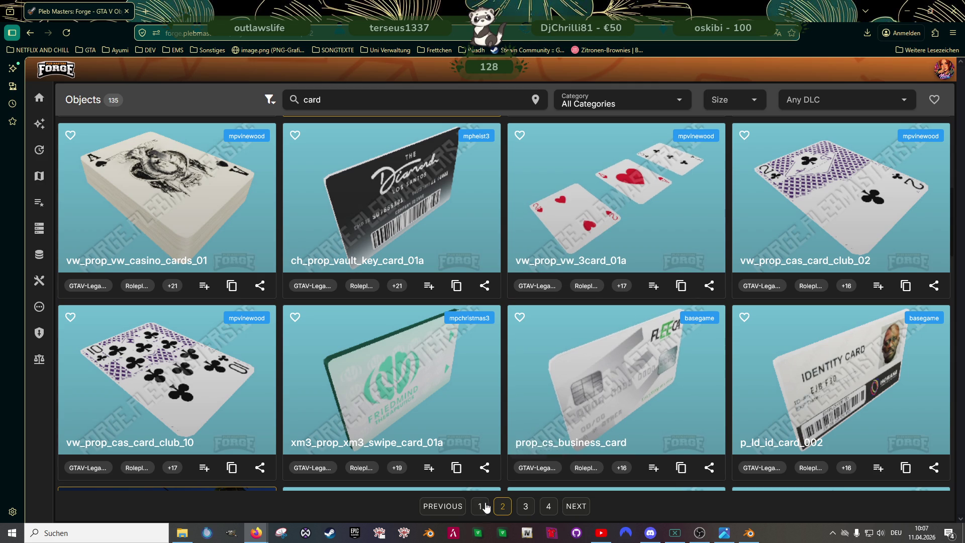
pyautogui.click(480, 506)
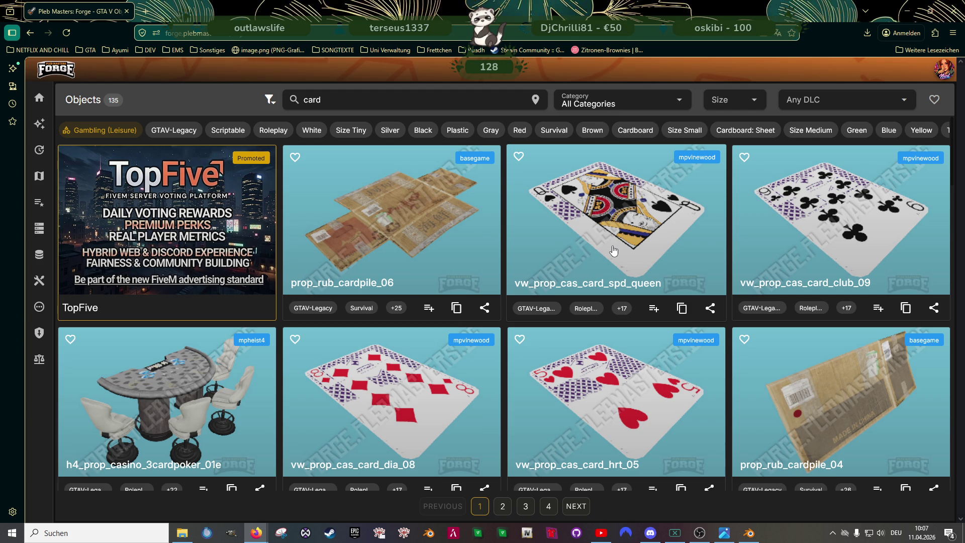
# Step: Open vw_prop_cas_card_spd_queen, rotate its 3D model preview, and copy its name
pyautogui.click(629, 252)
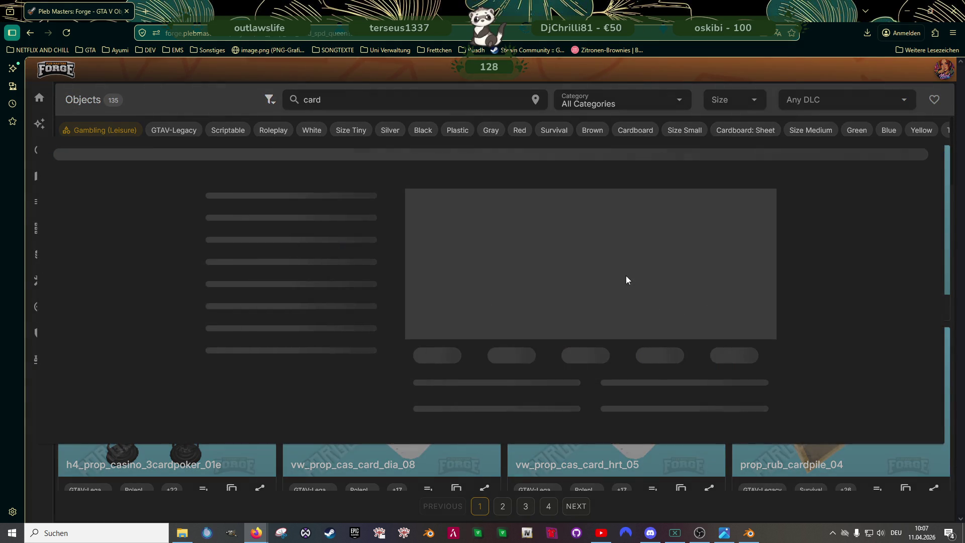
pyautogui.click(528, 128)
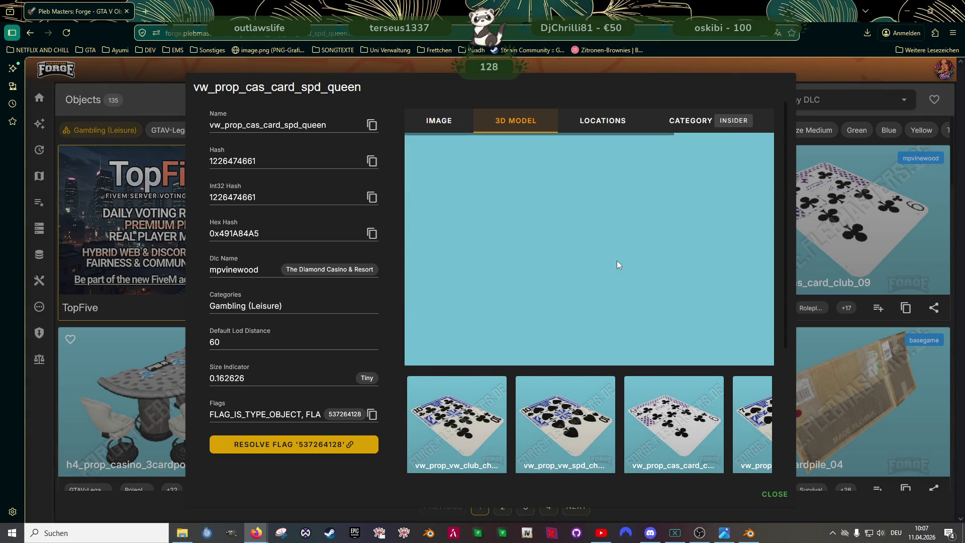
pyautogui.moveTo(614, 247); pyautogui.dragTo(477, 229)
pyautogui.click(372, 125)
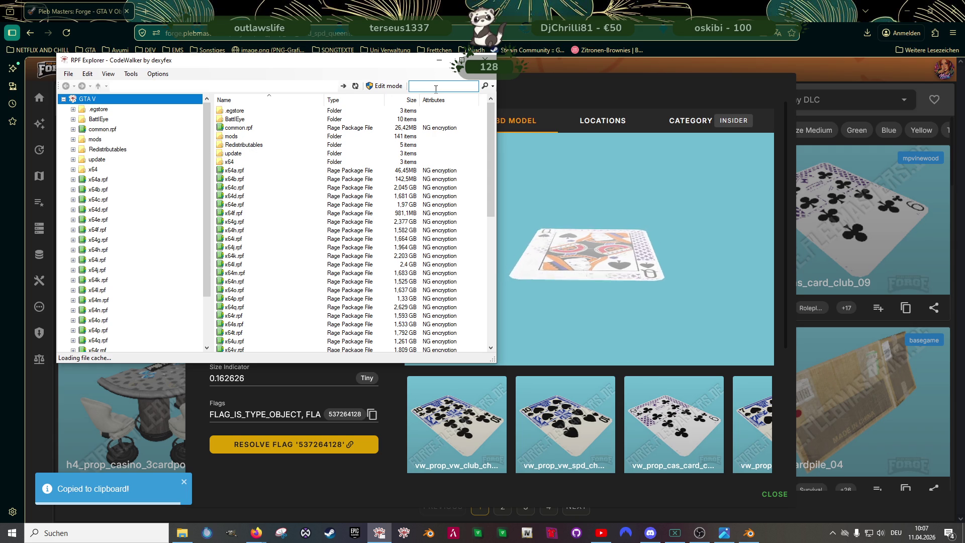
# Step: Search for vw_prop_cas_card_spd_queen and open its .ydr model in the viewer
pyautogui.click(436, 88)
pyautogui.hotkey('ctrl', 'v')
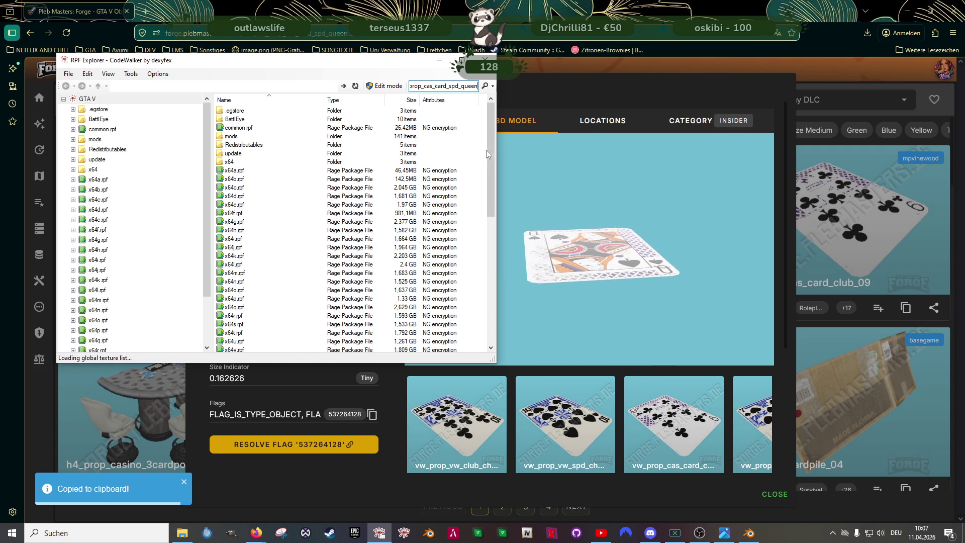
pyautogui.press('Return')
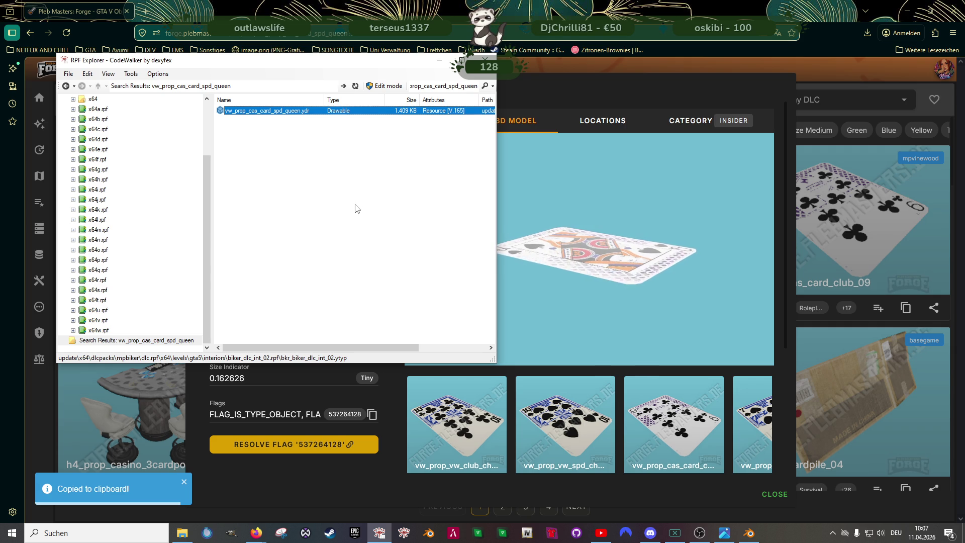
pyautogui.doubleClick(297, 112)
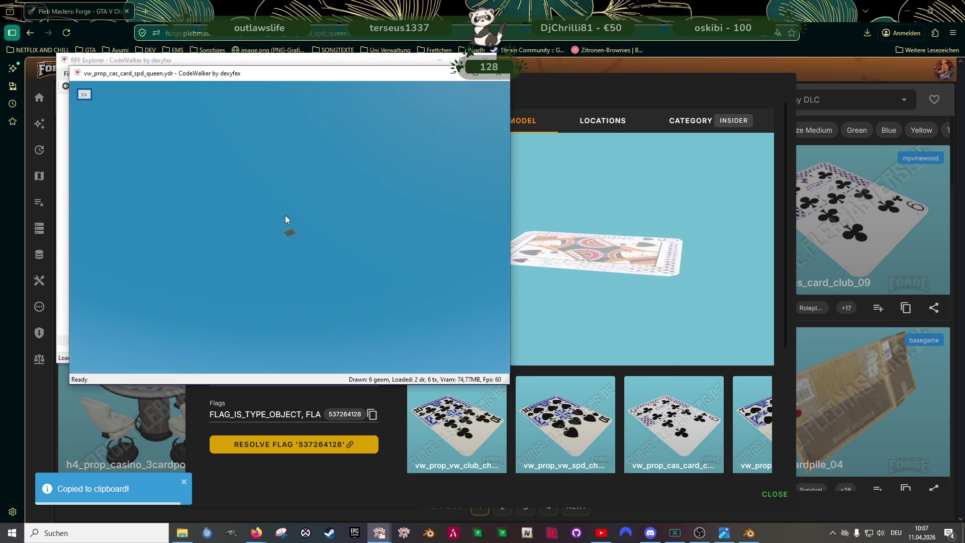
# Step: Save all of the card's textures from the Materials panel
pyautogui.scroll(3)
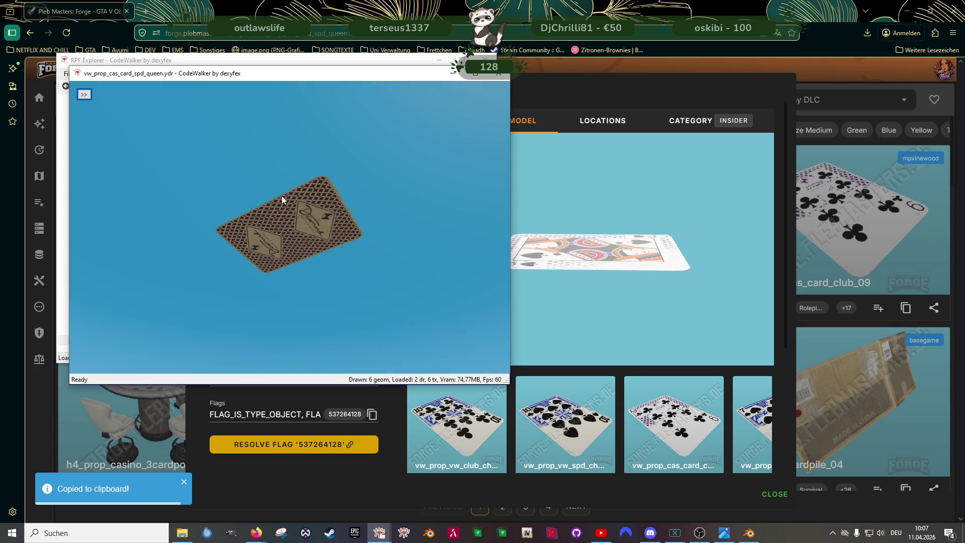
pyautogui.moveTo(276, 176); pyautogui.dragTo(303, 250)
pyautogui.click(84, 94)
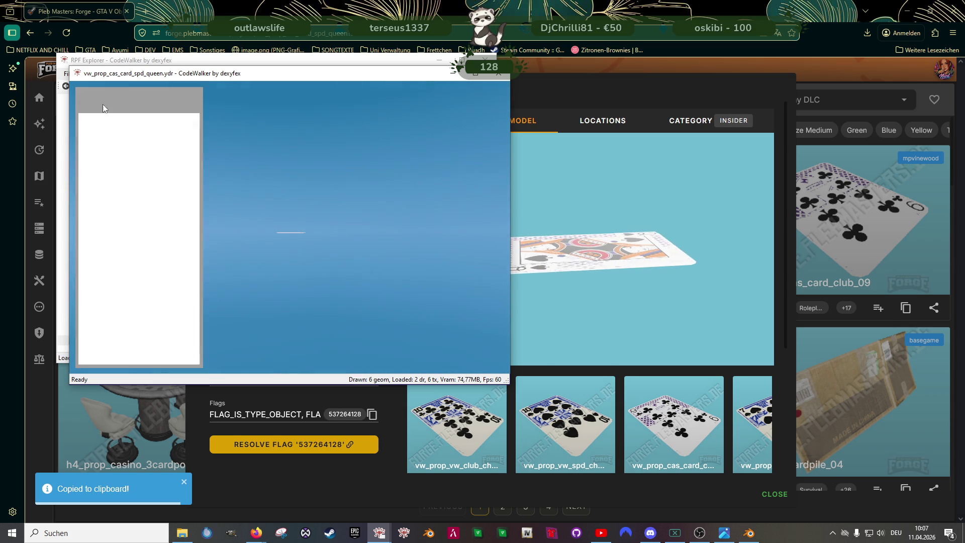
pyautogui.click(113, 108)
pyautogui.click(105, 121)
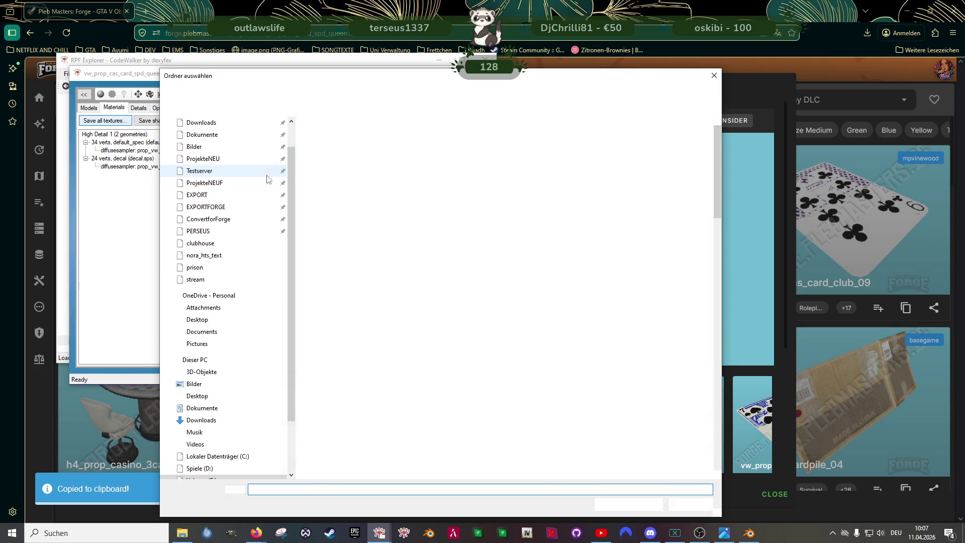
pyautogui.click(629, 503)
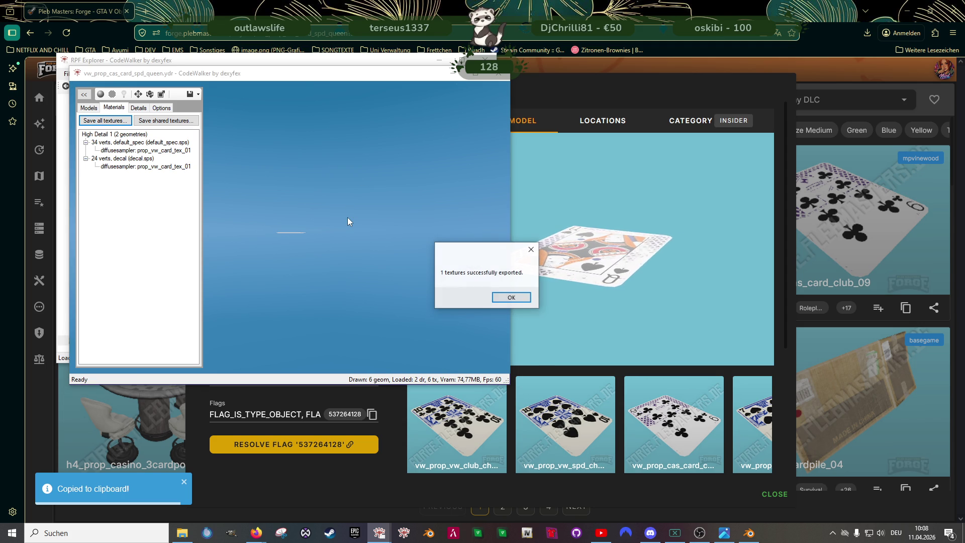
pyautogui.press('Return')
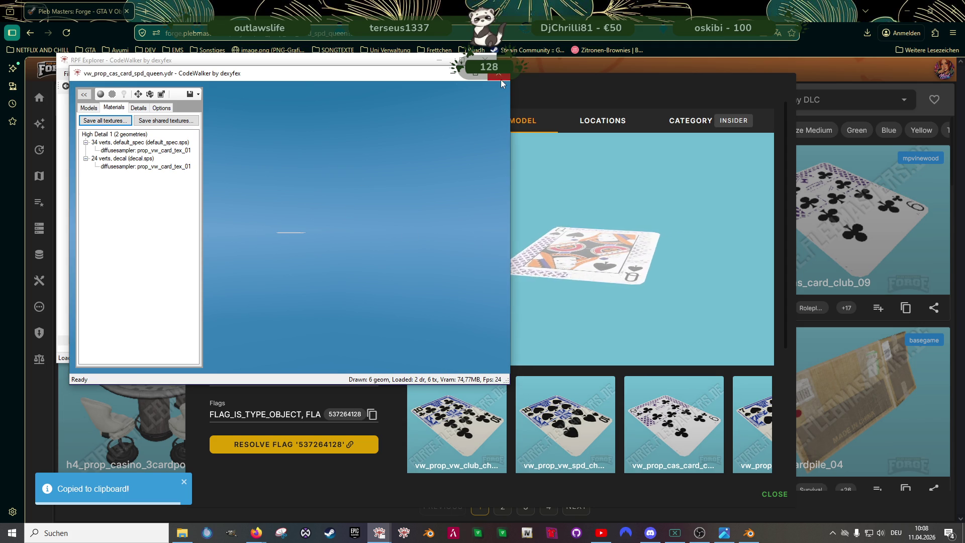
# Step: Export the queen card model as XML into the clubhouse folder and return to Blender
pyautogui.hotkey('alt', 'F4')
pyautogui.rightClick(272, 111)
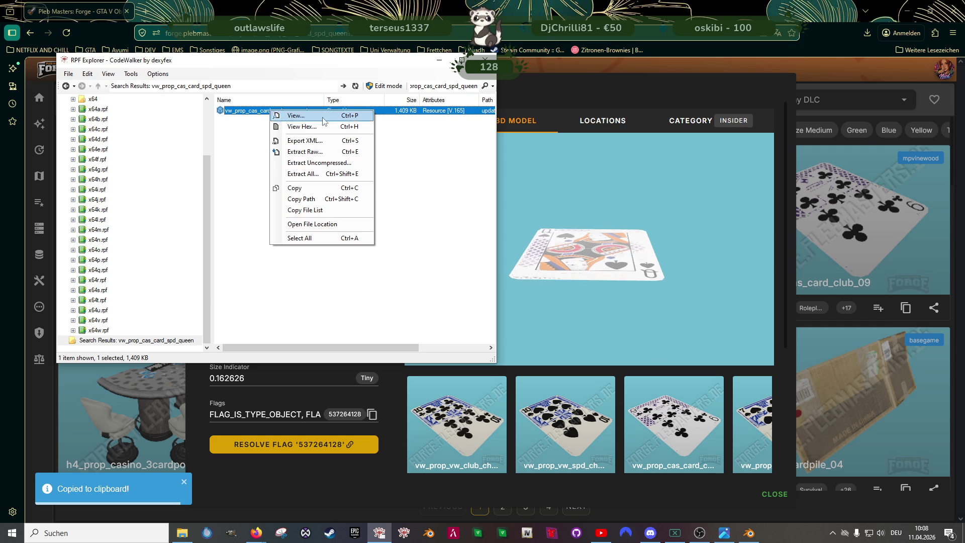
pyautogui.click(305, 141)
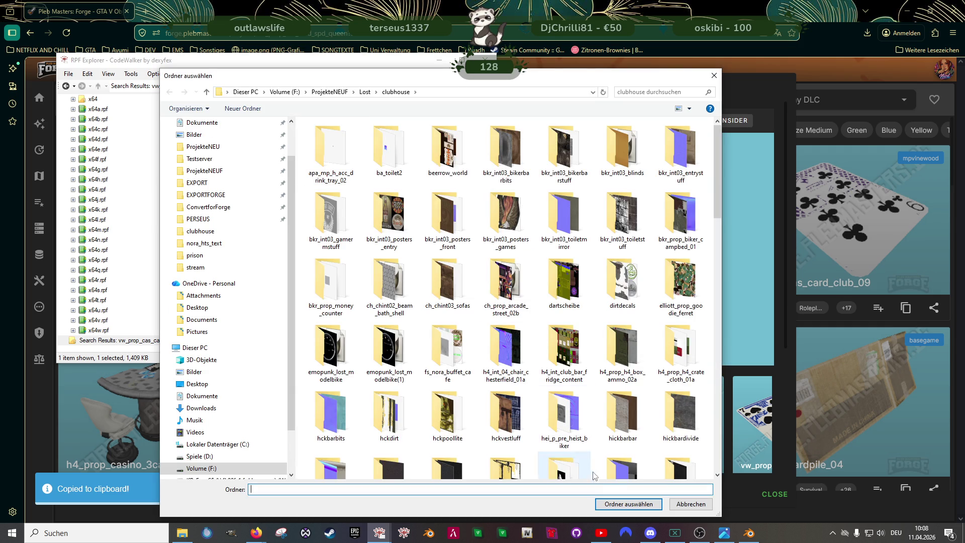
pyautogui.click(624, 504)
pyautogui.click(749, 534)
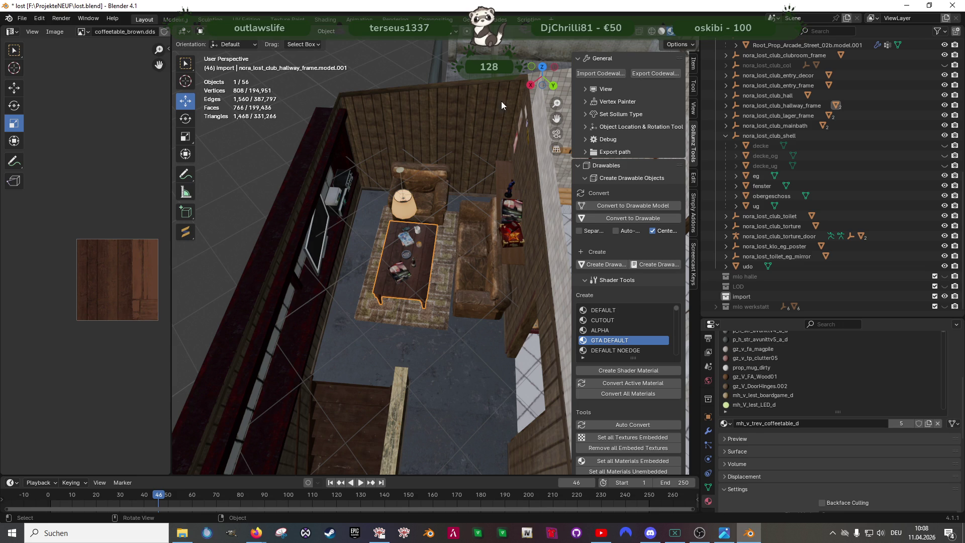
# Step: Import vw_prop_cas_card_spd_queen.ydr.xml from F:\ProjekteNEUF\Lost\clubhouse and frame the selected card
pyautogui.scroll(-3)
pyautogui.click(318, 233)
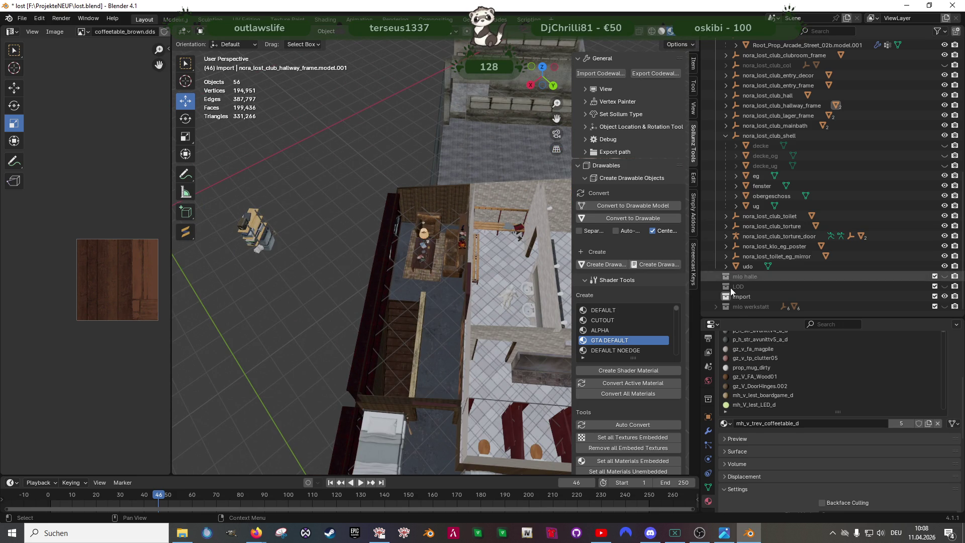
pyautogui.click(608, 75)
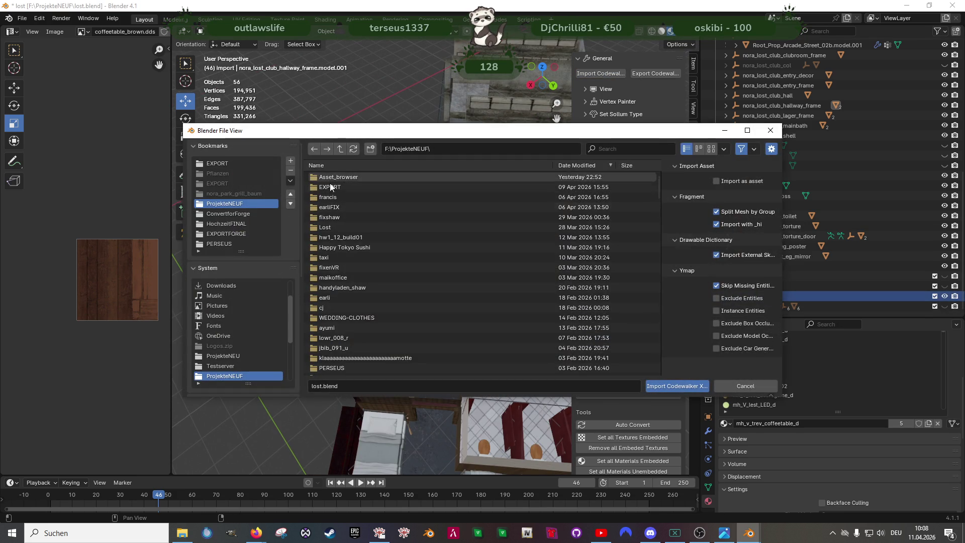
pyautogui.scroll(3)
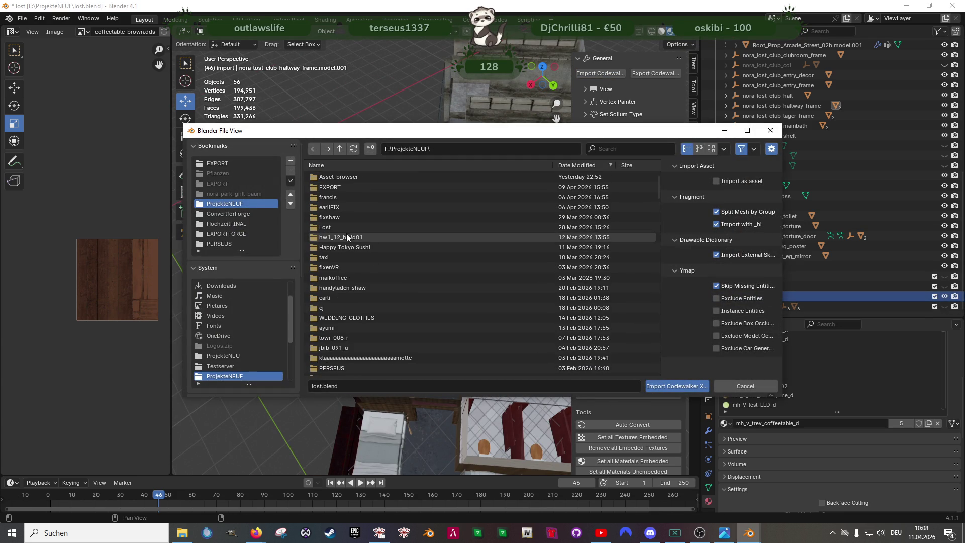
pyautogui.click(332, 227)
pyautogui.click(337, 177)
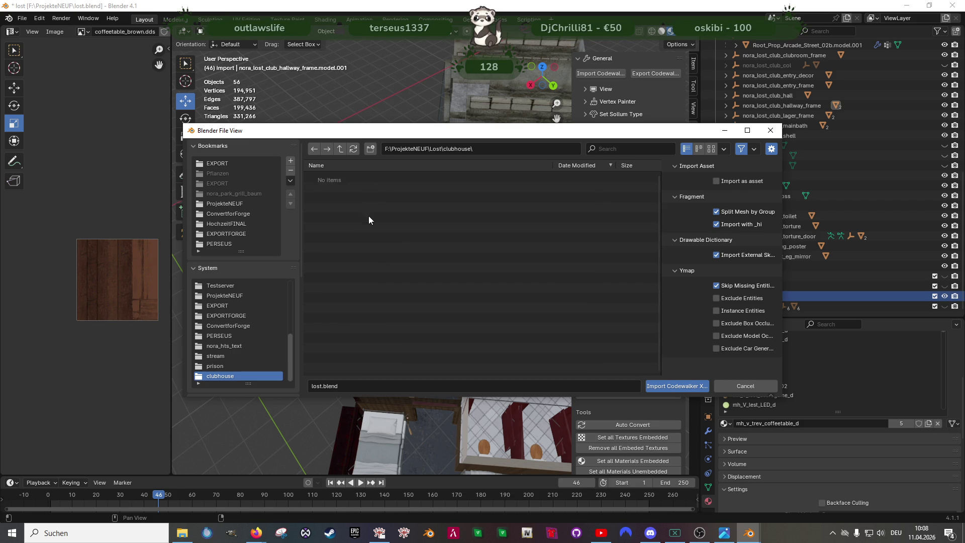
pyautogui.scroll(-3)
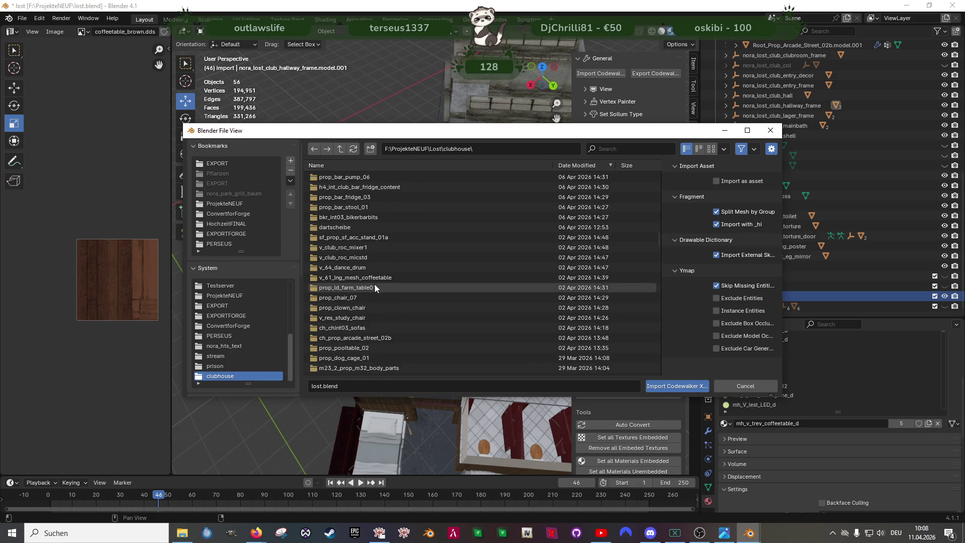
pyautogui.doubleClick(354, 228)
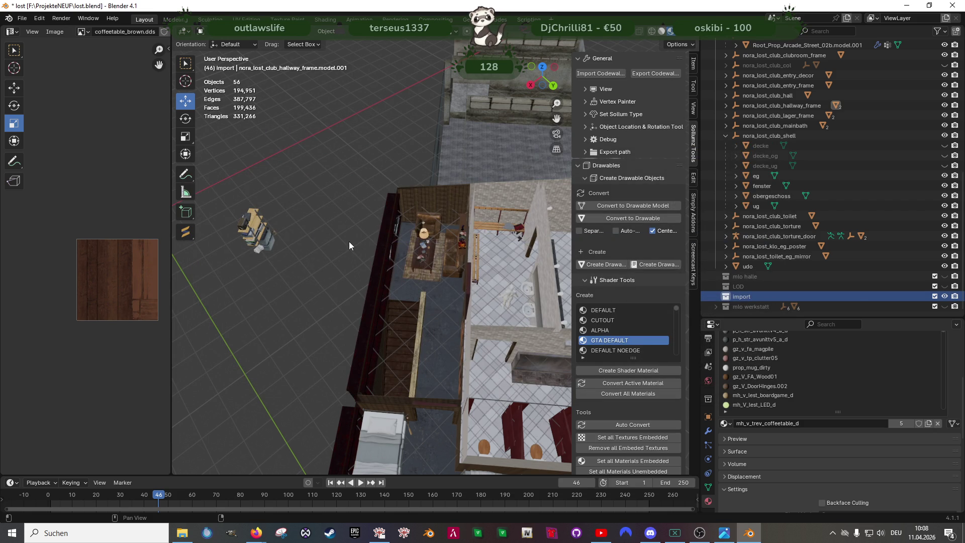
pyautogui.click(749, 306)
pyautogui.press('KP_Decimal')
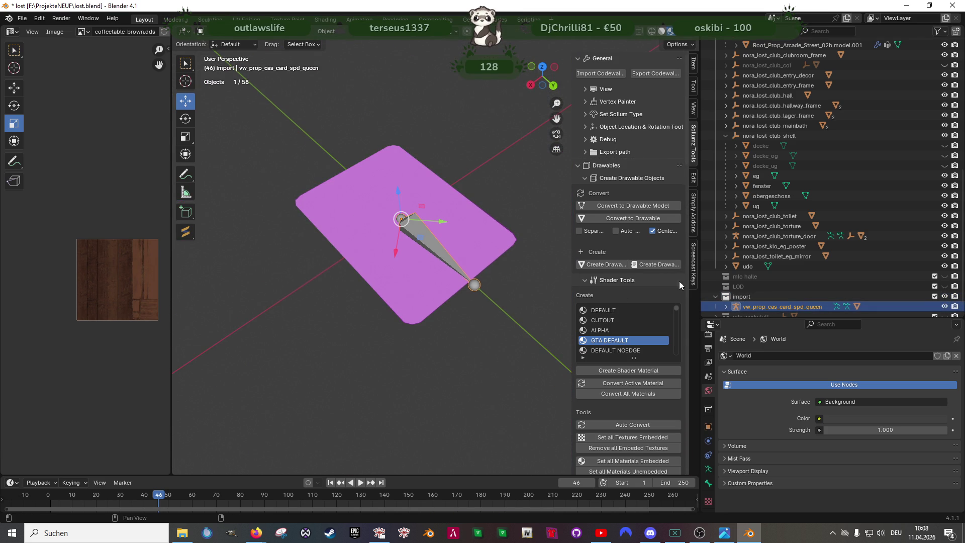
# Step: Run Find Missing Files on the Lost\clubhouse folder to relink the card texture
pyautogui.click(22, 18)
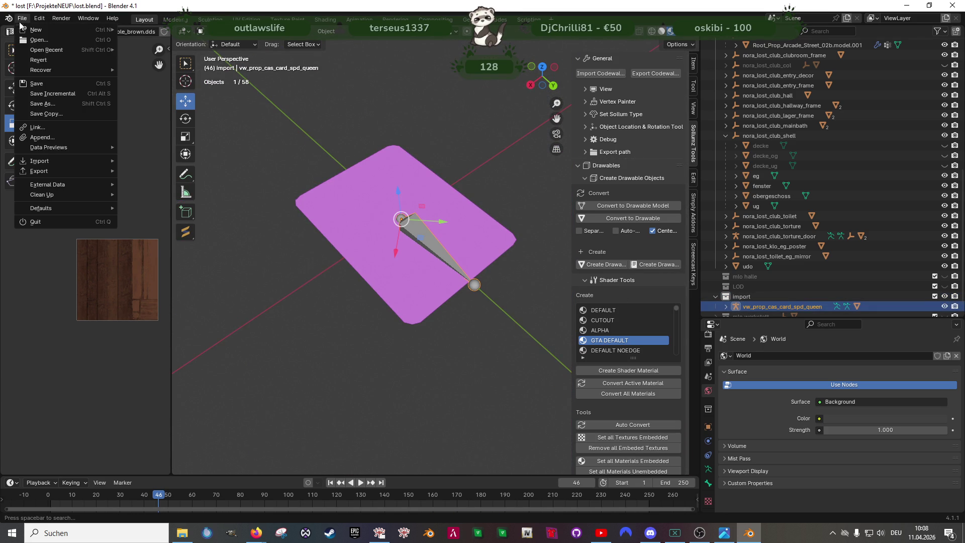
pyautogui.moveTo(61, 184)
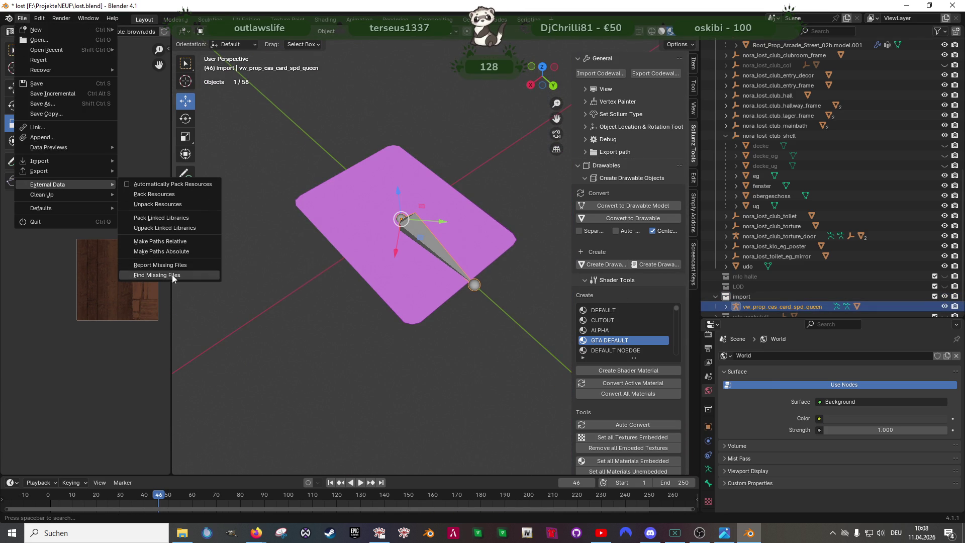
pyautogui.click(166, 275)
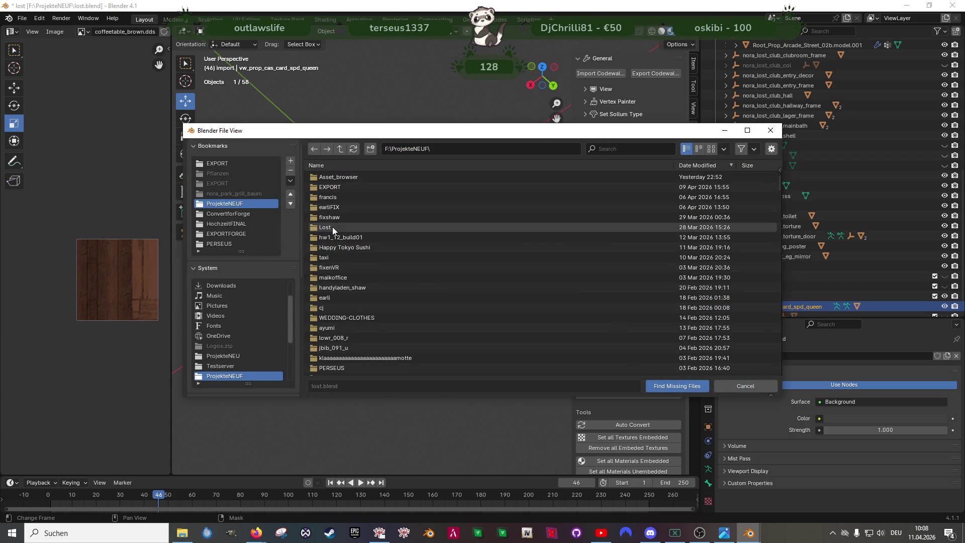
pyautogui.doubleClick(333, 227)
pyautogui.doubleClick(332, 177)
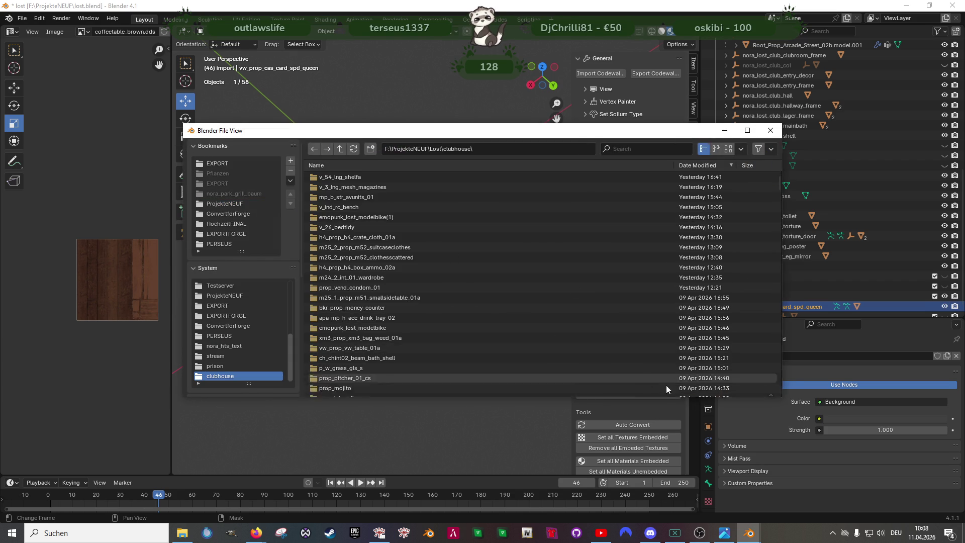
pyautogui.click(674, 386)
# Step: Orbit around the textured card and make the queen card mesh active
pyautogui.moveTo(355, 237); pyautogui.dragTo(426, 294)
pyautogui.click(358, 194)
pyautogui.scroll(-3)
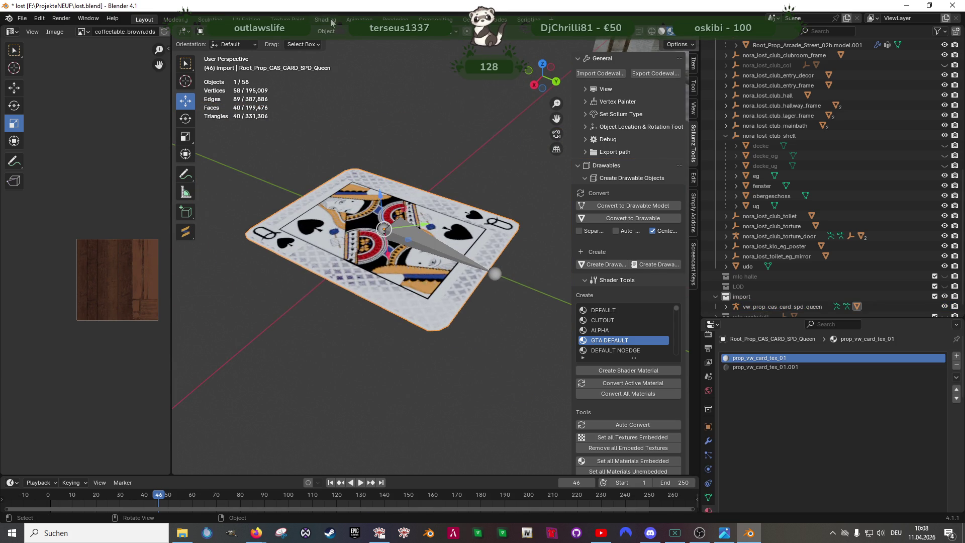
# Step: Preview the card's material nodes, then enter Edit Mode and inspect a face's UVs
pyautogui.click(326, 20)
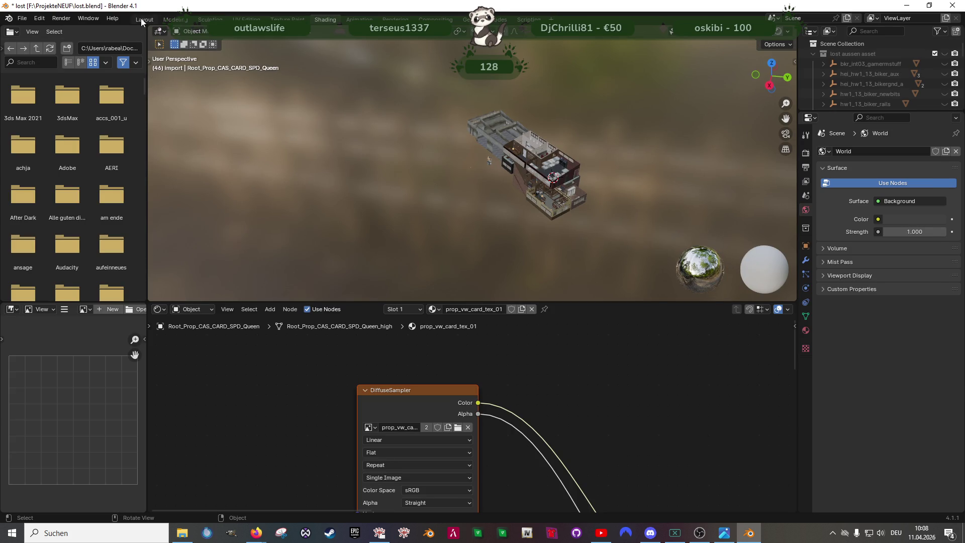
pyautogui.click(142, 19)
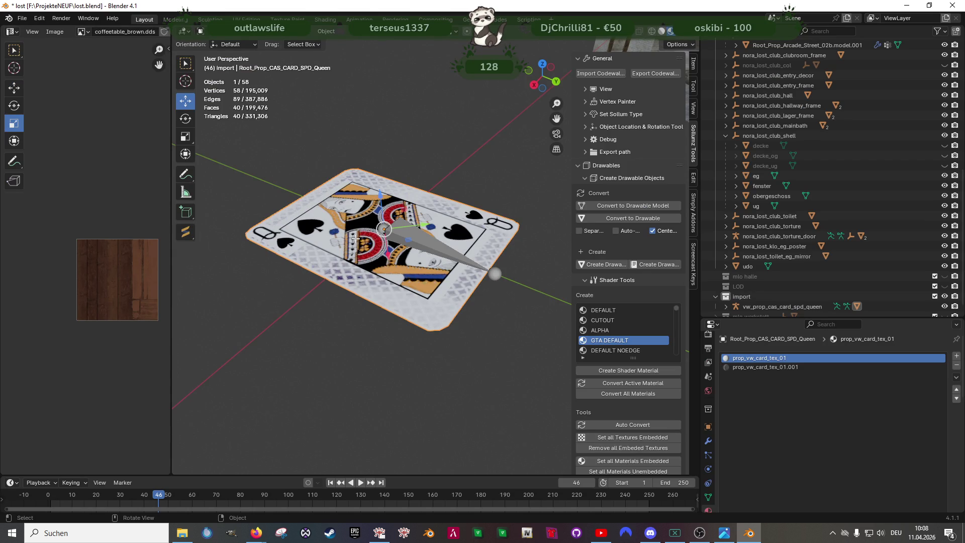
pyautogui.press('Tab')
pyautogui.click(311, 227)
pyautogui.scroll(-3)
pyautogui.scroll(3)
pyautogui.moveTo(172, 262); pyautogui.dragTo(288, 262)
pyautogui.scroll(3)
pyautogui.scroll(-3)
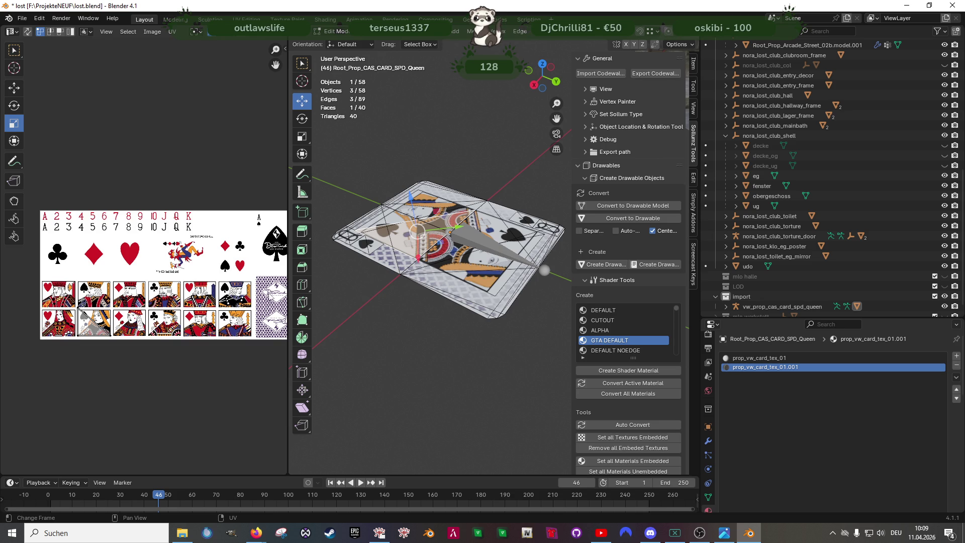
# Step: Select a front face so the prop_vw_card_tex_01.001 material slot becomes active
pyautogui.moveTo(352, 212); pyautogui.dragTo(383, 183)
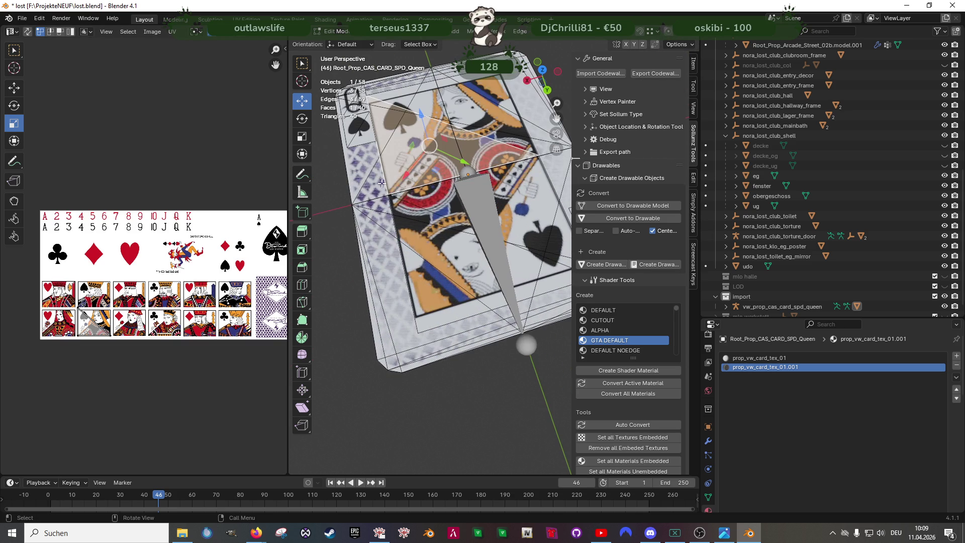
pyautogui.click(383, 183)
pyautogui.scroll(-3)
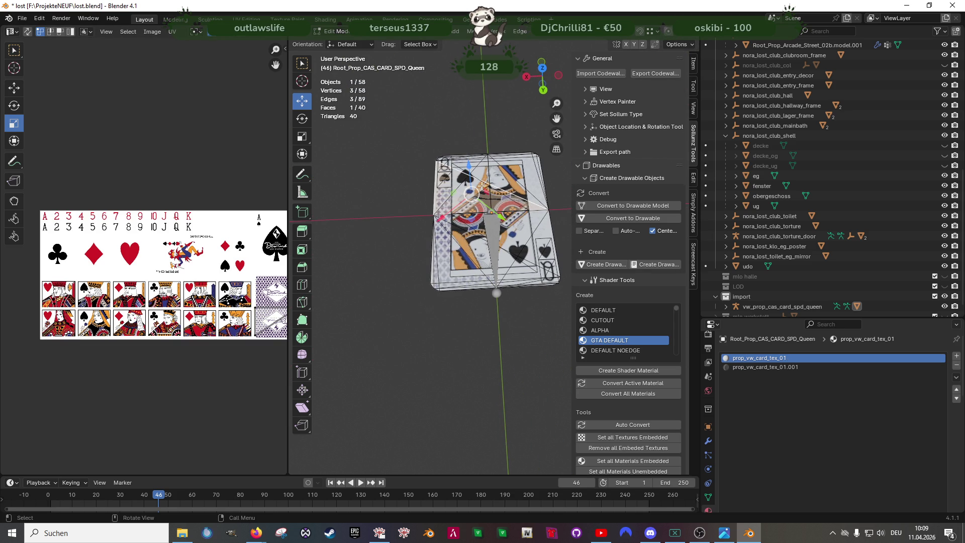
pyautogui.press('a')
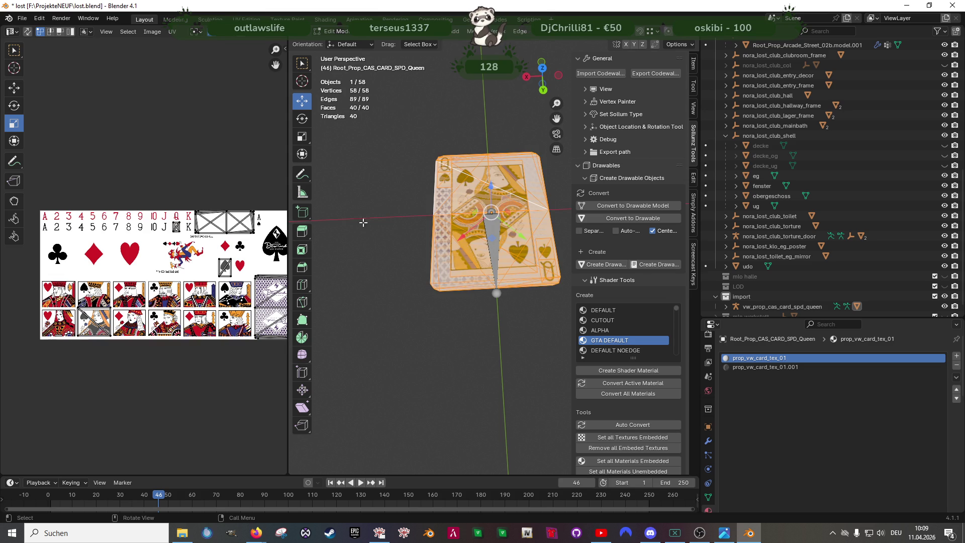
pyautogui.moveTo(288, 259); pyautogui.dragTo(328, 267)
pyautogui.scroll(3)
pyautogui.scroll(3)
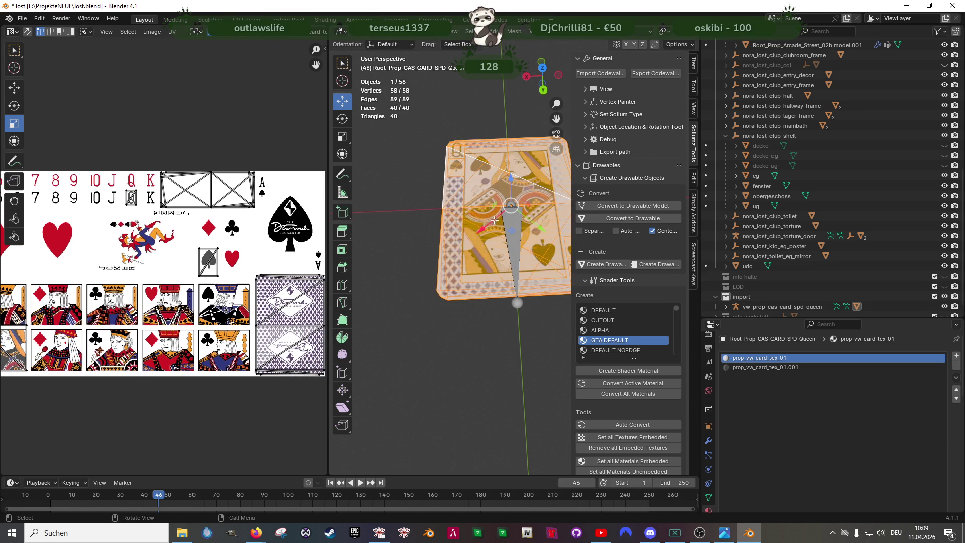
pyautogui.scroll(3)
pyautogui.moveTo(474, 223); pyautogui.dragTo(477, 193)
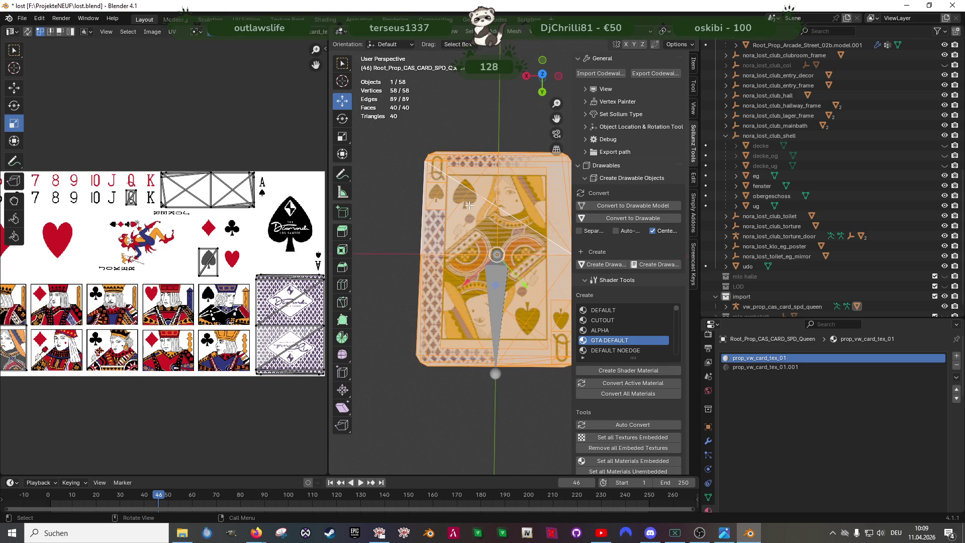
pyautogui.click(451, 189)
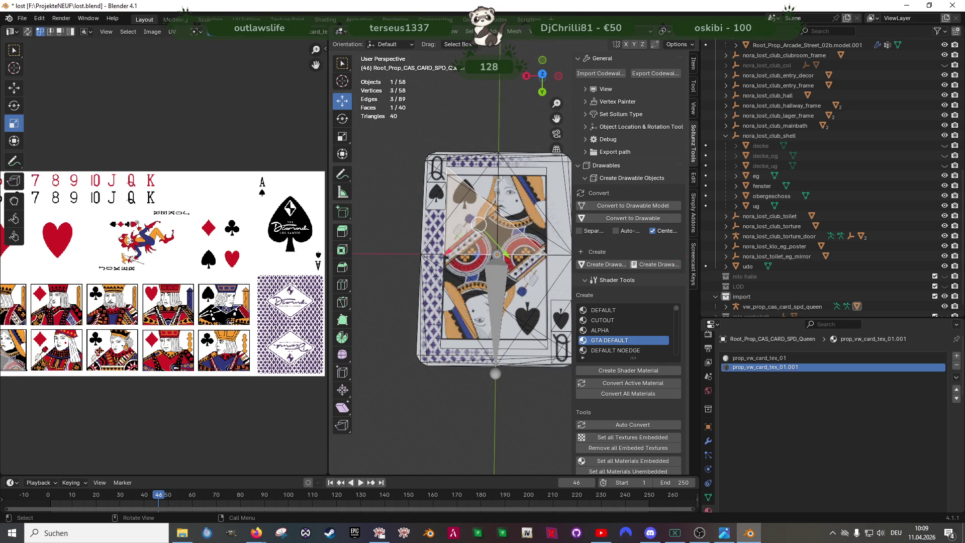
# Step: Convert all of the card's triangles into quads with Alt+J
pyautogui.press('a')
pyautogui.hotkey('alt', 'j')
pyautogui.scroll(3)
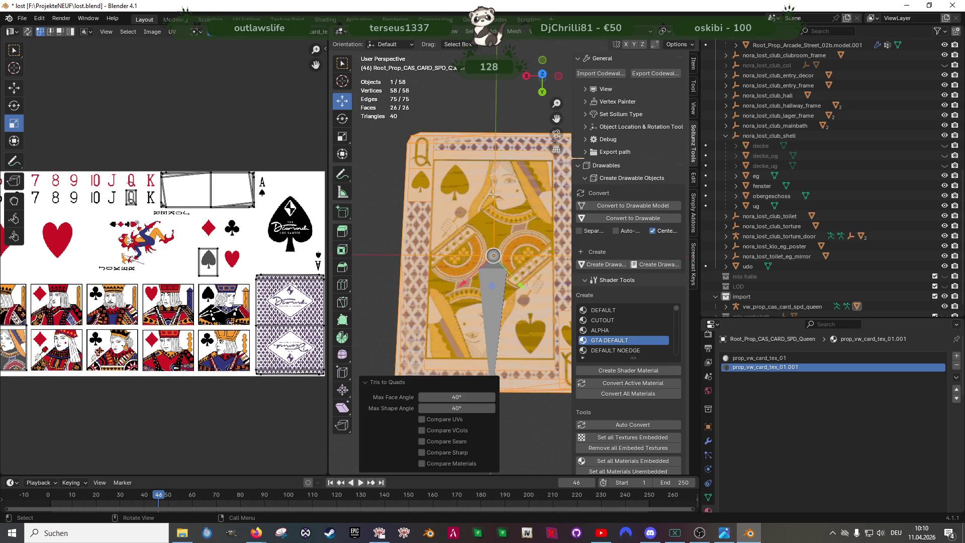
# Step: Delete the stray spade and Q faces on the card's side
pyautogui.click(436, 172)
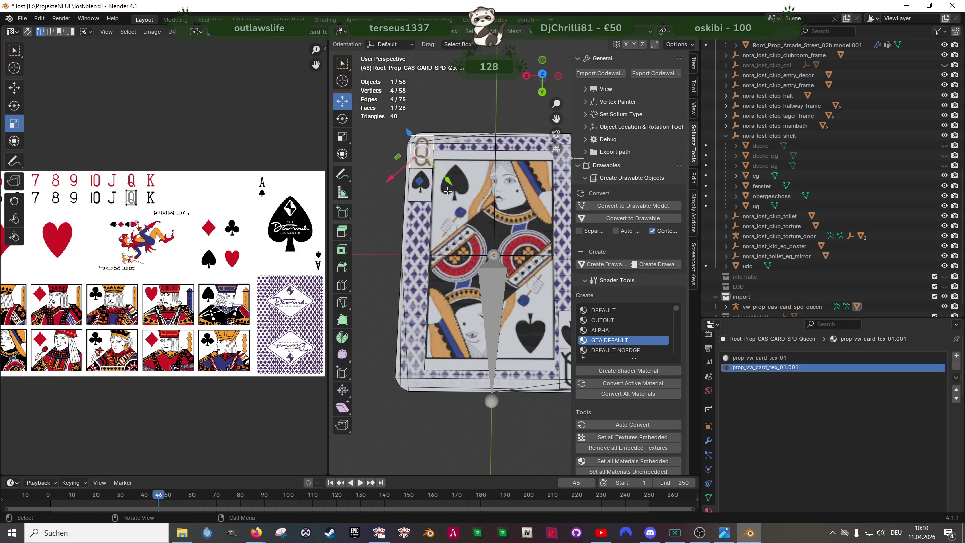
pyautogui.scroll(3)
pyautogui.hscroll(-3)
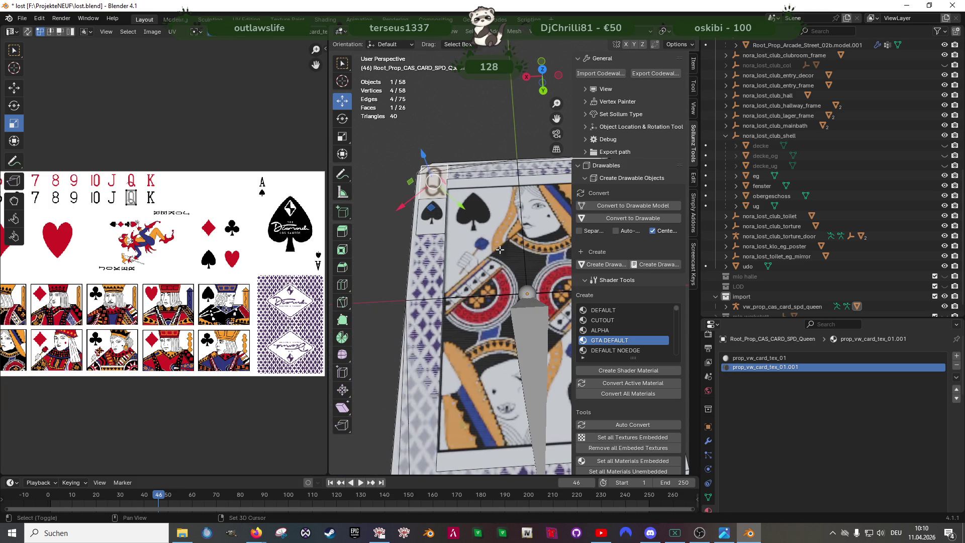
pyautogui.click(429, 215)
pyautogui.press('x')
pyautogui.click(429, 210)
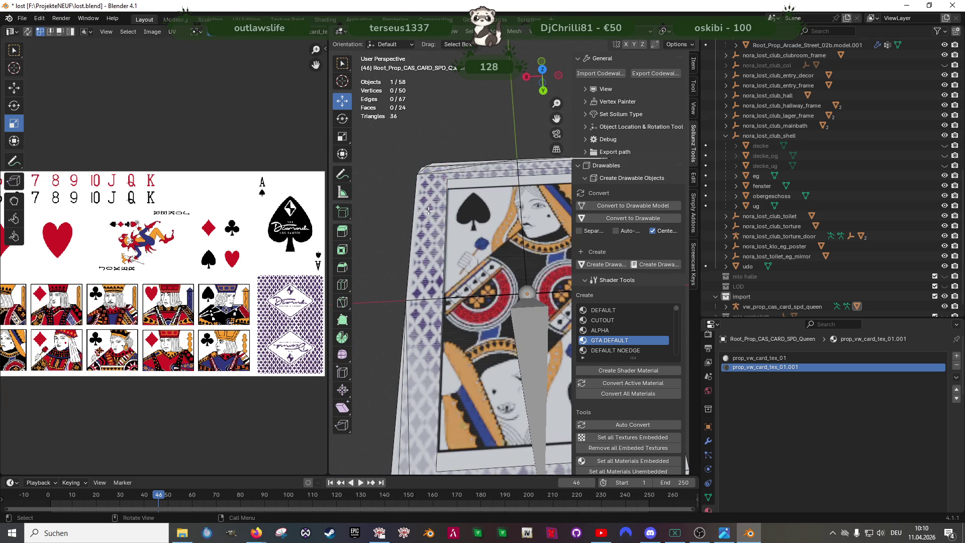
pyautogui.scroll(-3)
pyautogui.click(474, 252)
pyautogui.click(472, 277)
pyautogui.press('x')
pyautogui.click(450, 272)
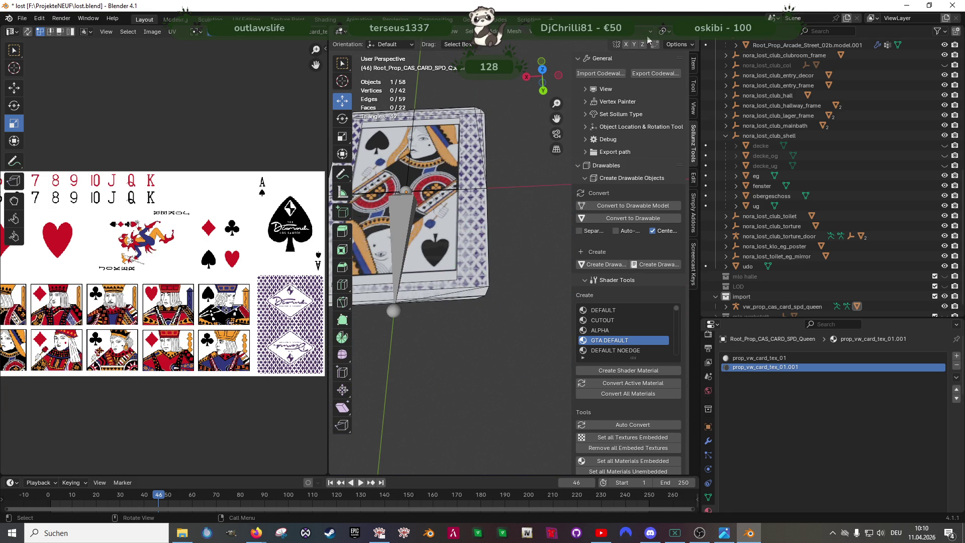
# Step: Select the card-back faces by box-selecting their UV island with UV sync enabled
pyautogui.moveTo(542, 75); pyautogui.dragTo(532, 81)
pyautogui.click(455, 208)
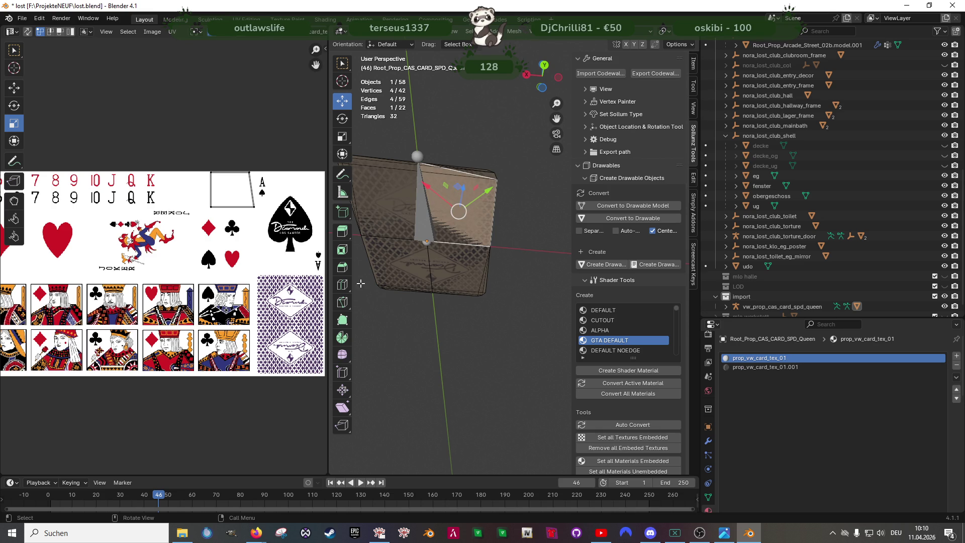
pyautogui.moveTo(449, 243); pyautogui.dragTo(442, 226)
pyautogui.click(402, 216)
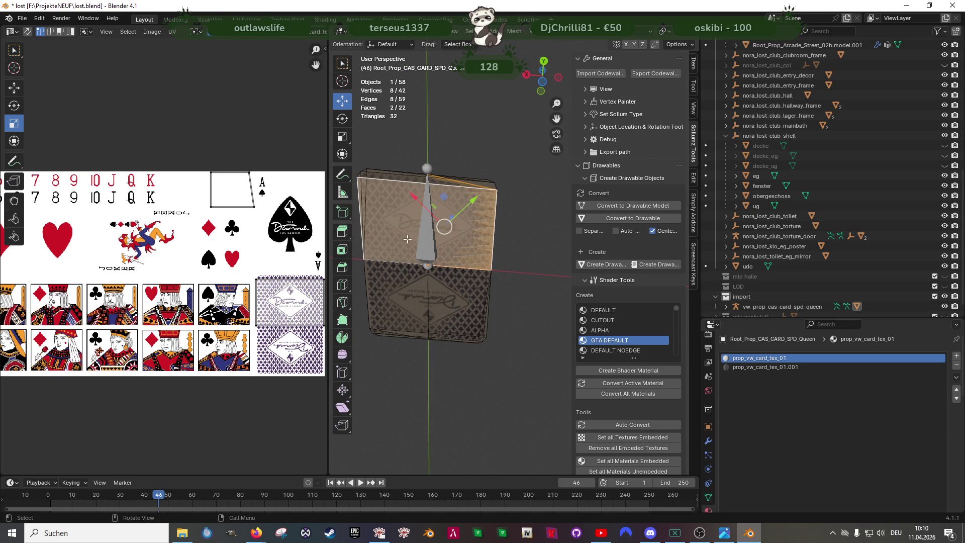
pyautogui.press('a')
pyautogui.press('b')
pyautogui.moveTo(254, 271); pyautogui.dragTo(309, 376)
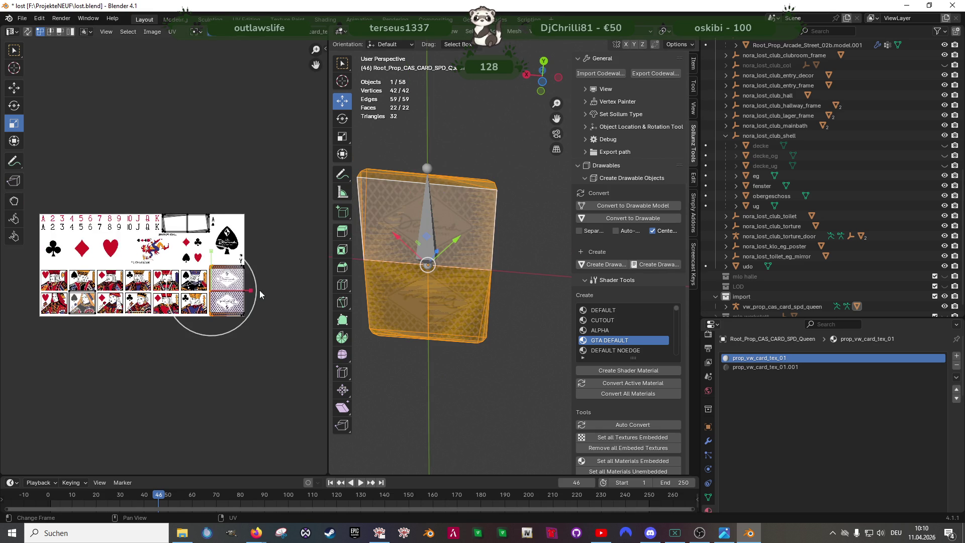
pyautogui.scroll(-3)
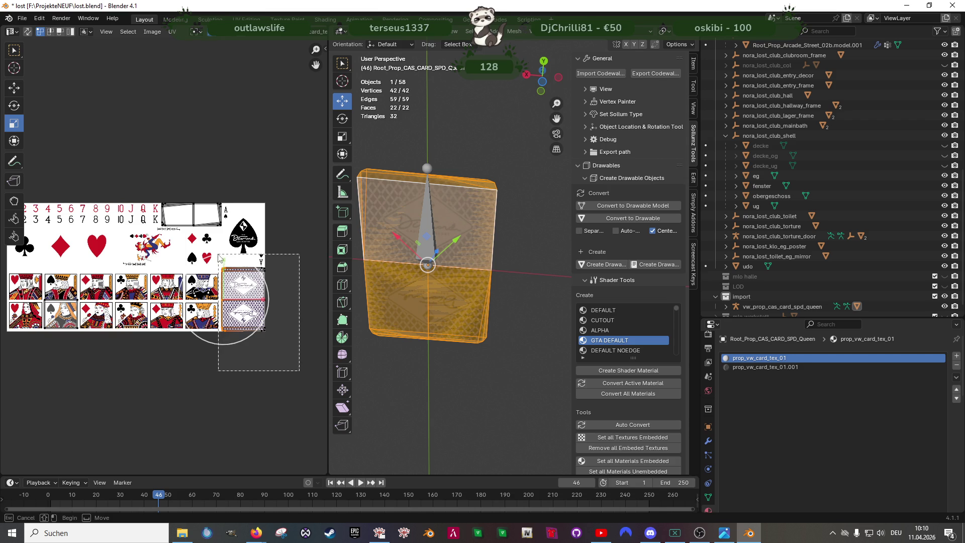
pyautogui.click(28, 31)
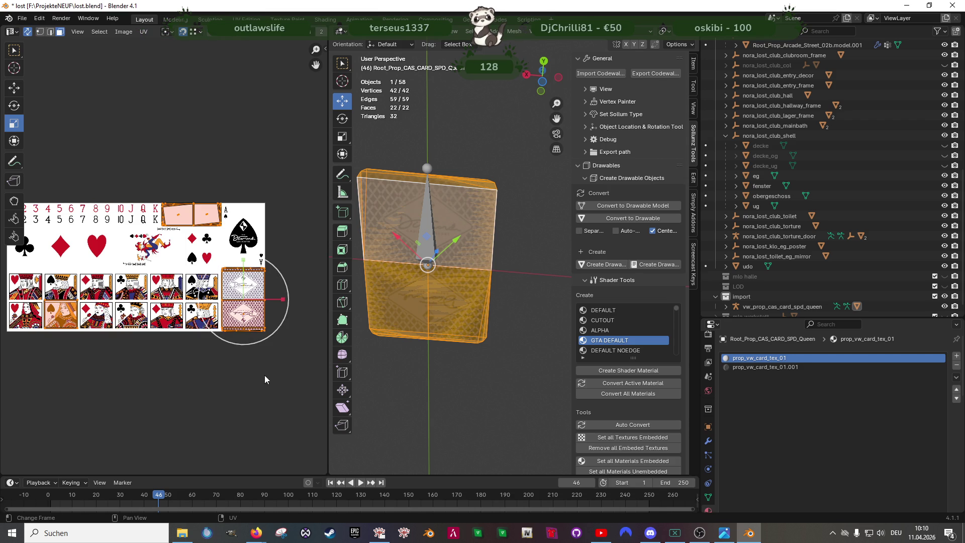
pyautogui.hotkey('alt', 'a')
pyautogui.press('b')
pyautogui.moveTo(285, 366); pyautogui.dragTo(217, 239)
pyautogui.scroll(3)
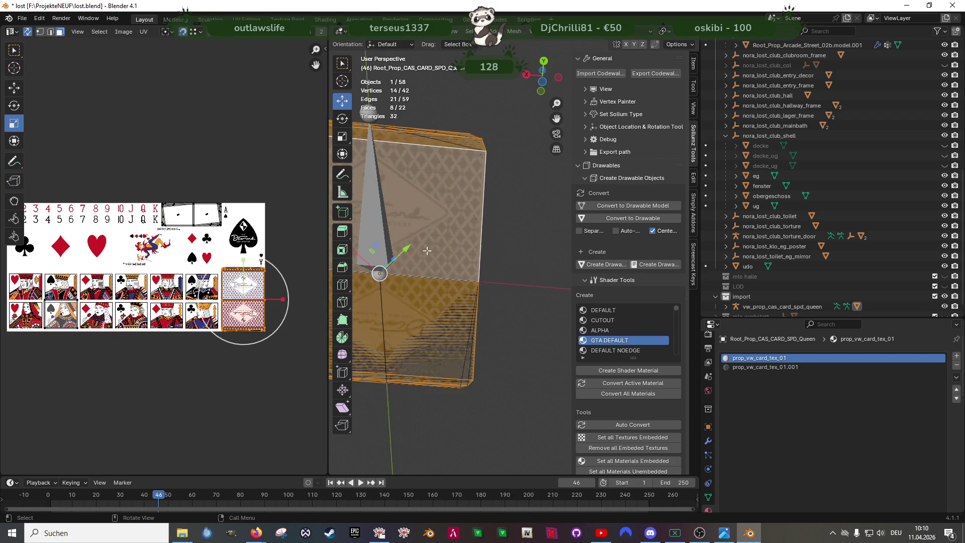
# Step: Nudge the 8 card-back faces -0.000221 m along Z
pyautogui.press('KP_Decimal')
pyautogui.moveTo(326, 241); pyautogui.dragTo(267, 237)
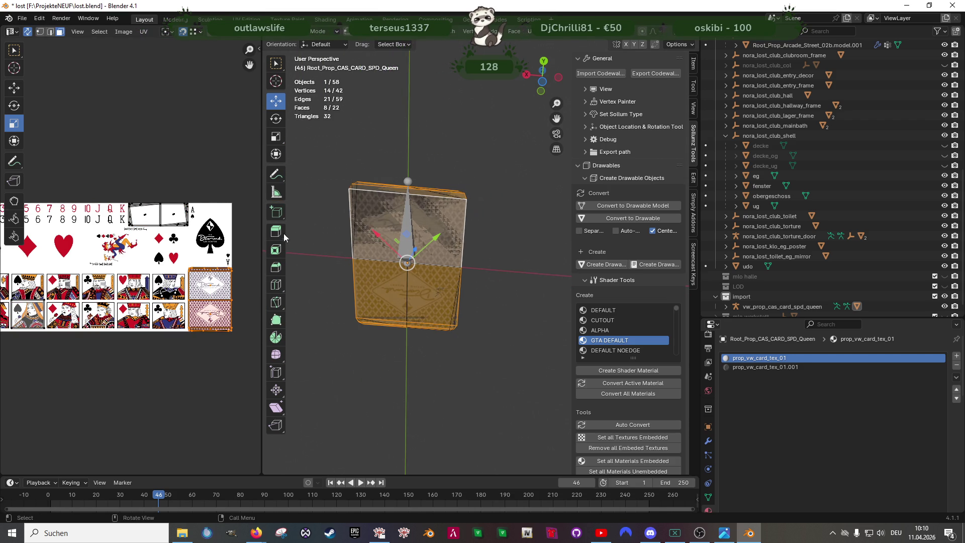
pyautogui.scroll(-3)
pyautogui.scroll(3)
pyautogui.scroll(3)
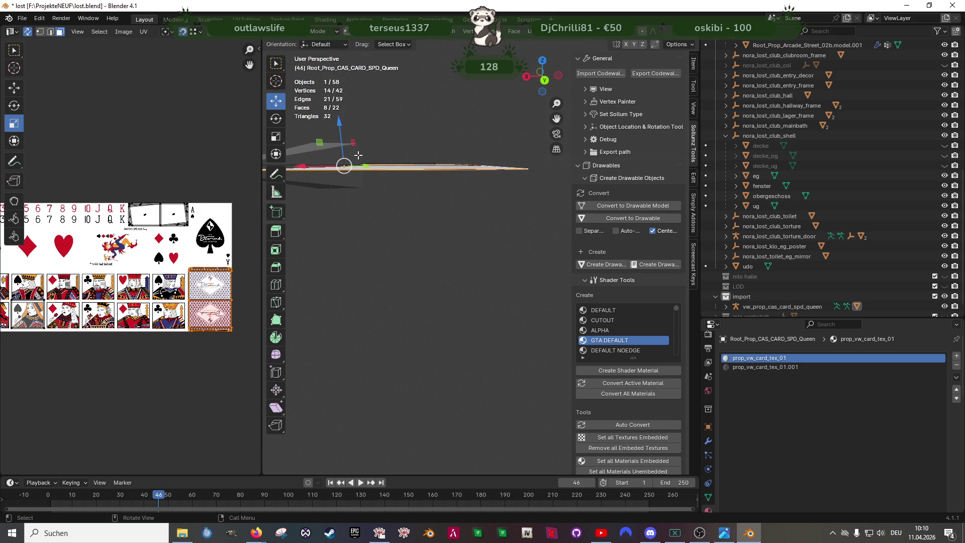
pyautogui.scroll(-3)
pyautogui.moveTo(397, 169); pyautogui.dragTo(396, 170)
pyautogui.scroll(3)
# Step: Select the card's top-half face and surrounding border faces, then dissolve them
pyautogui.moveTo(447, 189); pyautogui.dragTo(439, 258)
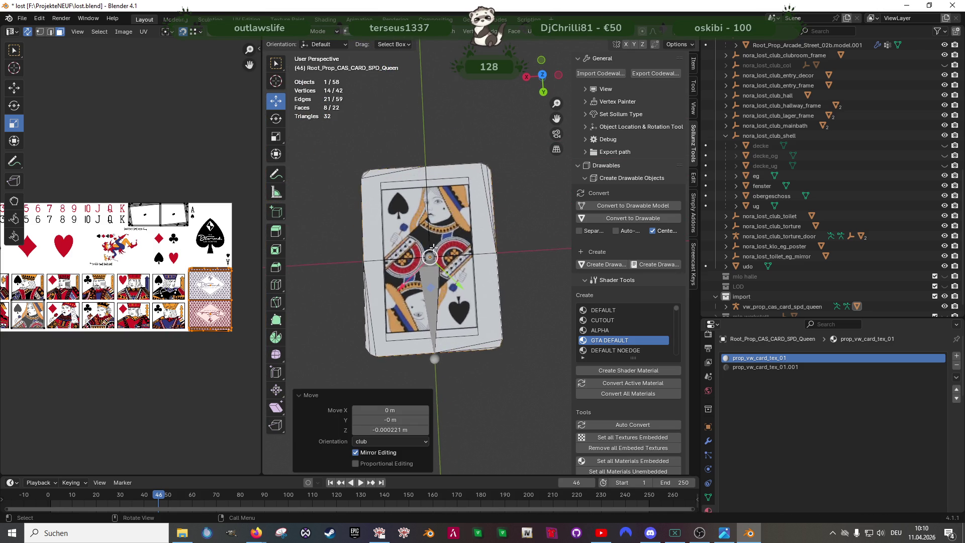
pyautogui.scroll(3)
pyautogui.click(382, 191)
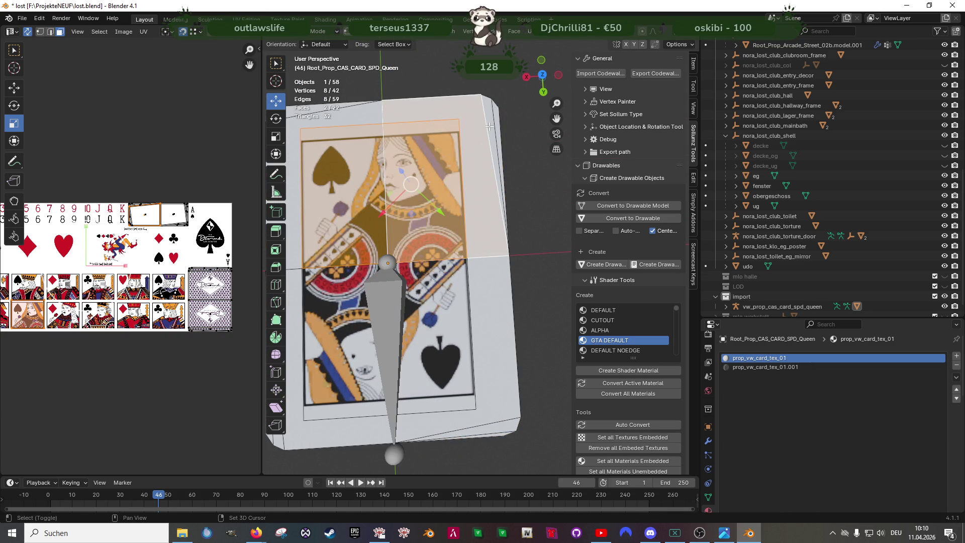
pyautogui.click(494, 116)
pyautogui.moveTo(495, 116); pyautogui.dragTo(367, 134)
pyautogui.click(368, 134)
pyautogui.click(367, 134)
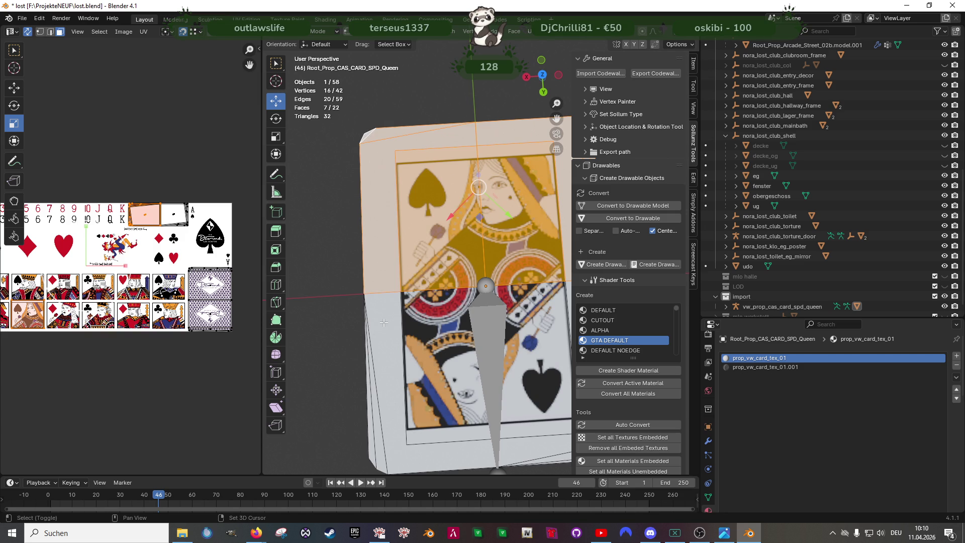
pyautogui.click(374, 357)
pyautogui.click(369, 367)
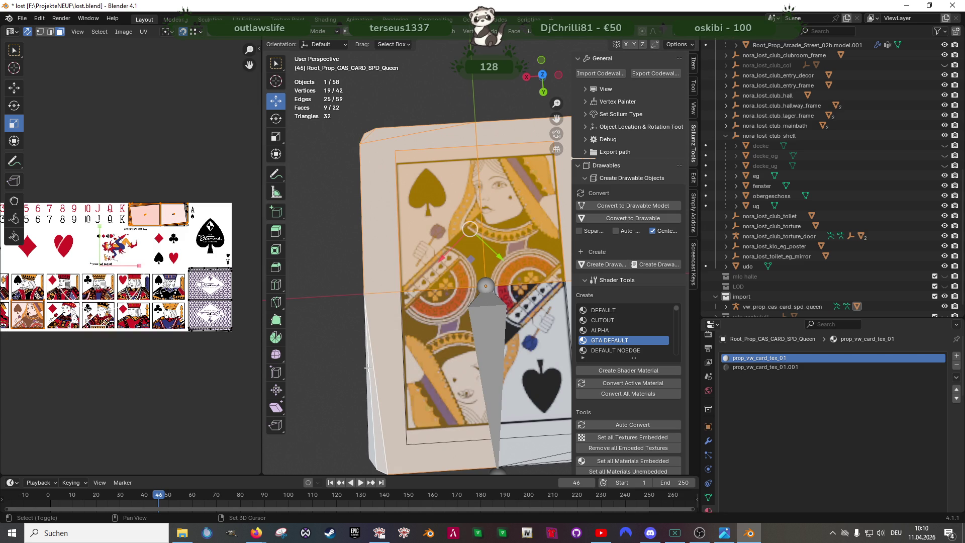
pyautogui.scroll(-3)
pyautogui.scroll(3)
pyautogui.click(436, 327)
pyautogui.click(429, 335)
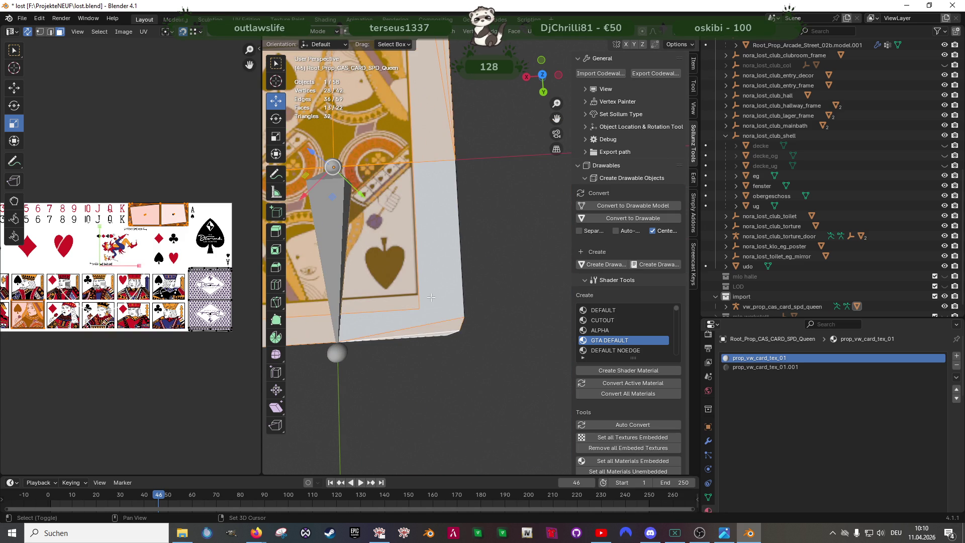
pyautogui.rightClick(429, 276)
pyautogui.click(429, 276)
# Step: Dissolve the card's two halves into a single face
pyautogui.scroll(-3)
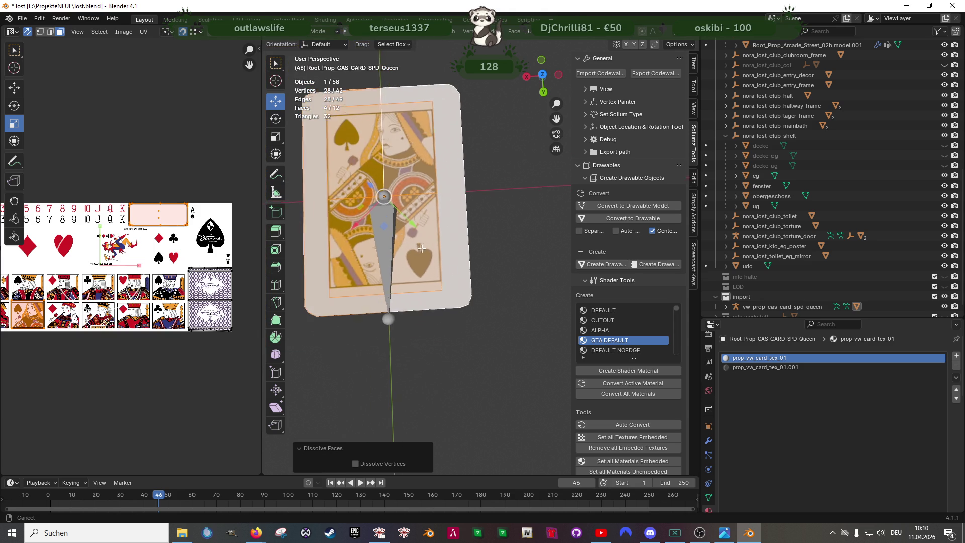
pyautogui.click(436, 236)
pyautogui.click(479, 236)
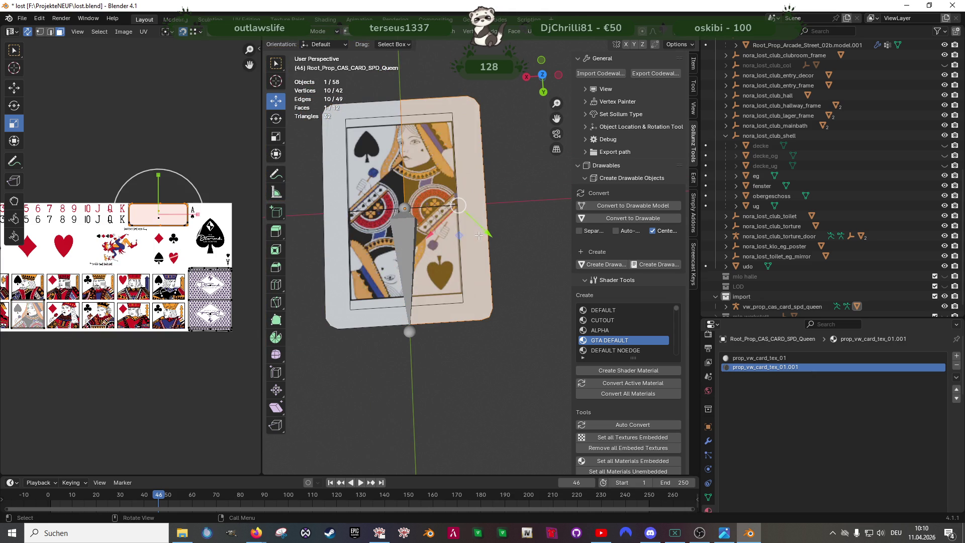
pyautogui.click(358, 176)
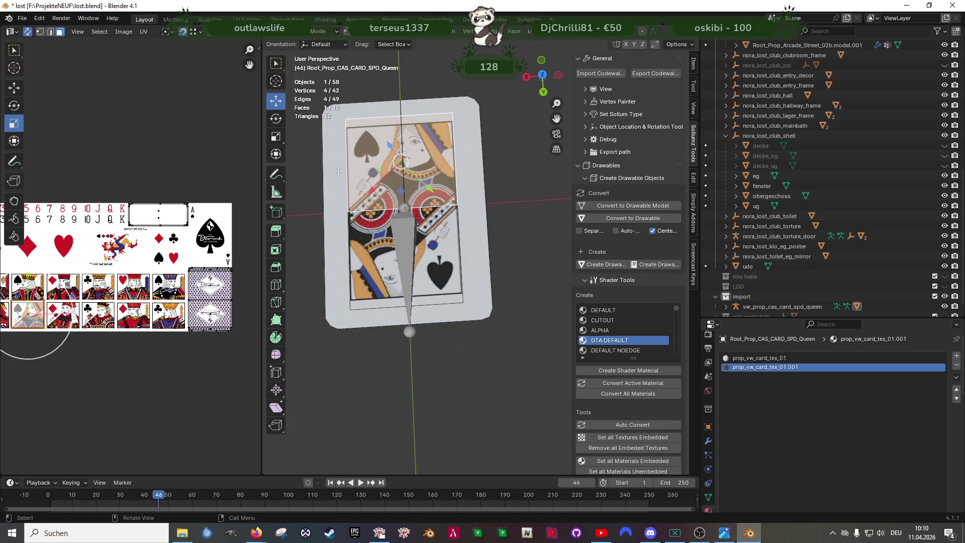
pyautogui.click(338, 171)
pyautogui.click(392, 226)
pyautogui.click(421, 172)
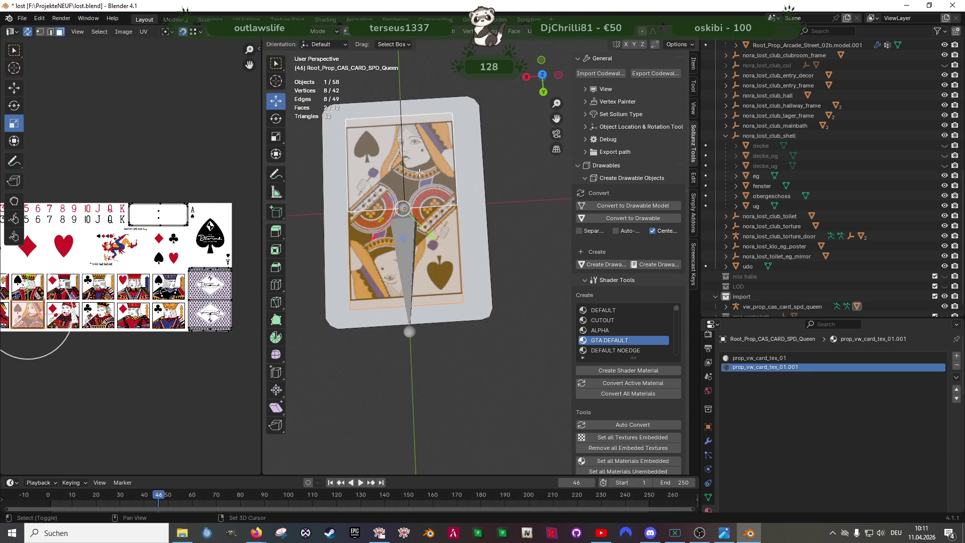
pyautogui.press('x')
pyautogui.click(420, 172)
pyautogui.click(457, 200)
pyautogui.scroll(3)
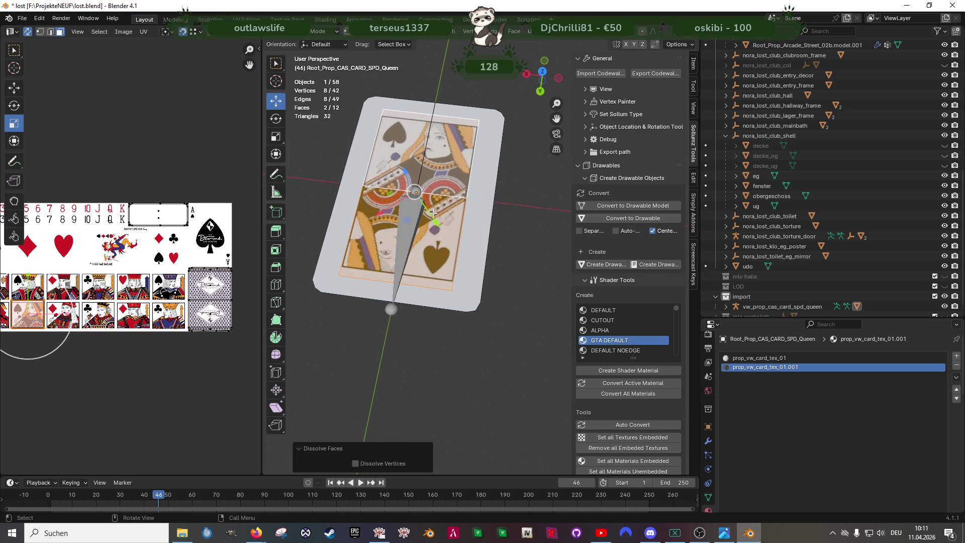
# Step: Try dissolving the four mid-edge outline vertices, then undo it
pyautogui.click(497, 191)
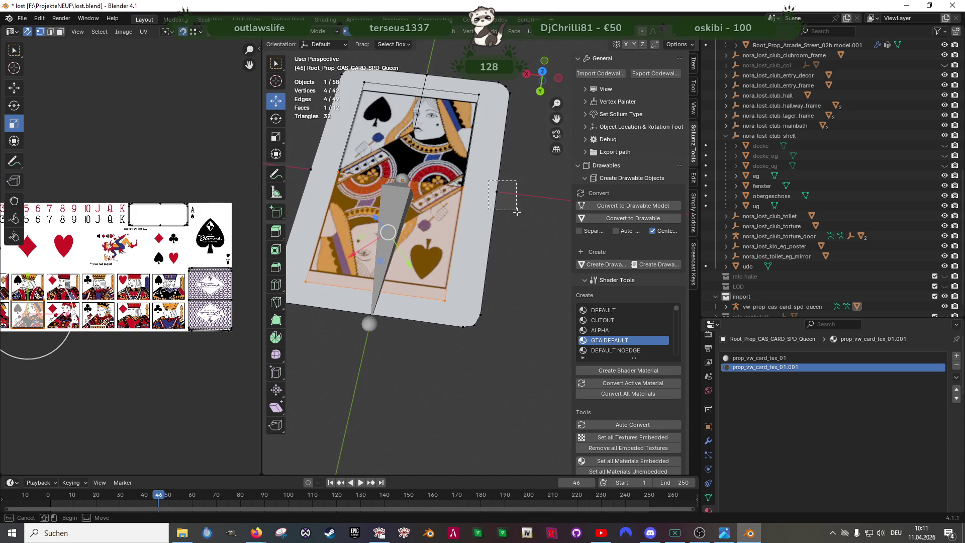
pyautogui.click(429, 117)
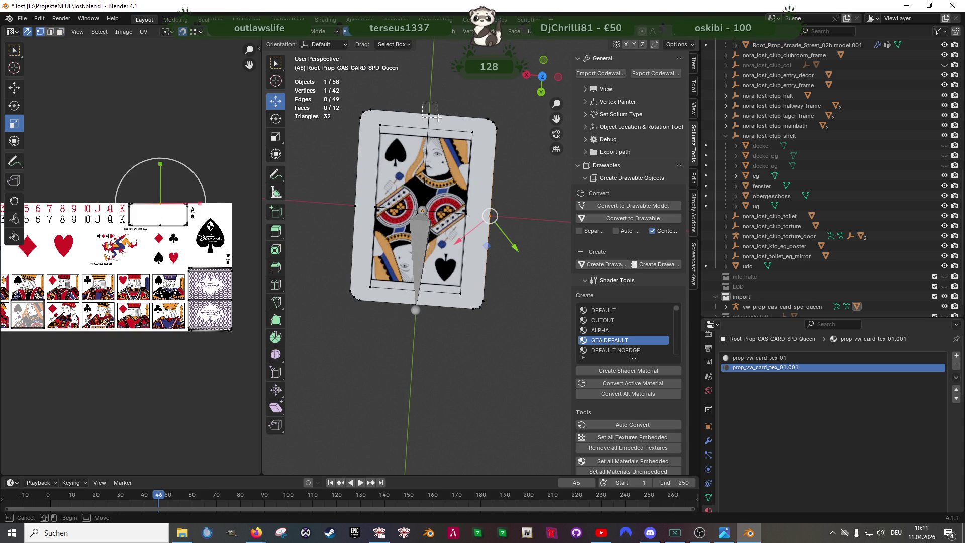
pyautogui.click(356, 206)
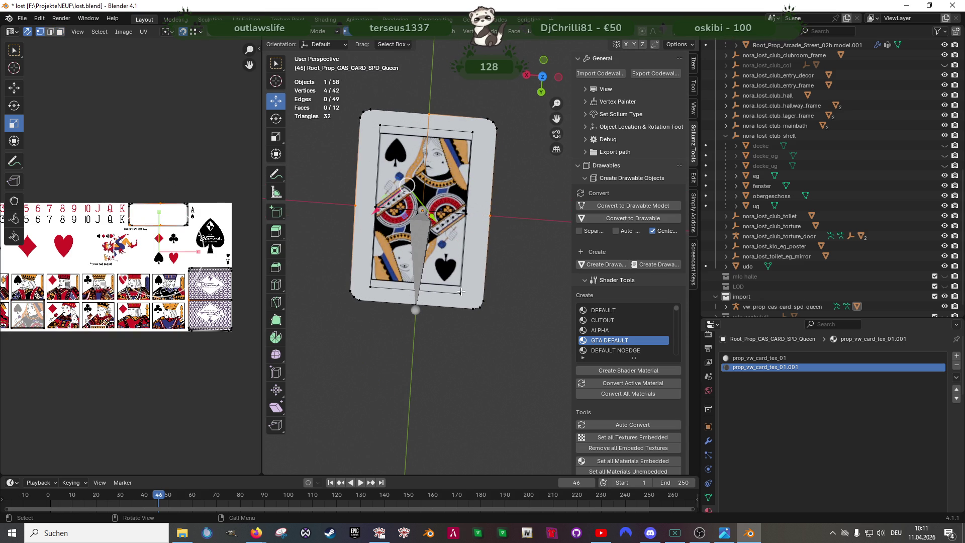
pyautogui.click(415, 293)
pyautogui.press('x')
pyautogui.click(432, 293)
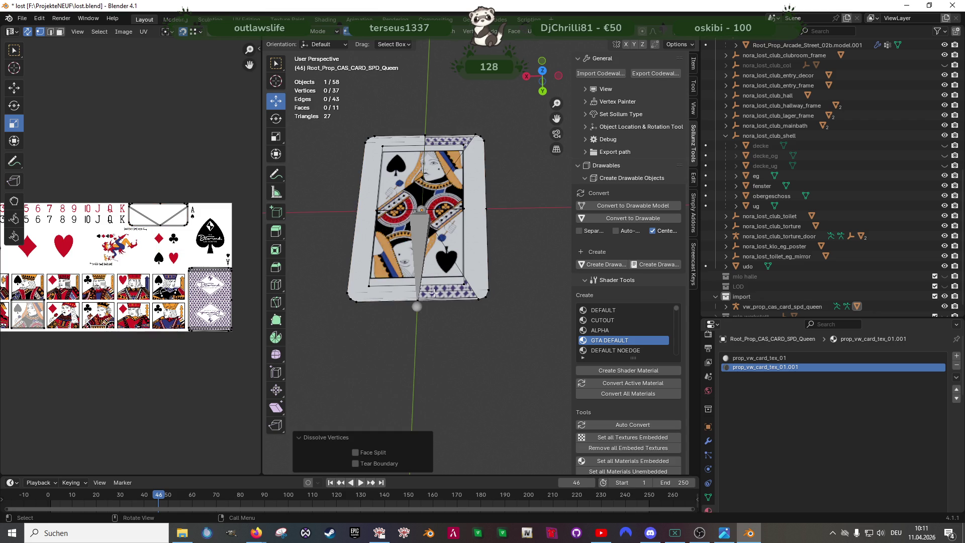
pyautogui.hotkey('ctrl', 'z')
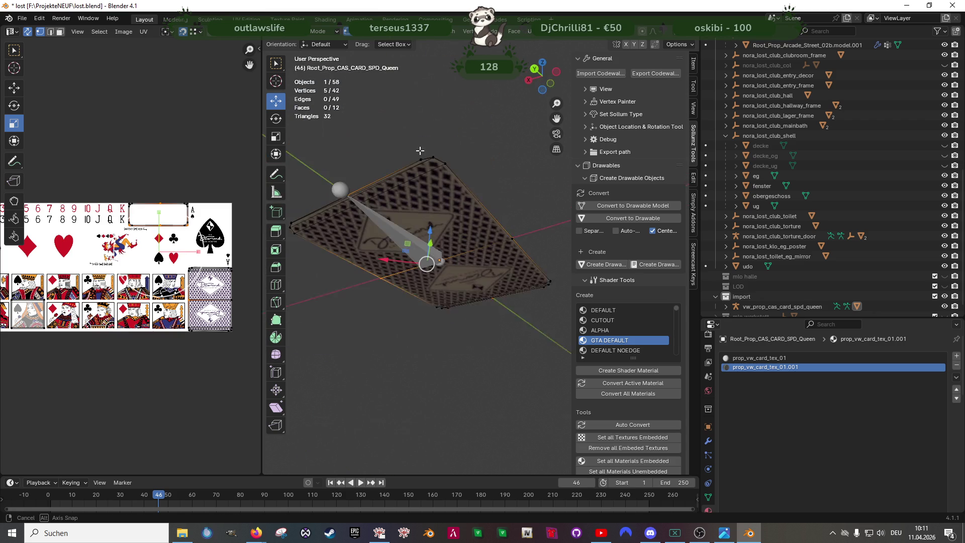
# Step: Dissolve the linked card-back faces into a single face
pyautogui.press('3')
pyautogui.click(405, 170)
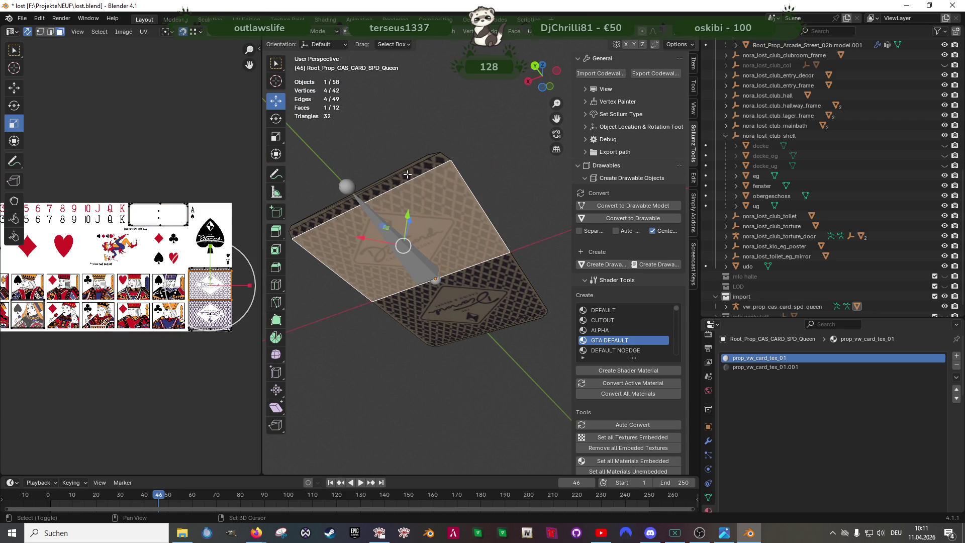
pyautogui.scroll(3)
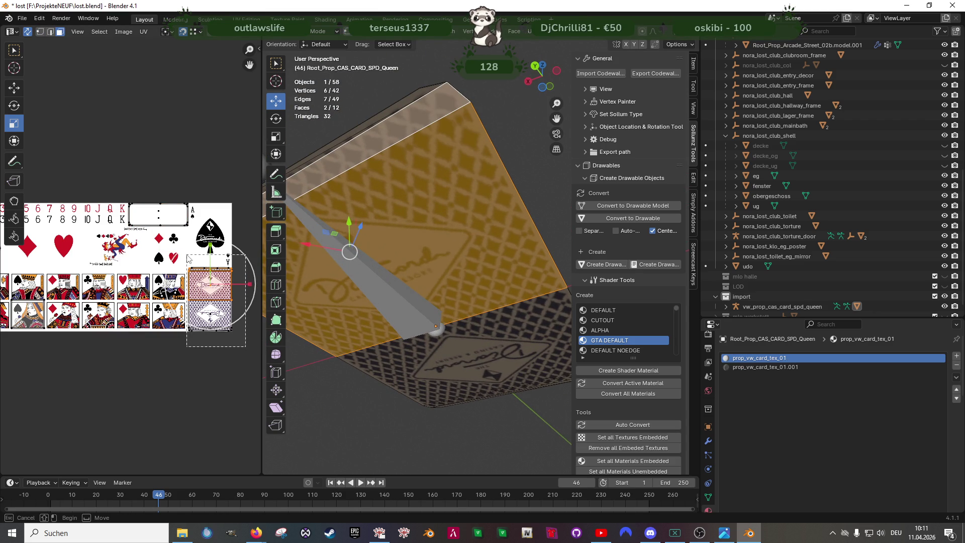
pyautogui.hotkey('ctrl', 'l')
pyautogui.press('x')
pyautogui.click(404, 287)
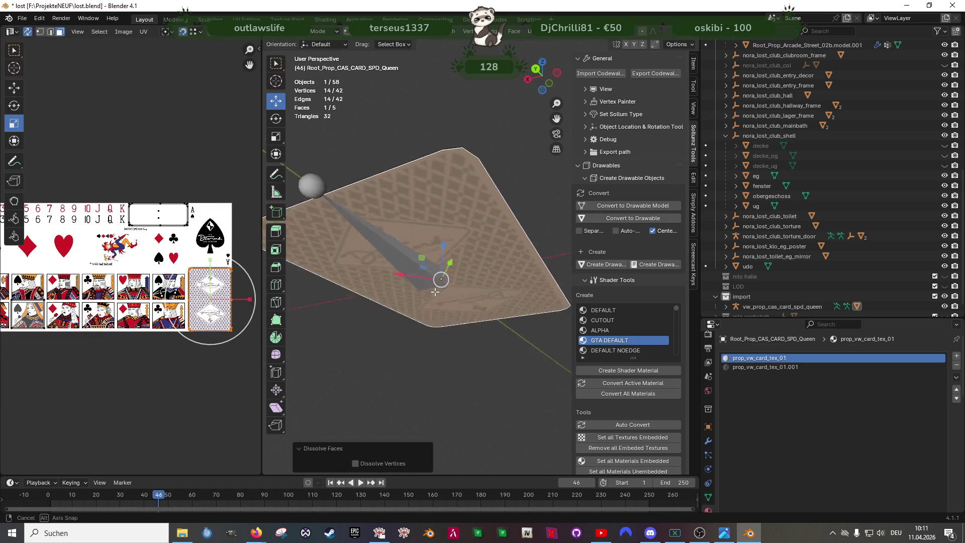
# Step: Dissolve three superfluous outline vertices with Ctrl+X
pyautogui.moveTo(454, 369); pyautogui.dragTo(439, 237)
pyautogui.click(419, 138)
pyautogui.hotkey('ctrl', 'x')
pyautogui.click(407, 324)
pyautogui.hotkey('ctrl', 'x')
pyautogui.click(438, 238)
pyautogui.hotkey('ctrl', 'x')
pyautogui.moveTo(464, 267); pyautogui.dragTo(447, 212)
# Step: Try dissolving a vertex near the card's top edge, then undo it
pyautogui.click(446, 204)
pyautogui.hotkey('ctrl', 'x')
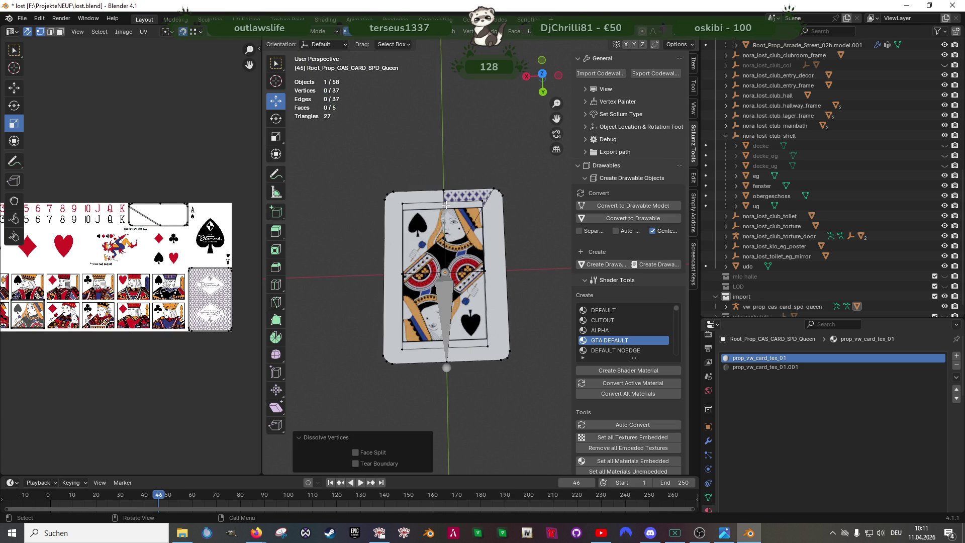
pyautogui.hotkey('ctrl', 'z')
pyautogui.scroll(3)
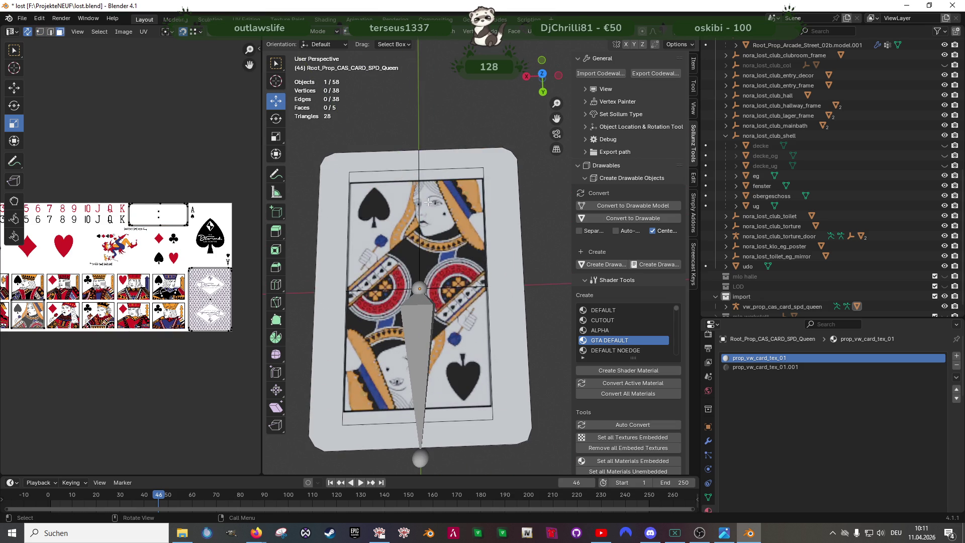
# Step: Hide the card's back face and pick out the printed front face, a corner and the top edge
pyautogui.click(421, 206)
pyautogui.moveTo(469, 246); pyautogui.dragTo(425, 107)
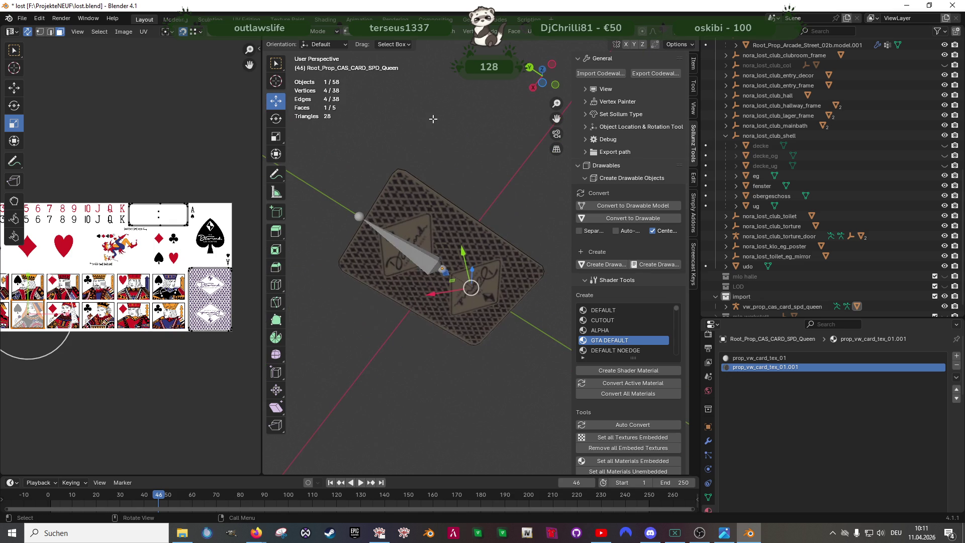
pyautogui.click(455, 246)
pyautogui.press('h')
pyautogui.moveTo(458, 209); pyautogui.dragTo(448, 266)
pyautogui.scroll(3)
pyautogui.click(445, 224)
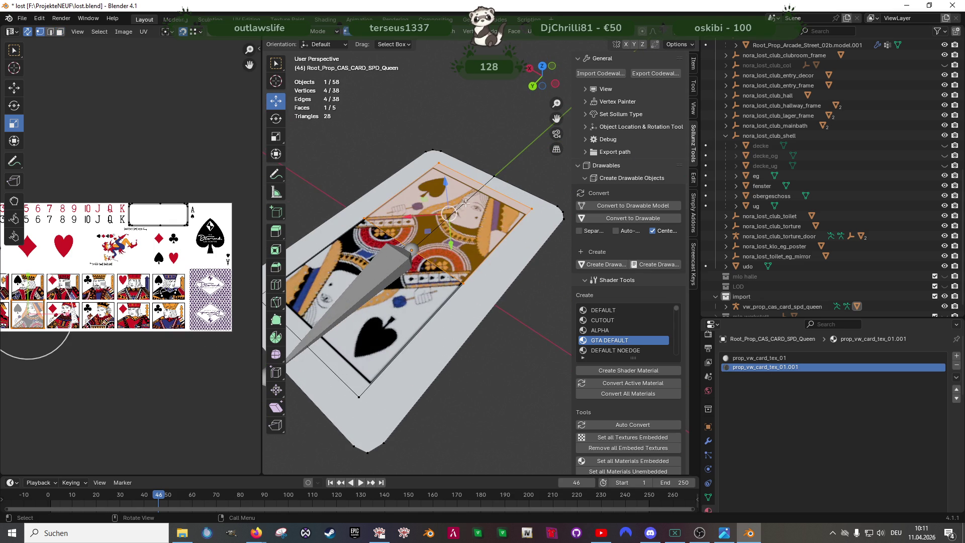
pyautogui.click(495, 177)
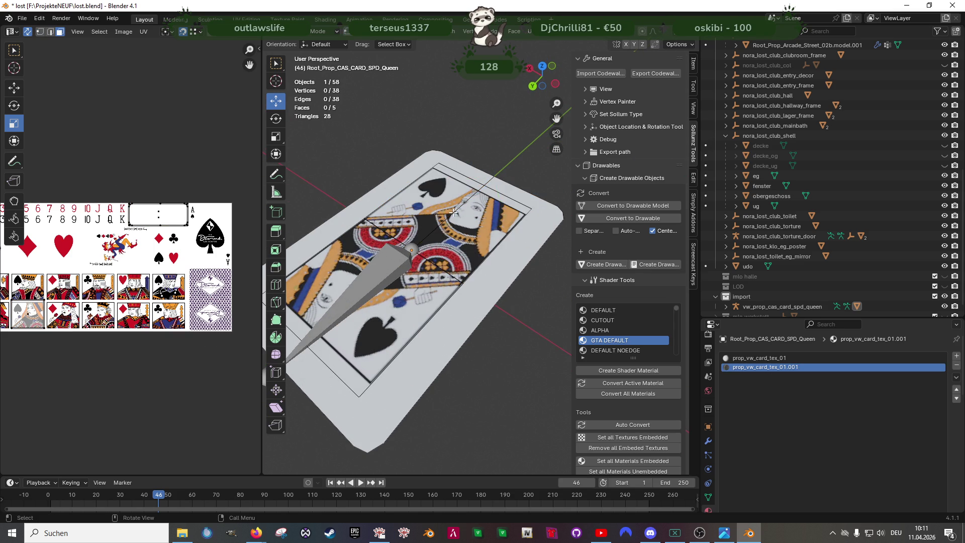
pyautogui.press('2')
pyautogui.click(454, 213)
# Step: Select the card's left and top edges from a close view of the lower-left corner
pyautogui.moveTo(506, 211); pyautogui.dragTo(776, 245)
pyautogui.scroll(3)
pyautogui.moveTo(432, 226); pyautogui.dragTo(532, 266)
pyautogui.scroll(-3)
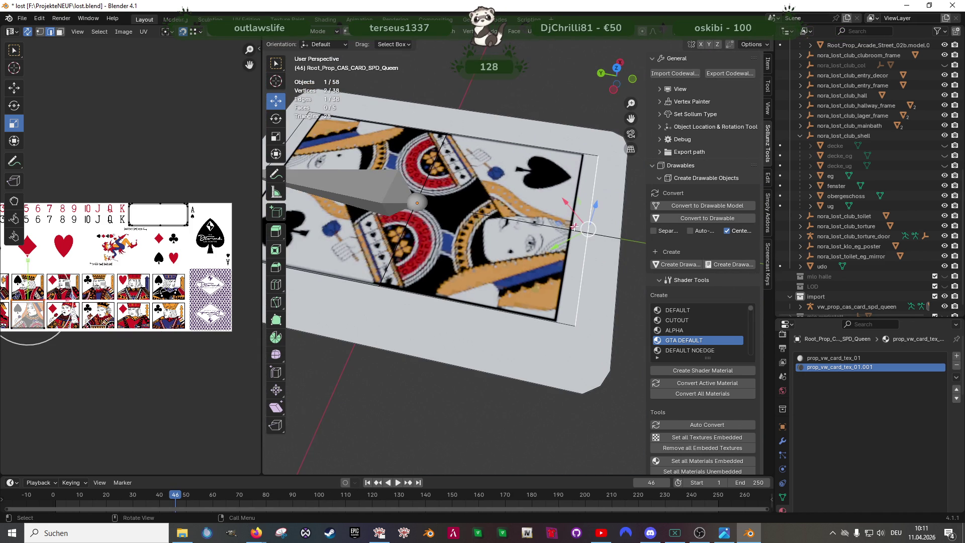
pyautogui.scroll(-3)
pyautogui.scroll(3)
pyautogui.moveTo(498, 202); pyautogui.dragTo(406, 290)
pyautogui.click(403, 280)
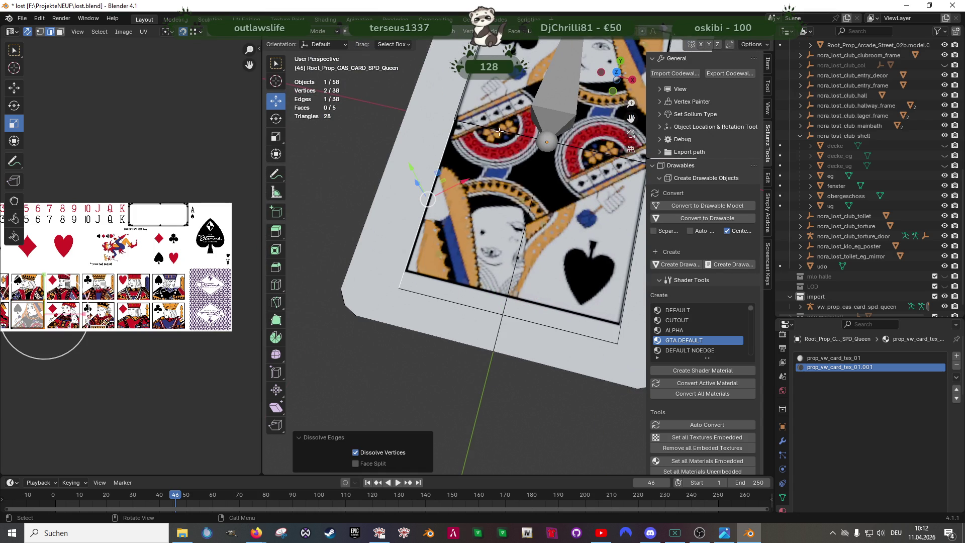
pyautogui.click(495, 132)
pyautogui.scroll(-3)
# Step: Select the printed card faces and delete them with X > Faces
pyautogui.press('3')
pyautogui.click(499, 201)
pyautogui.moveTo(499, 201); pyautogui.dragTo(517, 241)
pyautogui.press('h')
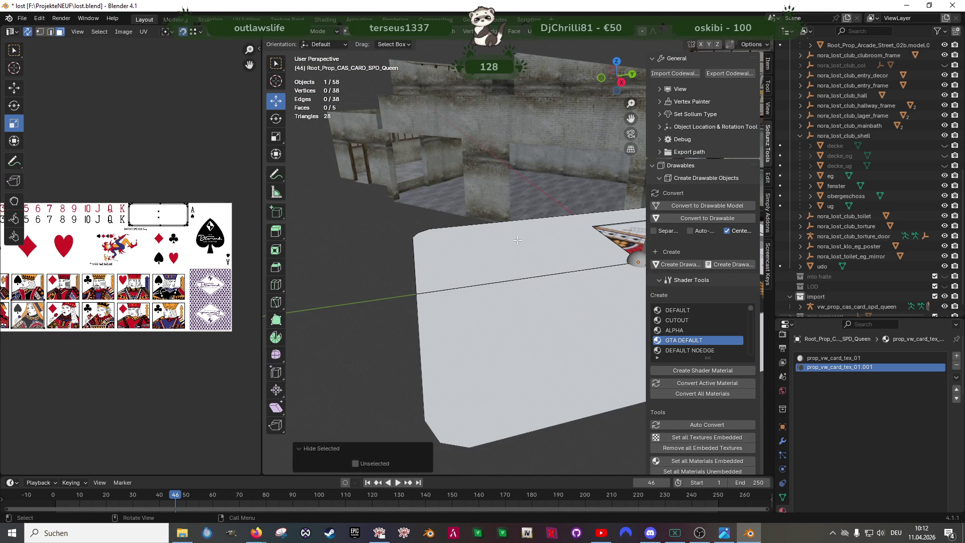
pyautogui.hotkey('alt', 'h')
pyautogui.scroll(-3)
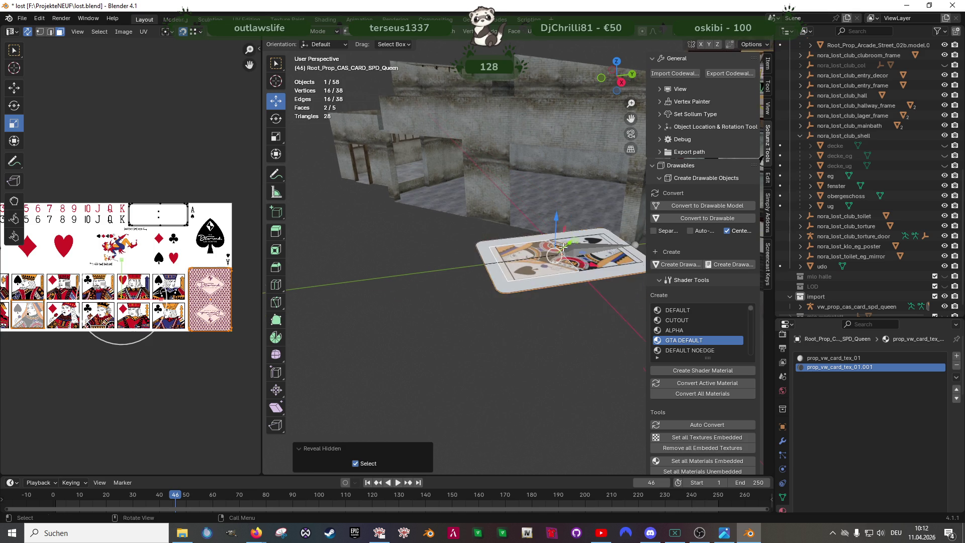
pyautogui.click(550, 285)
pyautogui.scroll(3)
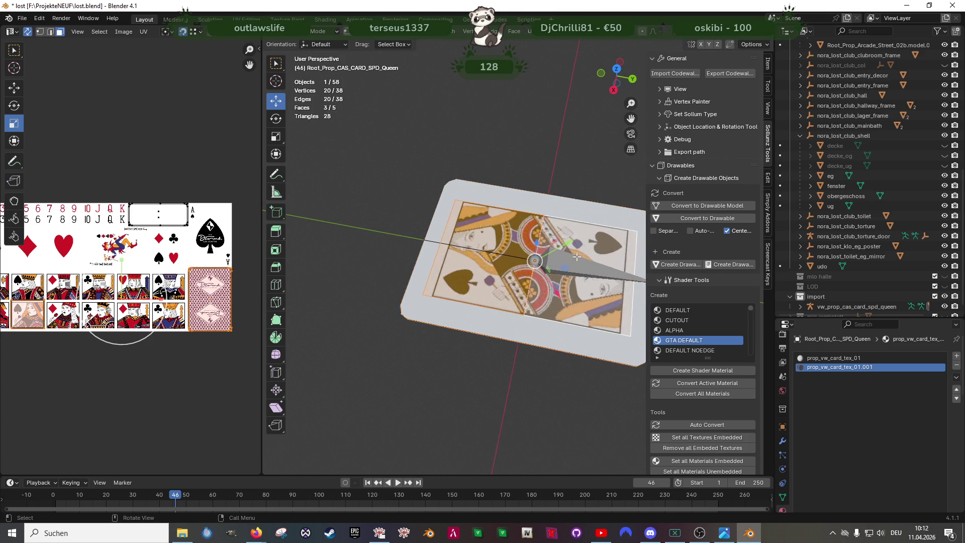
pyautogui.moveTo(544, 267); pyautogui.dragTo(480, 245)
pyautogui.press('x')
pyautogui.click(480, 245)
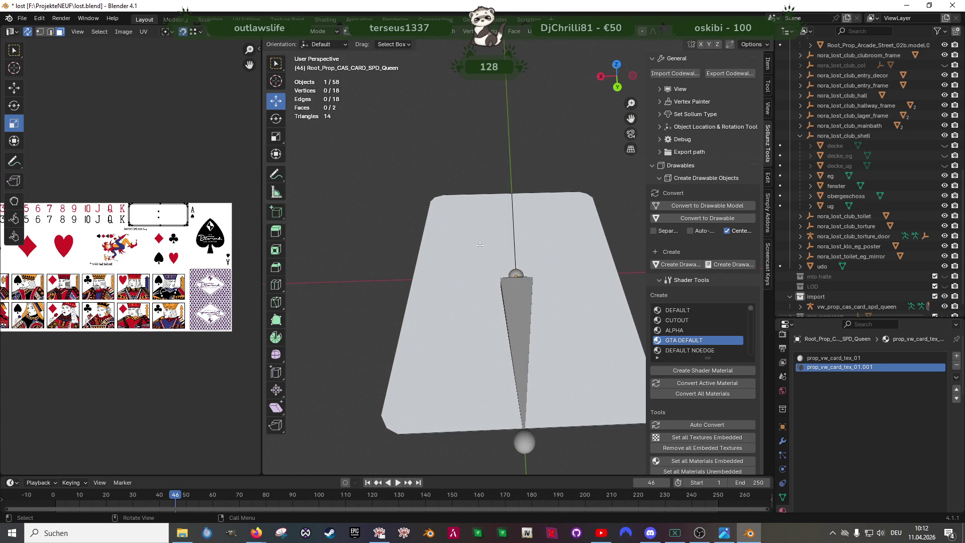
# Step: Select all remaining card geometry and use the mesh editing menu
pyautogui.click(452, 248)
pyautogui.scroll(-3)
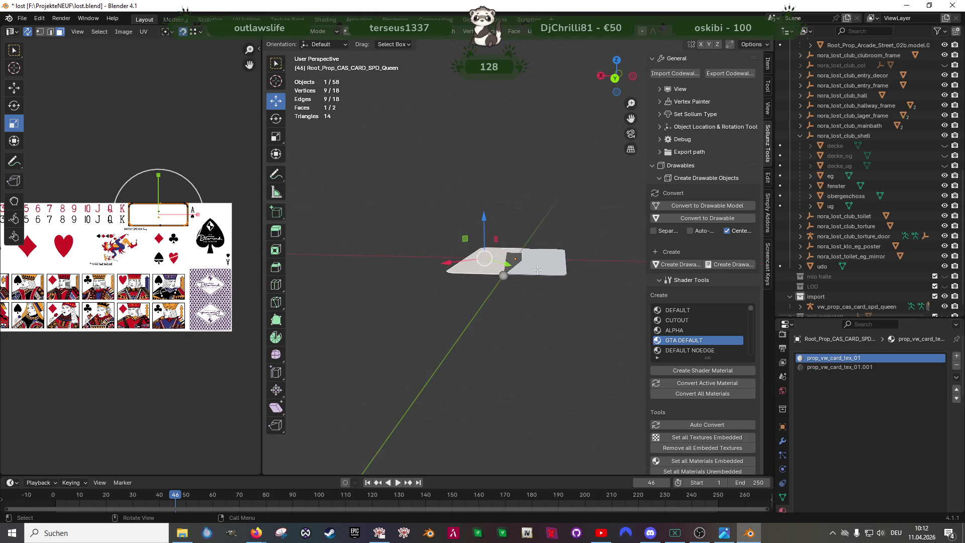
pyautogui.scroll(3)
pyautogui.press('a')
pyautogui.rightClick(545, 262)
pyautogui.click(503, 372)
# Step: Dissolve the card's middle edge and subdivide a selected vertex
pyautogui.press('2')
pyautogui.click(519, 234)
pyautogui.moveTo(520, 235); pyautogui.dragTo(525, 268)
pyautogui.rightClick(525, 268)
pyautogui.click(525, 268)
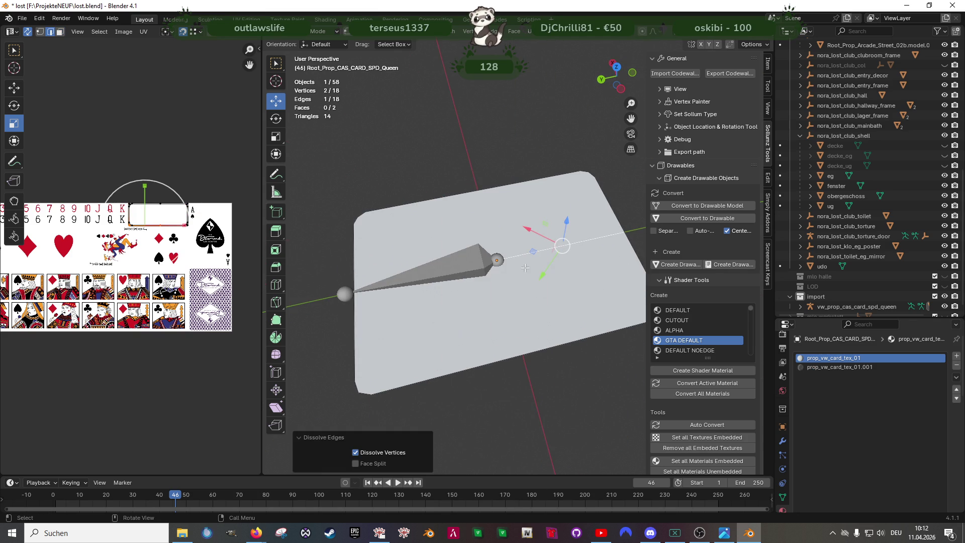
pyautogui.click(427, 283)
pyautogui.moveTo(428, 277); pyautogui.dragTo(463, 150)
pyautogui.moveTo(556, 218); pyautogui.dragTo(419, 259)
pyautogui.click(589, 241)
pyautogui.rightClick(597, 260)
pyautogui.click(597, 259)
# Step: Delete the spike object and go back into editing the card plane's mesh
pyautogui.press('Tab')
pyautogui.click(419, 258)
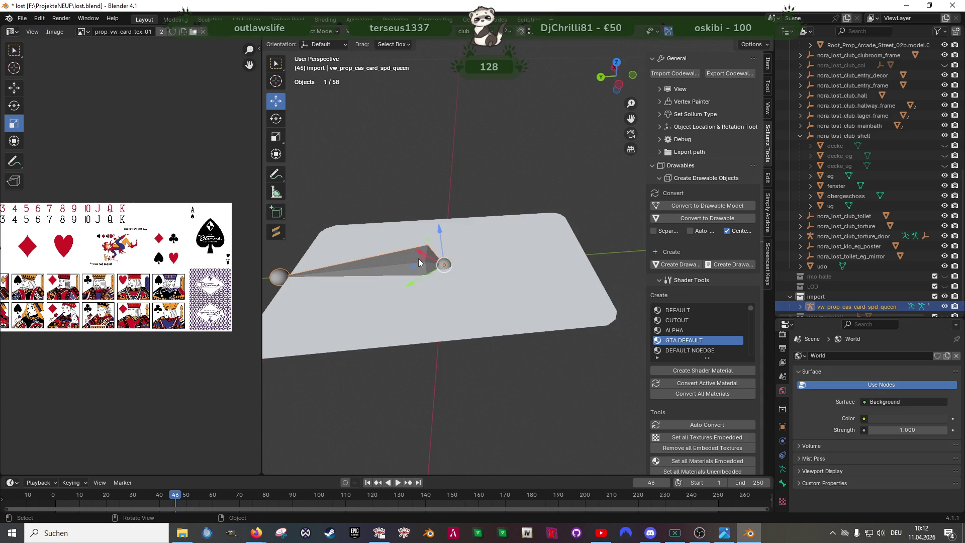
pyautogui.press('Delete')
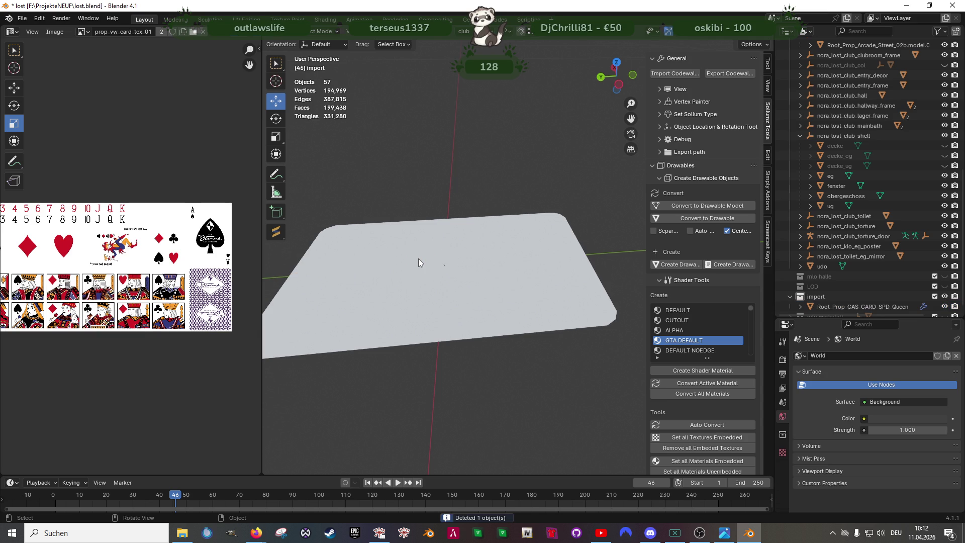
pyautogui.click(474, 260)
pyautogui.press('Tab')
pyautogui.scroll(3)
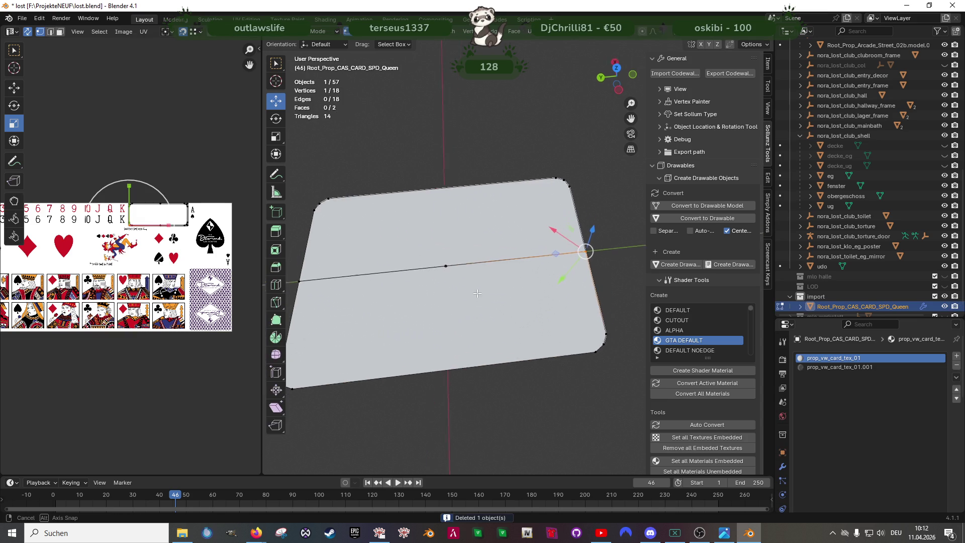
pyautogui.scroll(3)
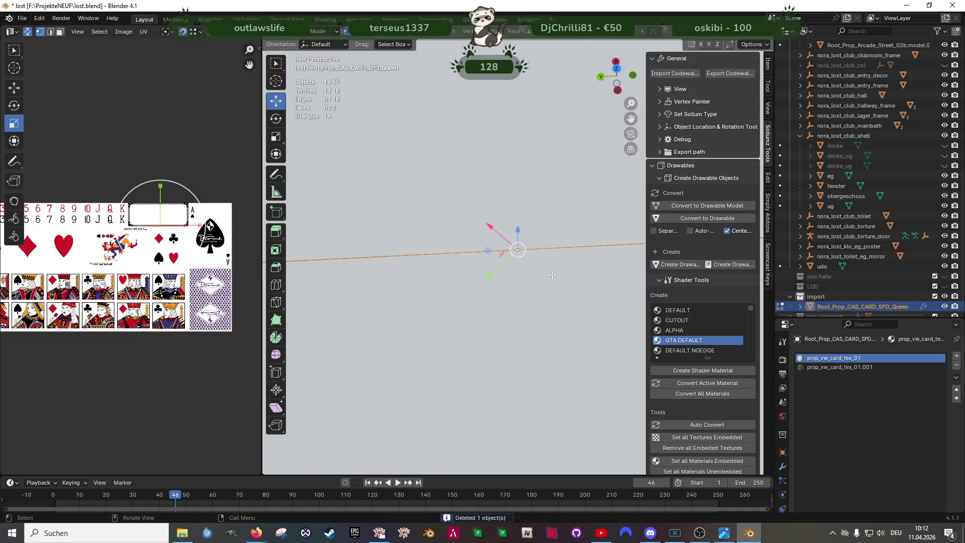
pyautogui.scroll(-3)
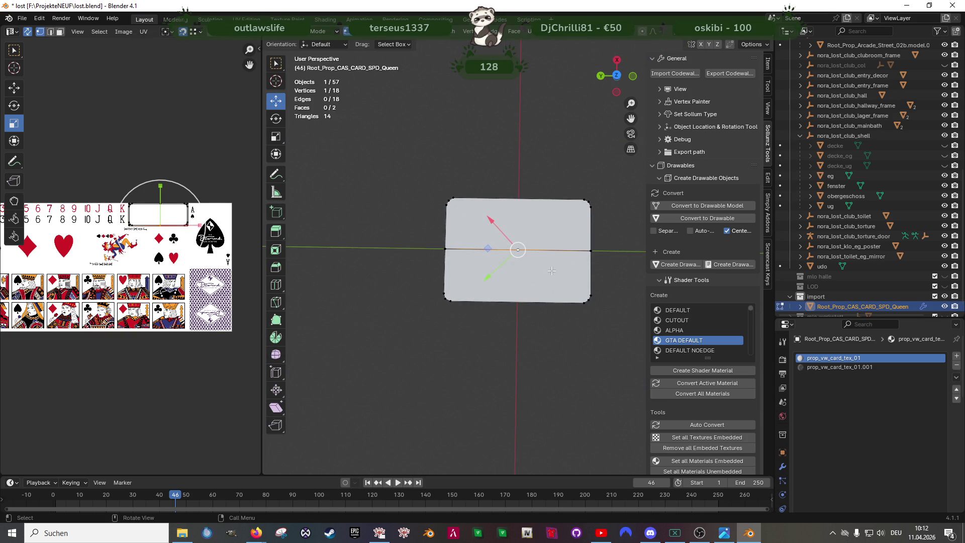
# Step: Clear the selection and dissolve the left half of the middle edge
pyautogui.rightClick(501, 237)
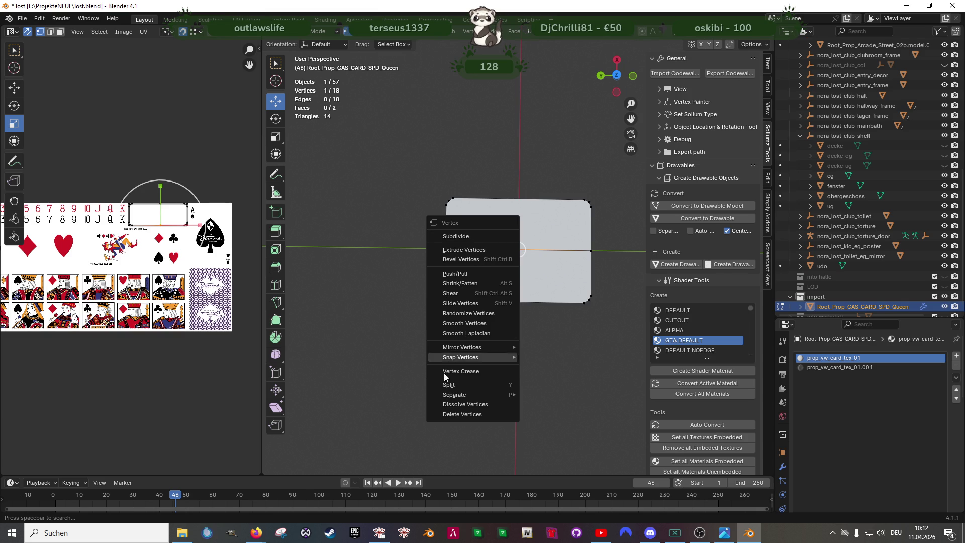
pyautogui.moveTo(475, 350)
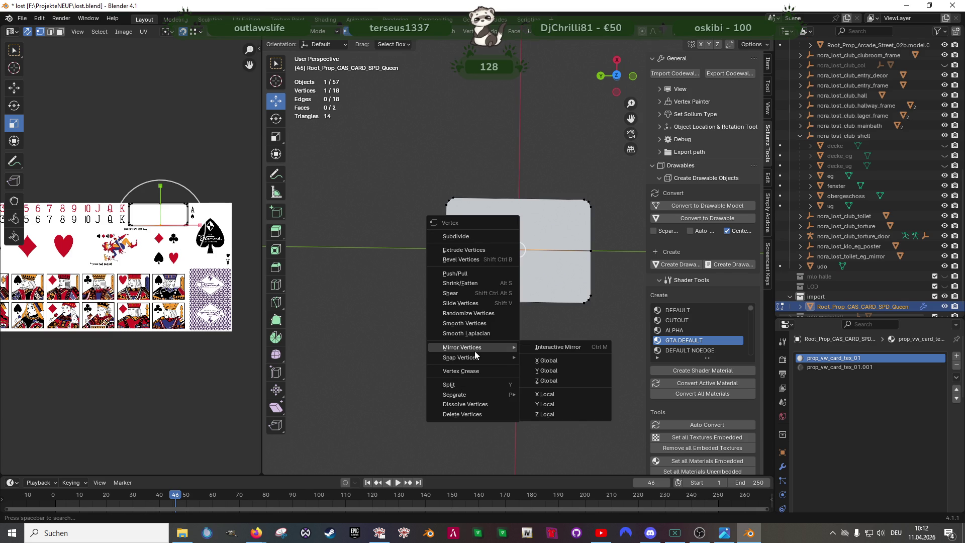
pyautogui.moveTo(473, 398)
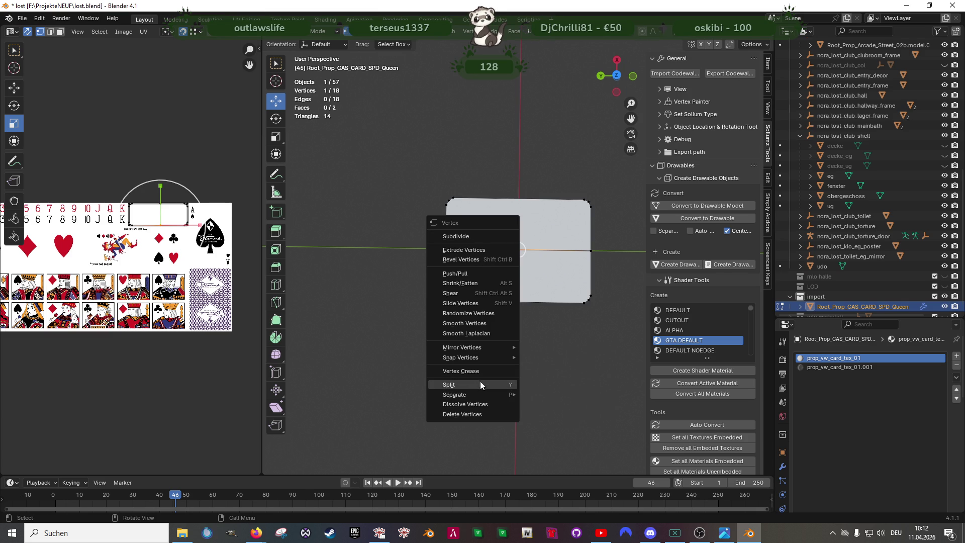
pyautogui.hotkey('alt', 'a')
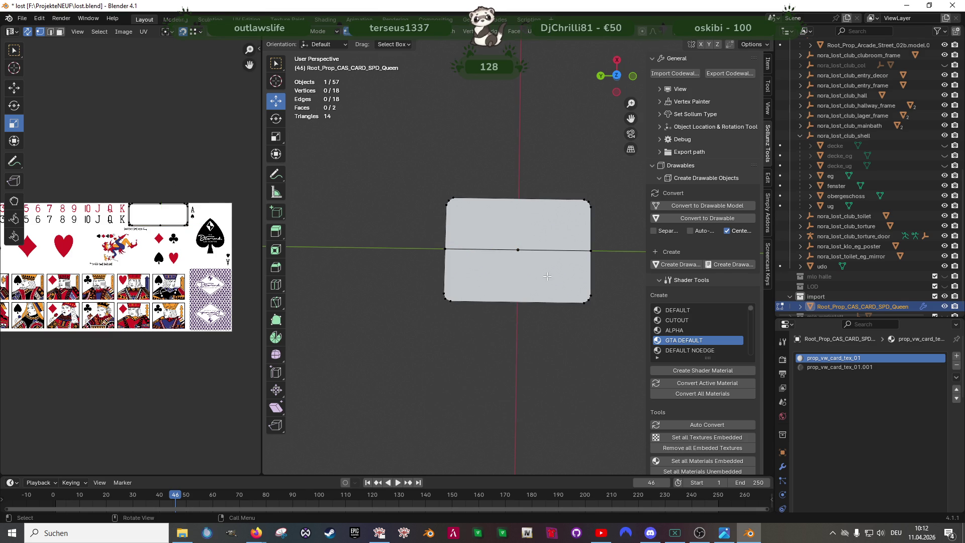
pyautogui.scroll(3)
pyautogui.press('2')
pyautogui.click(491, 249)
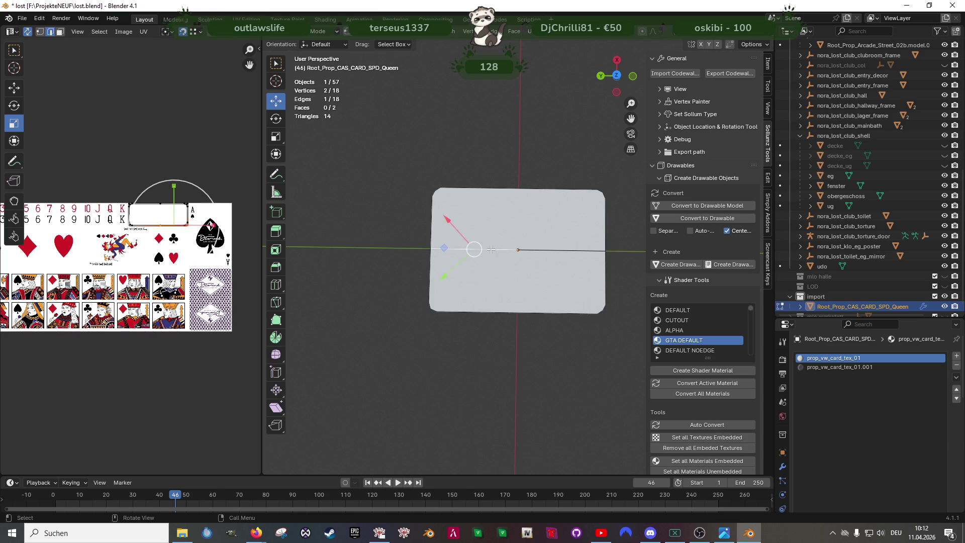
pyautogui.rightClick(492, 251)
pyautogui.click(491, 253)
# Step: Try dissolving the middle edge's end vertex, then undo it and deselect
pyautogui.press('1')
pyautogui.click(444, 248)
pyautogui.rightClick(441, 263)
pyautogui.click(442, 263)
pyautogui.hotkey('ctrl', 'z')
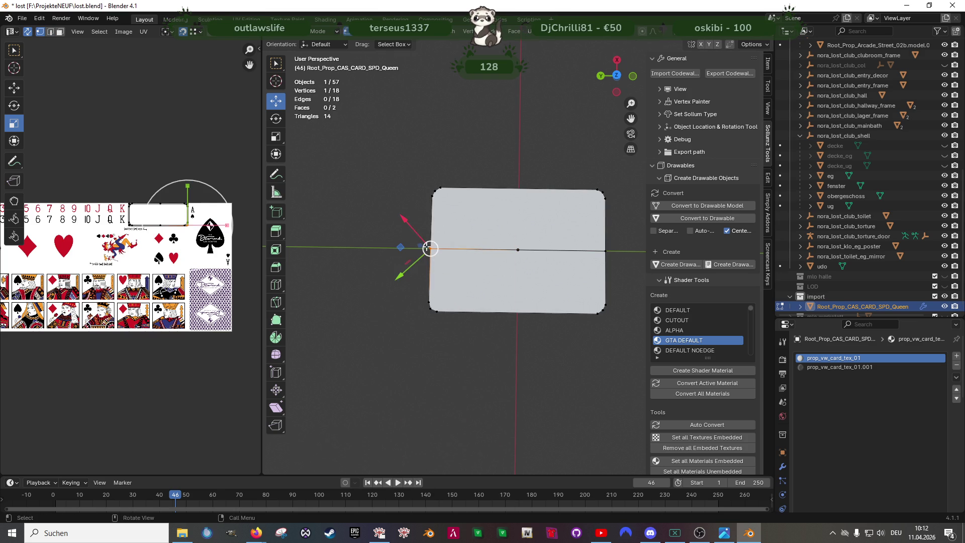
pyautogui.rightClick(429, 375)
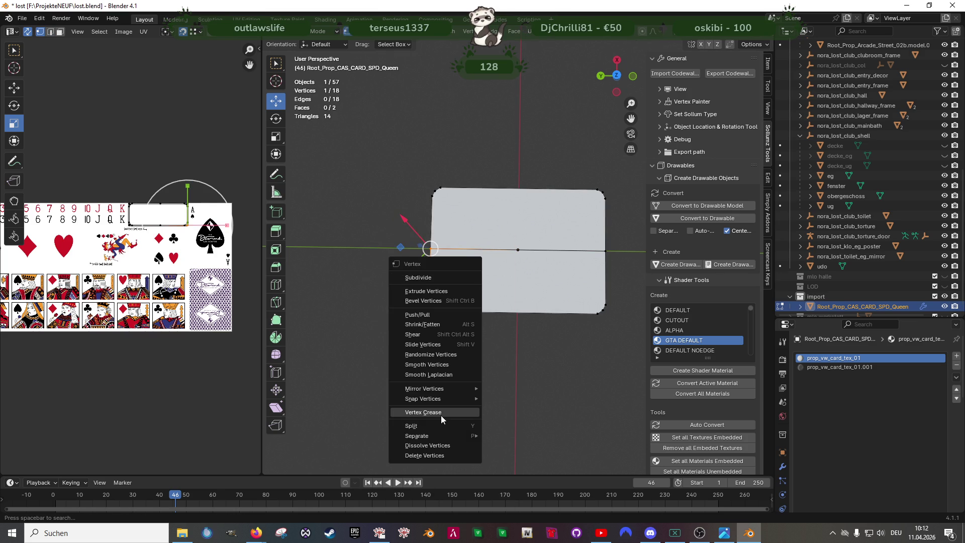
pyautogui.click(536, 288)
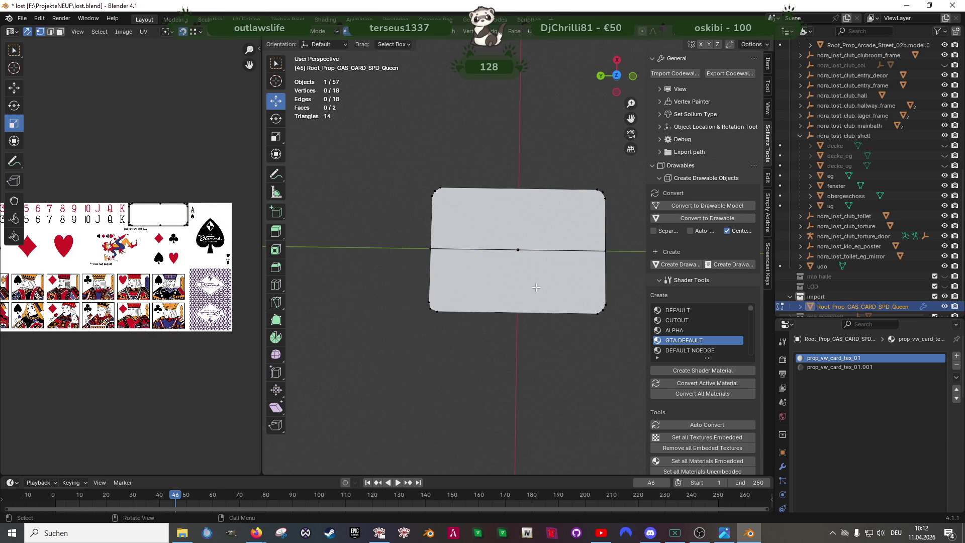
# Step: Select both card faces and reveal all hidden card geometry
pyautogui.press('3')
pyautogui.click(536, 288)
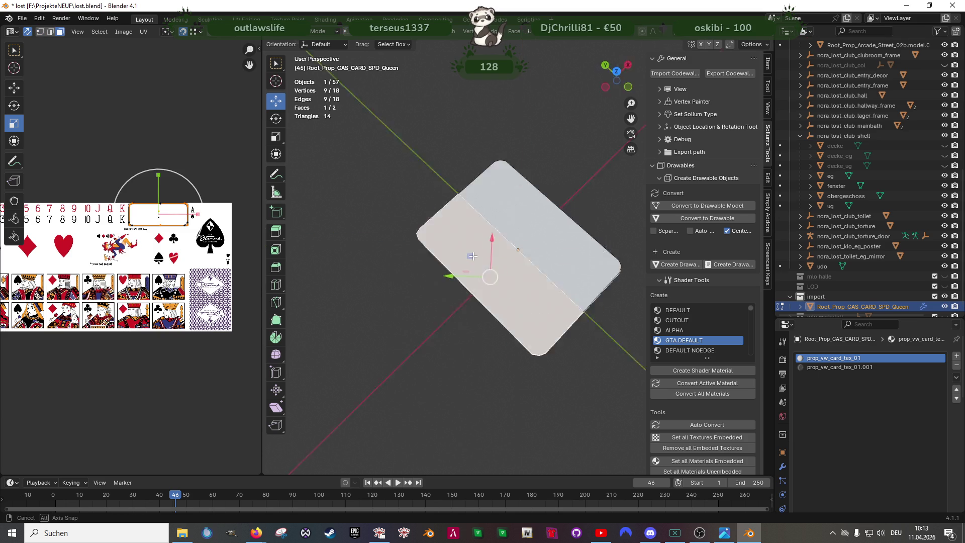
pyautogui.click(523, 272)
pyautogui.scroll(3)
pyautogui.scroll(-3)
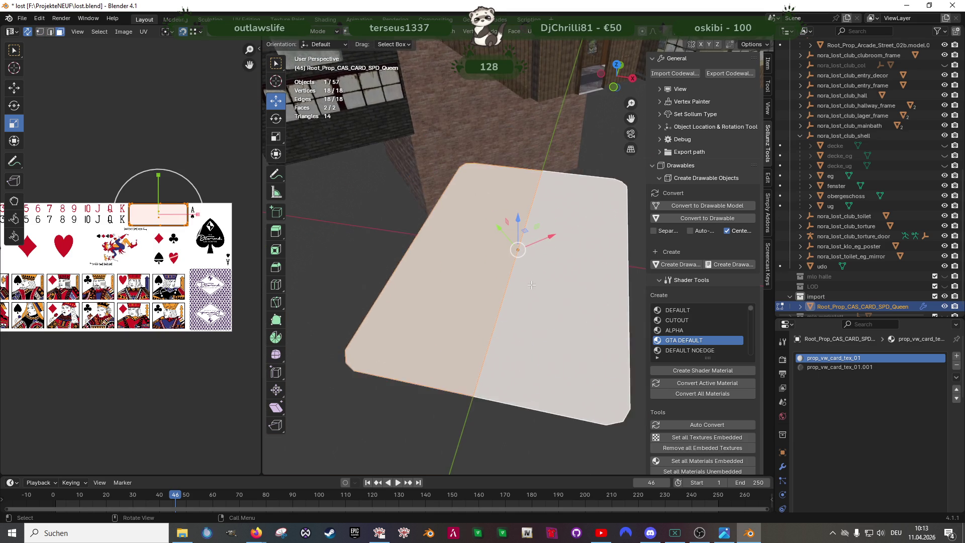
pyautogui.hotkey('alt', 'h')
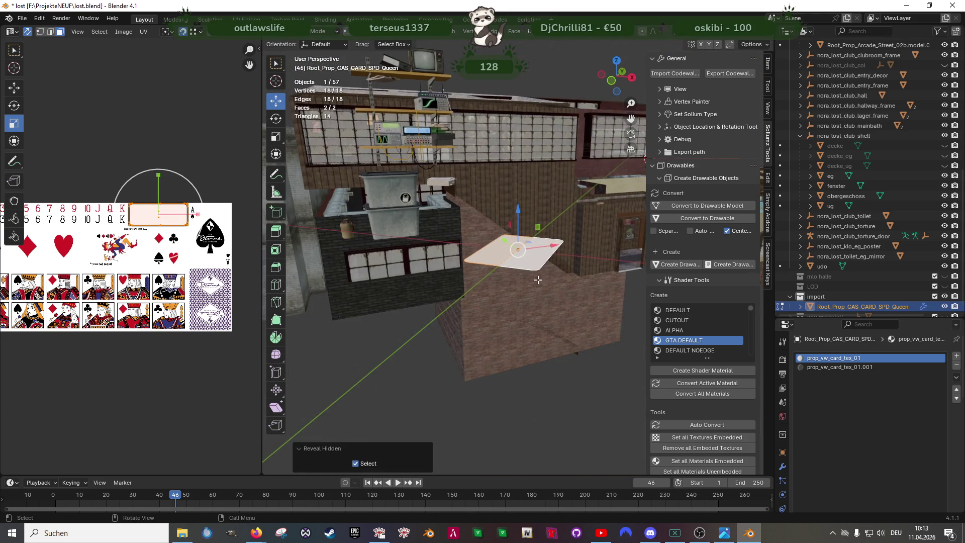
pyautogui.scroll(3)
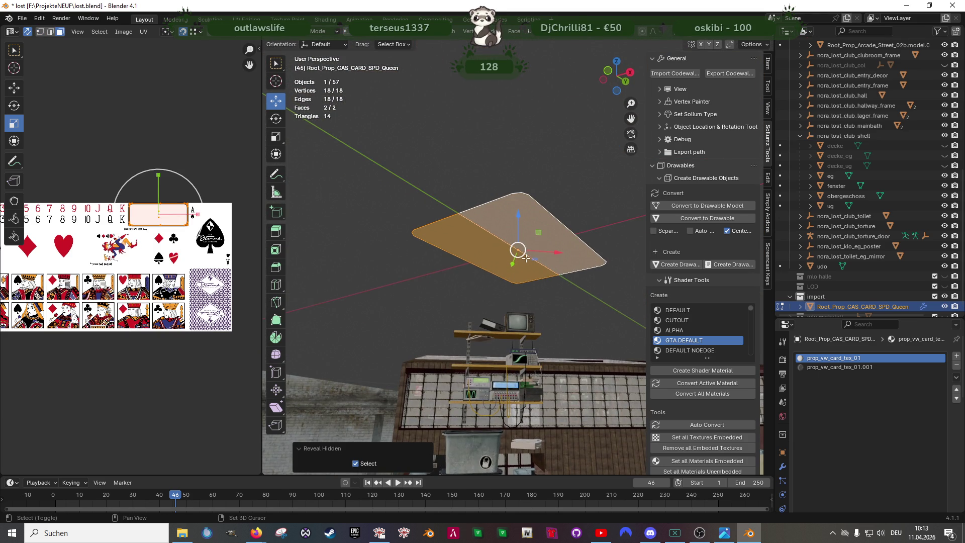
pyautogui.hotkey('ctrl', 'h')
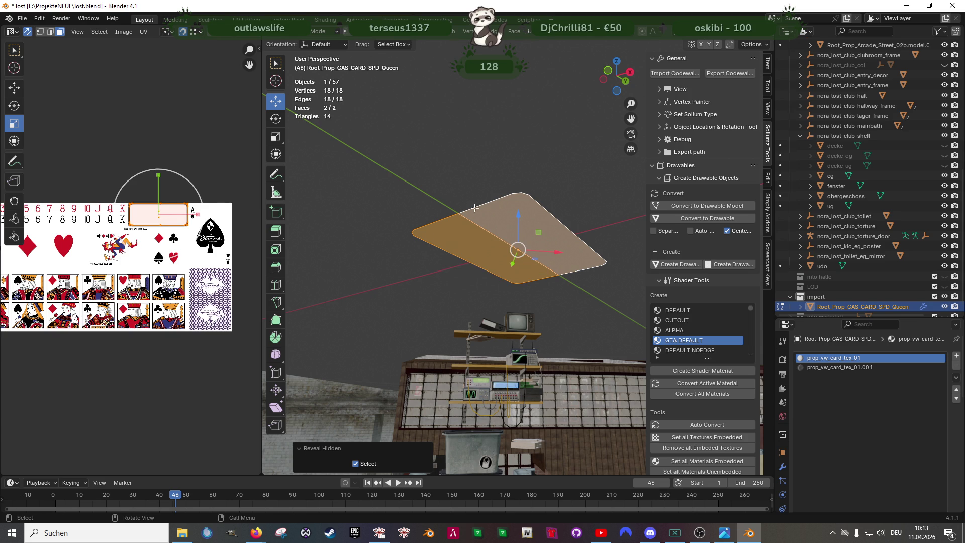
pyautogui.hotkey('ctrl', 'h')
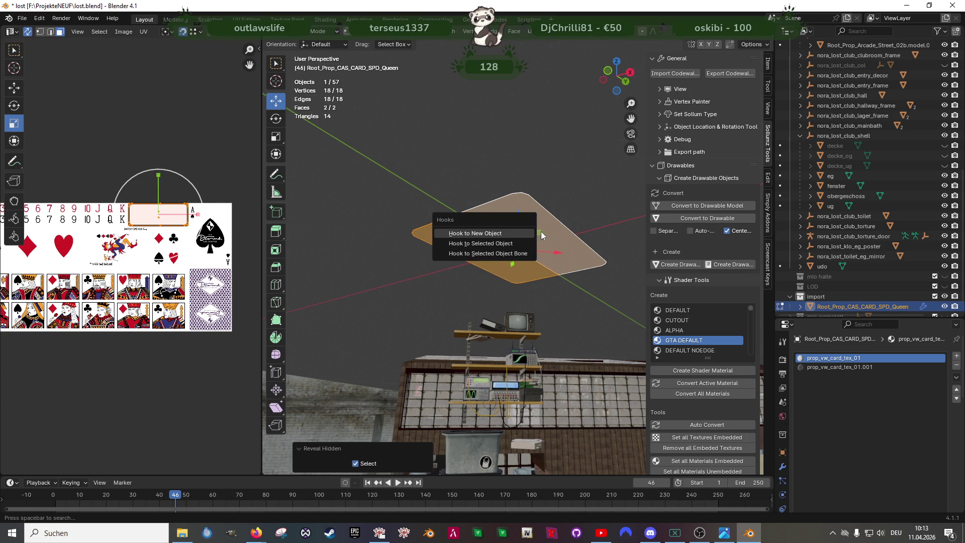
# Step: Isolate and frame one card half, then reveal everything and select the right half in top view
pyautogui.click(540, 241)
pyautogui.moveTo(540, 240); pyautogui.dragTo(559, 262)
pyautogui.scroll(-3)
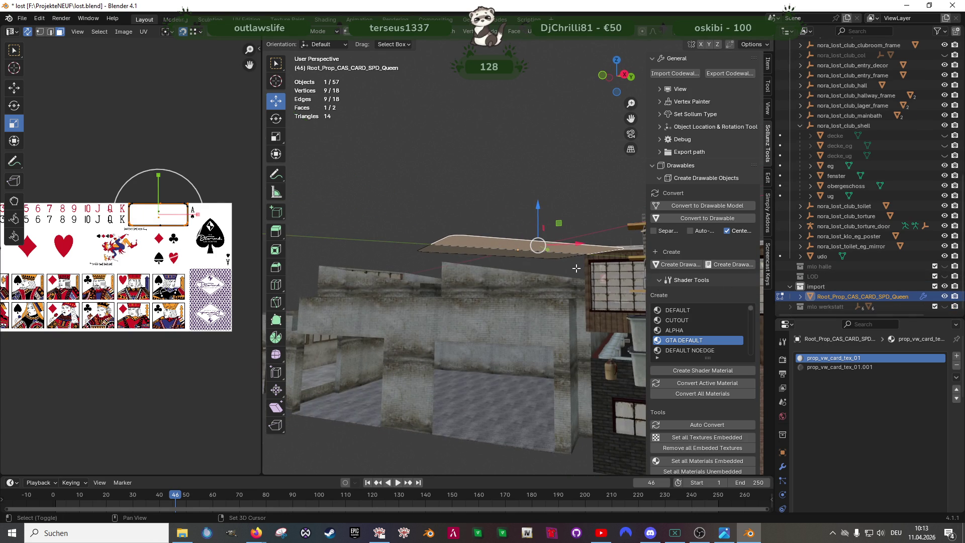
pyautogui.hotkey('shift', 'h')
pyautogui.press('KP_Decimal')
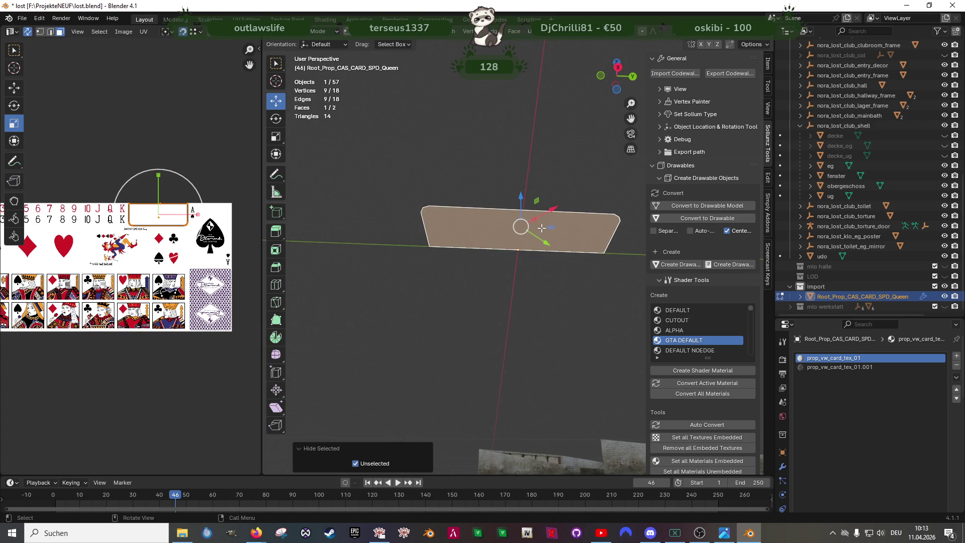
pyautogui.hotkey('alt', 'h')
pyautogui.press('KP_7')
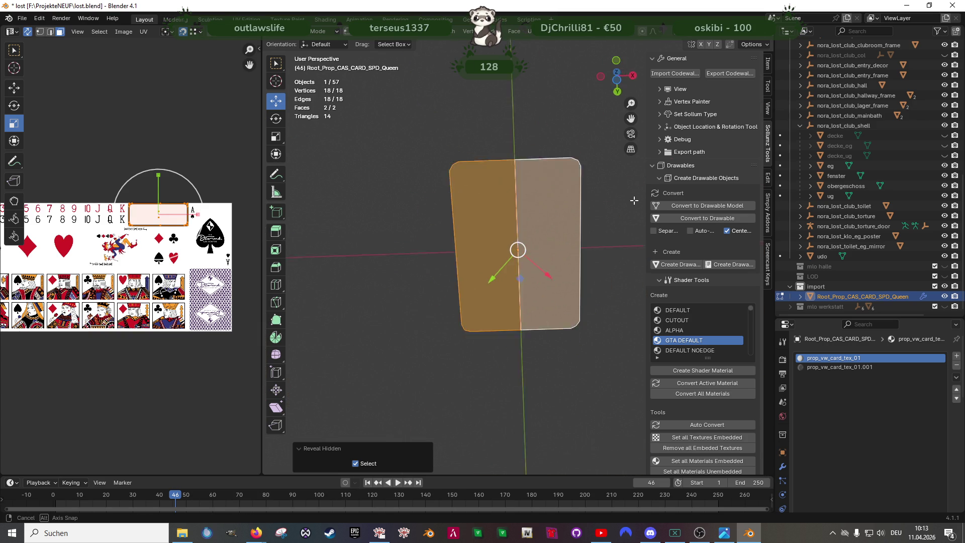
pyautogui.scroll(3)
pyautogui.click(529, 216)
pyautogui.scroll(-3)
pyautogui.scroll(3)
pyautogui.moveTo(509, 231); pyautogui.dragTo(473, 344)
pyautogui.scroll(-3)
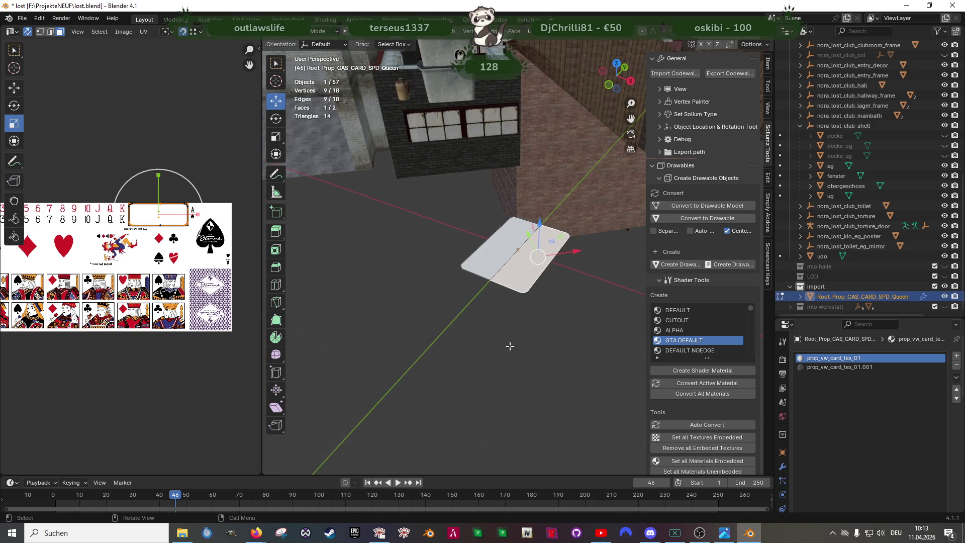
# Step: Align the card object to the transform orientation via Object > Transform, then re-enter Edit Mode
pyautogui.press('Tab')
pyautogui.click(424, 32)
pyautogui.moveTo(435, 42)
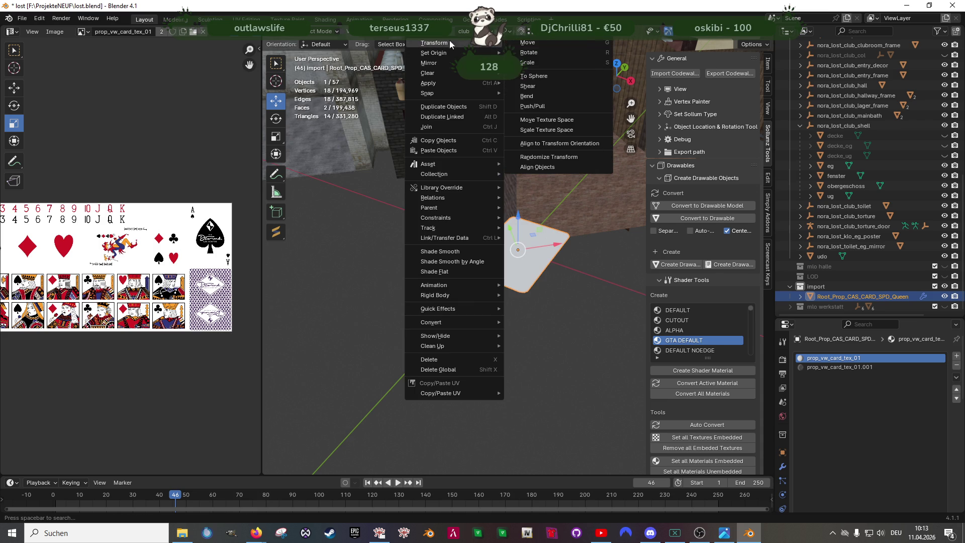
pyautogui.click(559, 146)
pyautogui.scroll(3)
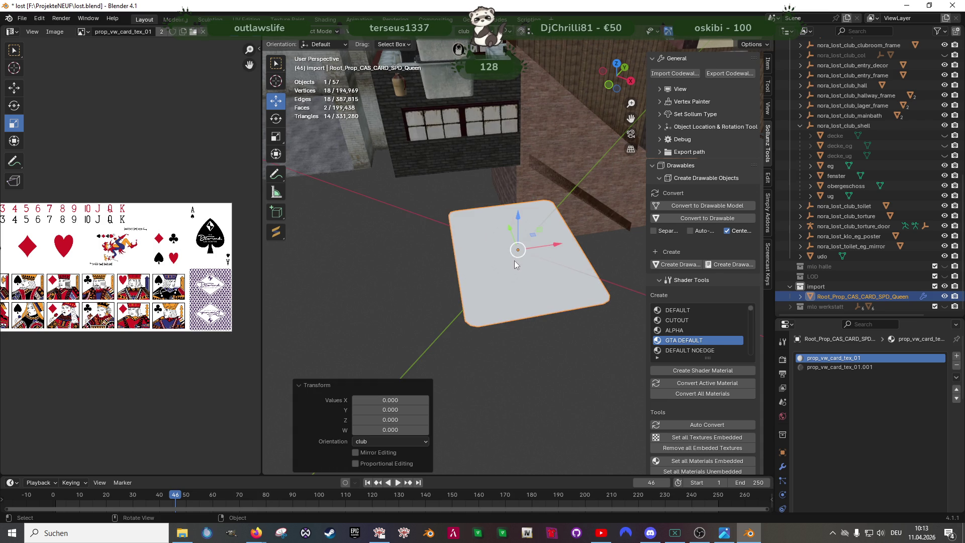
pyautogui.press('Tab')
# Step: Extrude all card faces and raise the copy along Z into a box
pyautogui.press('a')
pyautogui.moveTo(514, 260); pyautogui.dragTo(504, 239)
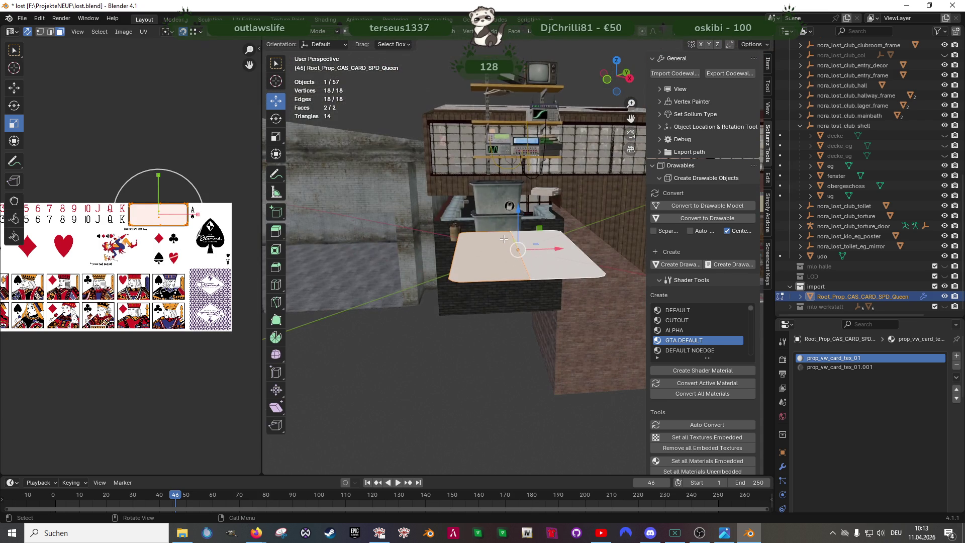
pyautogui.press('e')
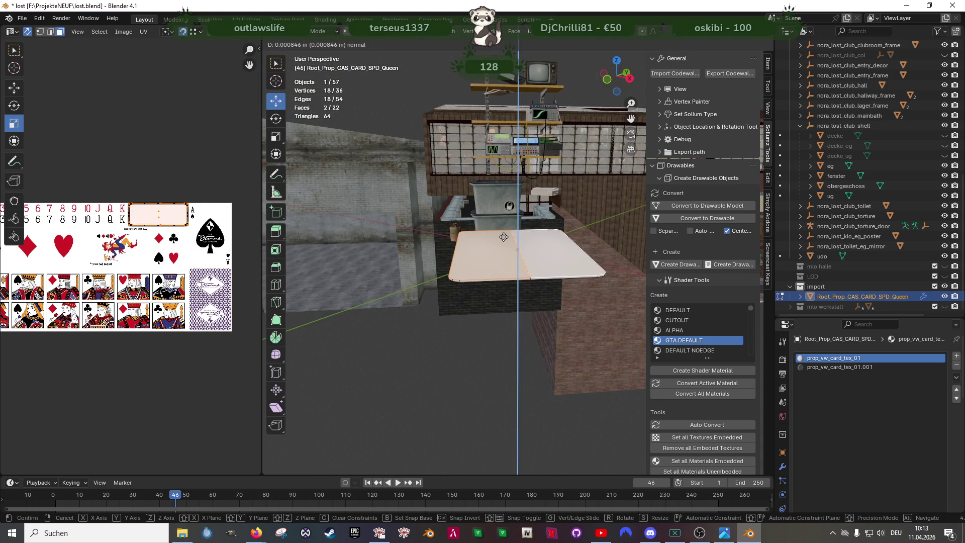
pyautogui.press('Escape')
pyautogui.press('s')
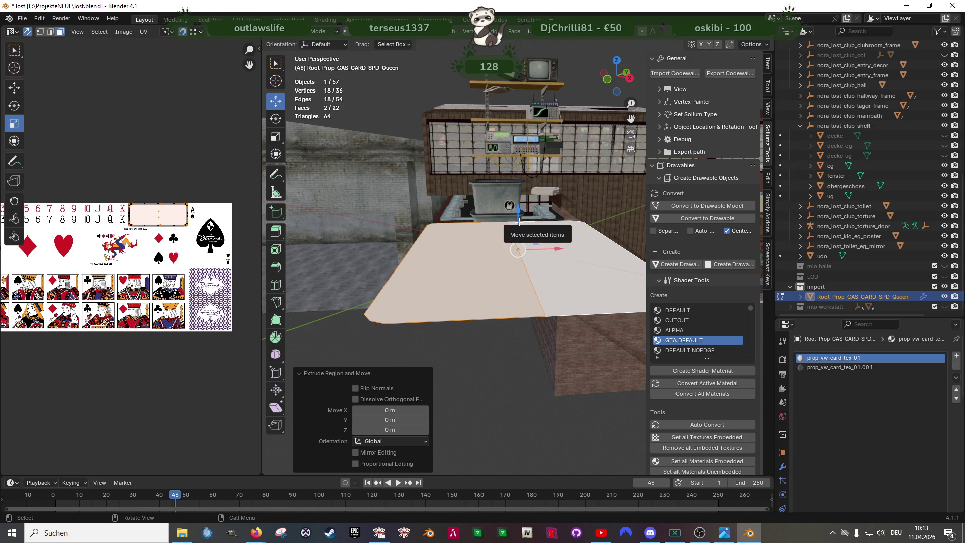
pyautogui.press('g')
pyautogui.press('z')
pyautogui.click(510, 145)
pyautogui.scroll(-3)
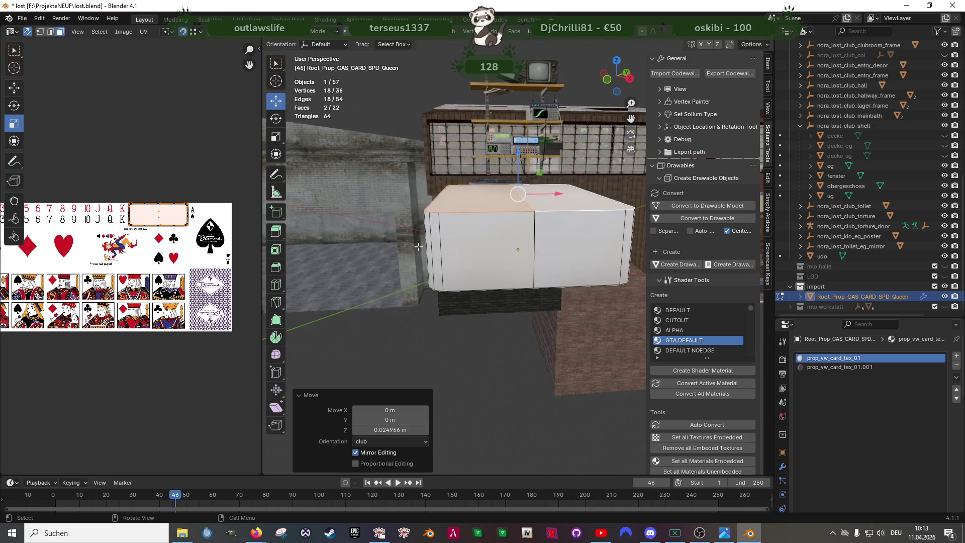
# Step: Delete the box's side and front wall faces, leaving only top and bottom layers
pyautogui.moveTo(428, 207); pyautogui.dragTo(539, 226)
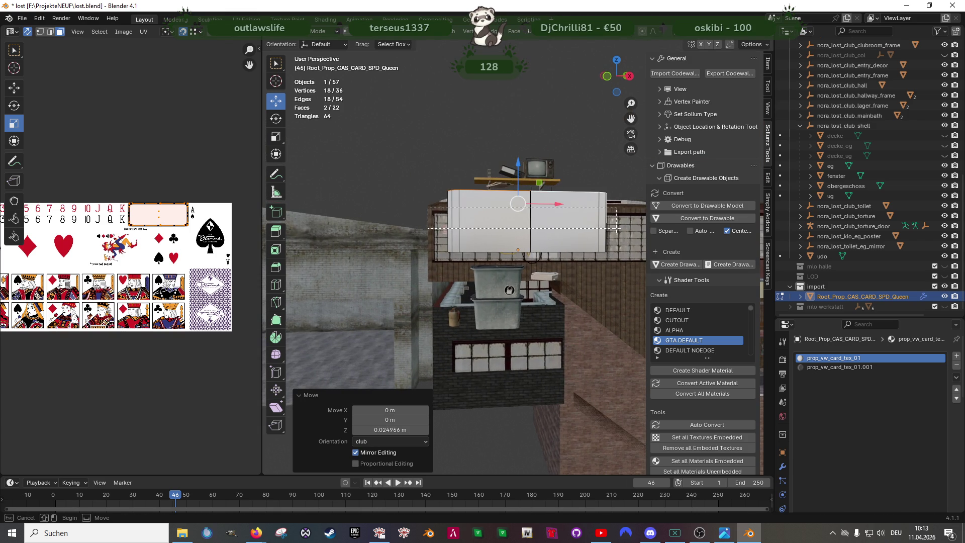
pyautogui.press('KP_Divide')
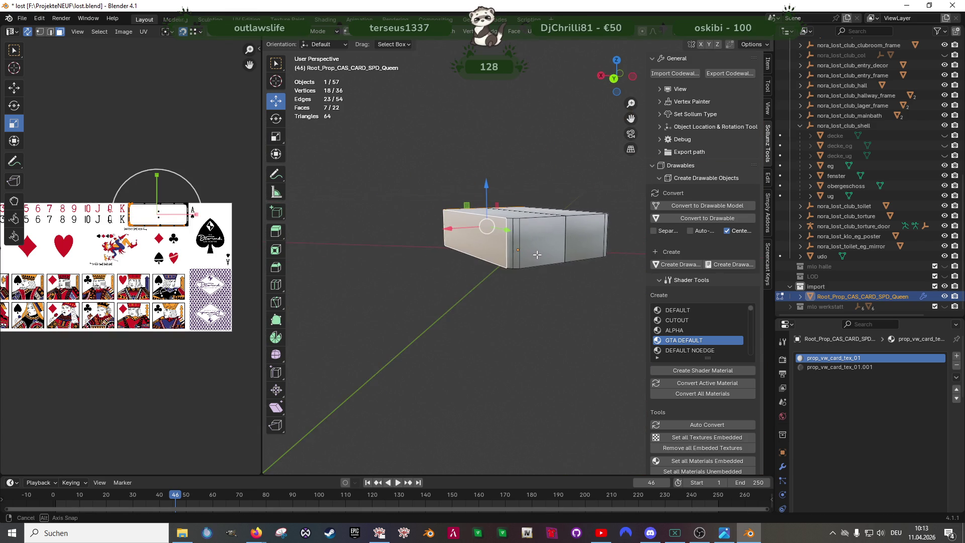
pyautogui.click(473, 245)
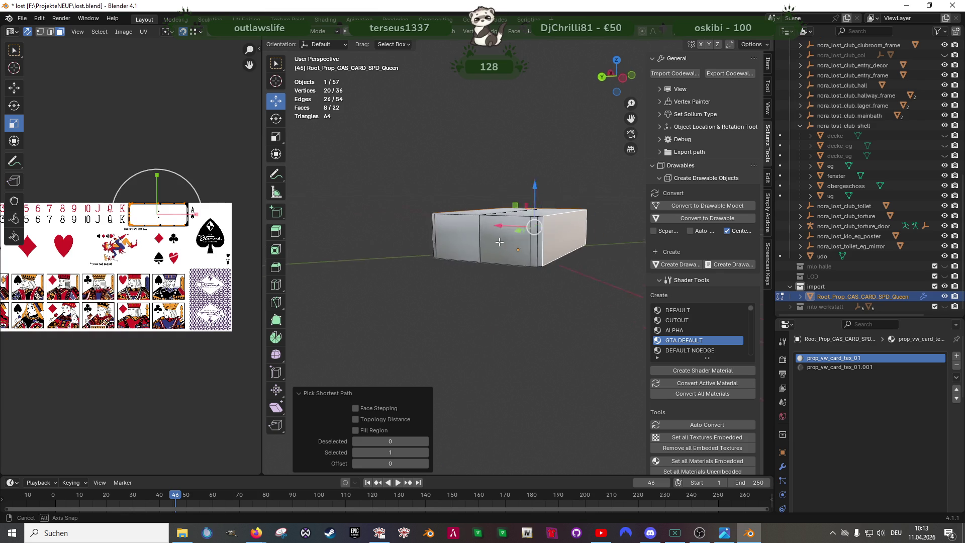
pyautogui.click(473, 241)
pyautogui.moveTo(592, 241); pyautogui.dragTo(513, 245)
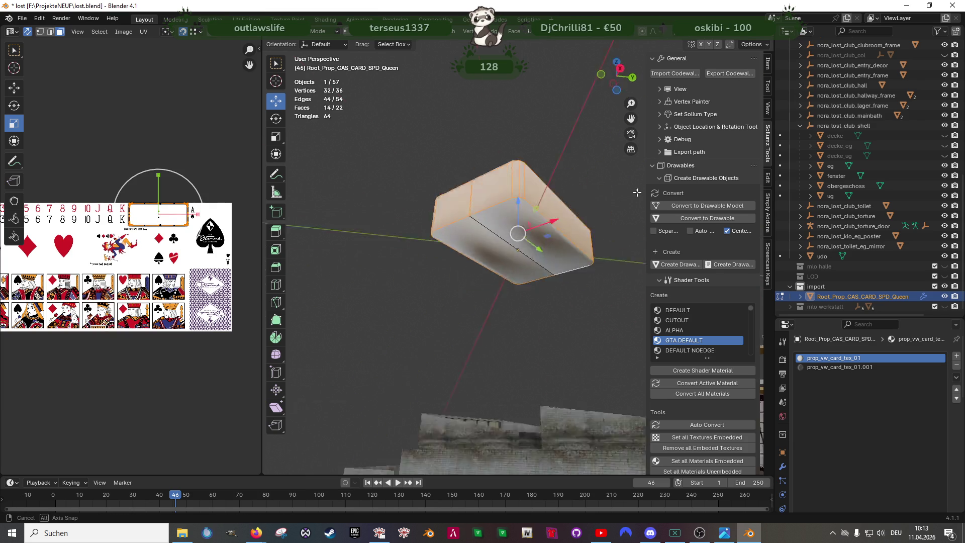
pyautogui.moveTo(759, 277); pyautogui.dragTo(641, 259)
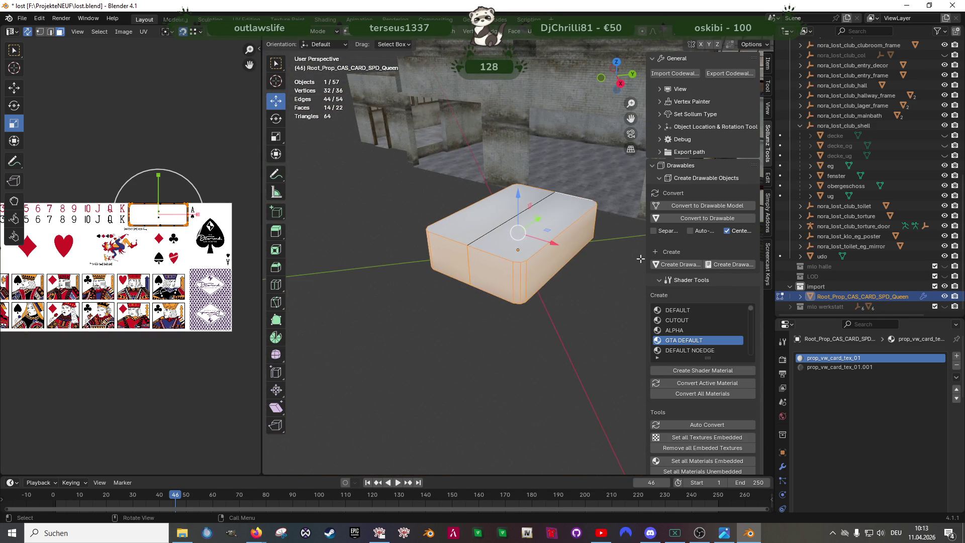
pyautogui.press('x')
pyautogui.click(641, 258)
pyautogui.moveTo(572, 274); pyautogui.dragTo(478, 234)
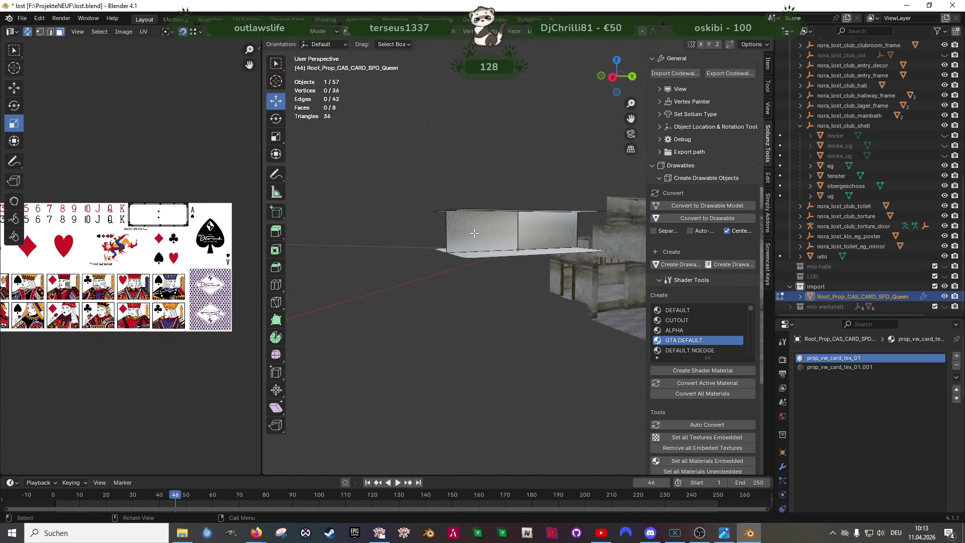
pyautogui.moveTo(603, 233); pyautogui.dragTo(518, 231)
pyautogui.press('x')
pyautogui.click(617, 231)
pyautogui.press('KP_Divide')
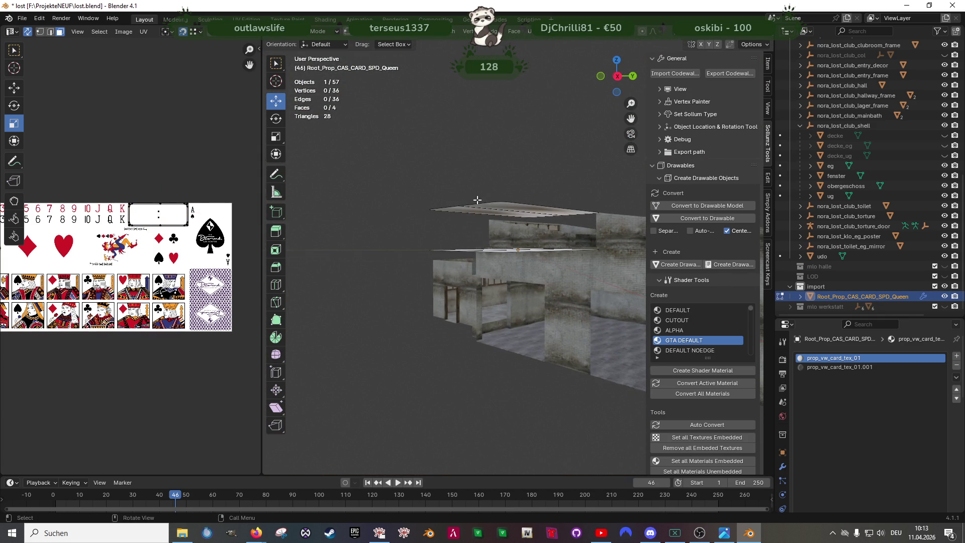
# Step: Lower the two top faces along Z to about -0.001313 m, just above the bottom layer
pyautogui.click(484, 214)
pyautogui.click(485, 214)
pyautogui.press('g')
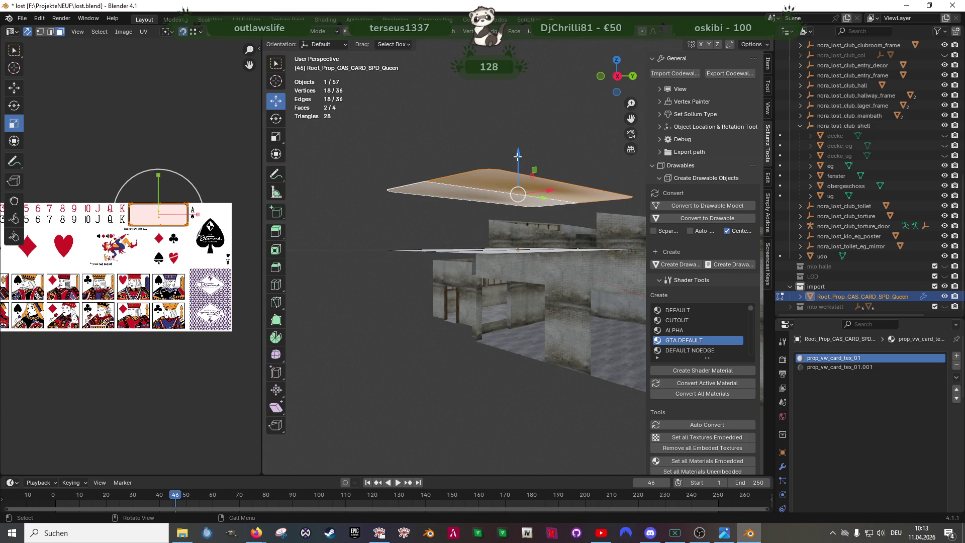
pyautogui.press('z')
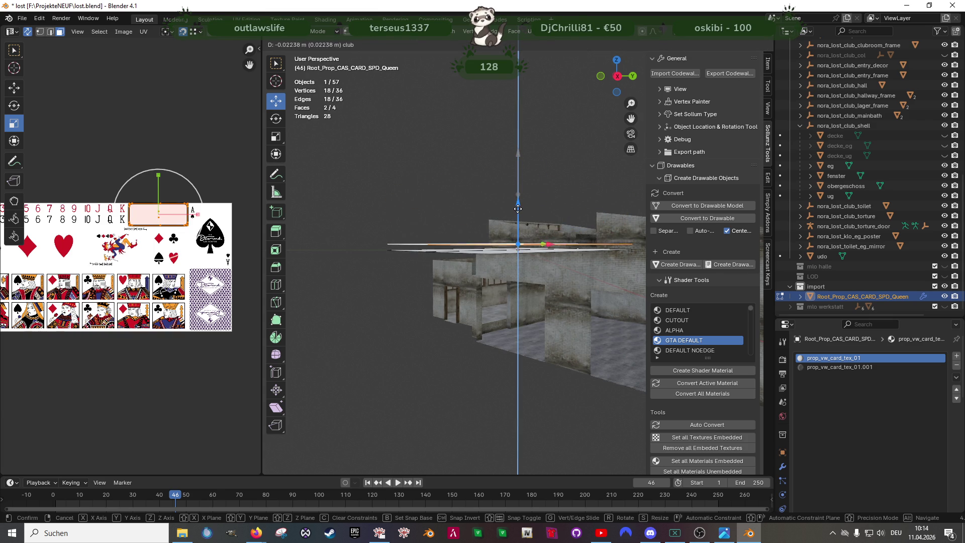
pyautogui.click(502, 223)
pyautogui.moveTo(501, 222); pyautogui.dragTo(518, 217)
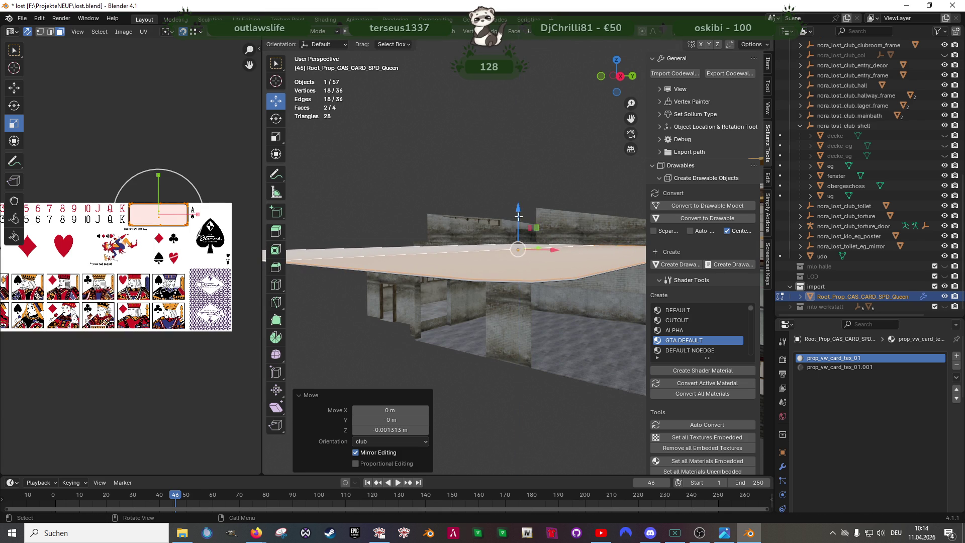
pyautogui.press('KP_Divide')
pyautogui.moveTo(616, 74); pyautogui.dragTo(632, 84)
pyautogui.click(730, 39)
# Step: Toggle the Face Orientation overlay on and back off to check which way the card's faces point
pyautogui.click(668, 235)
pyautogui.click(724, 40)
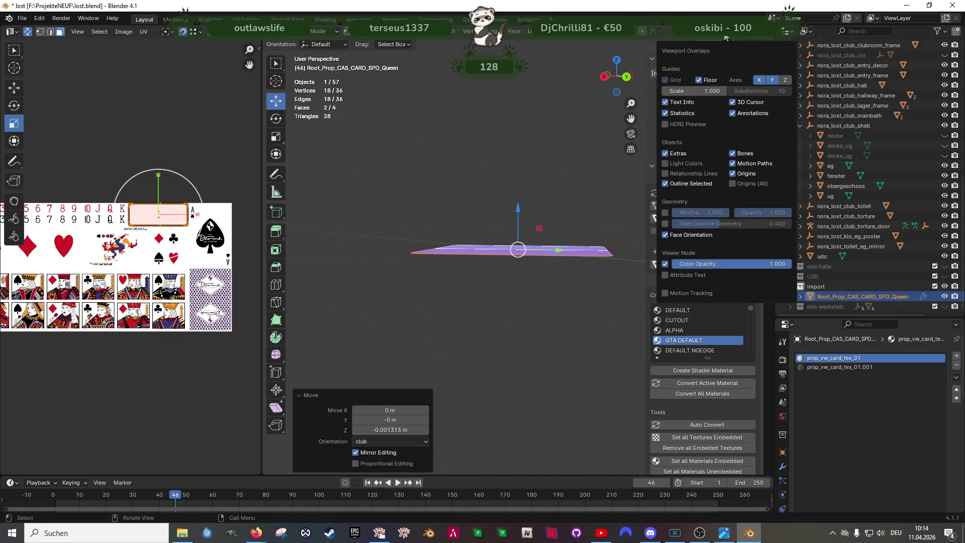
pyautogui.click(668, 234)
# Step: Select the whole card mesh, fix its face normals with Alt+N, and return to Object Mode
pyautogui.click(559, 250)
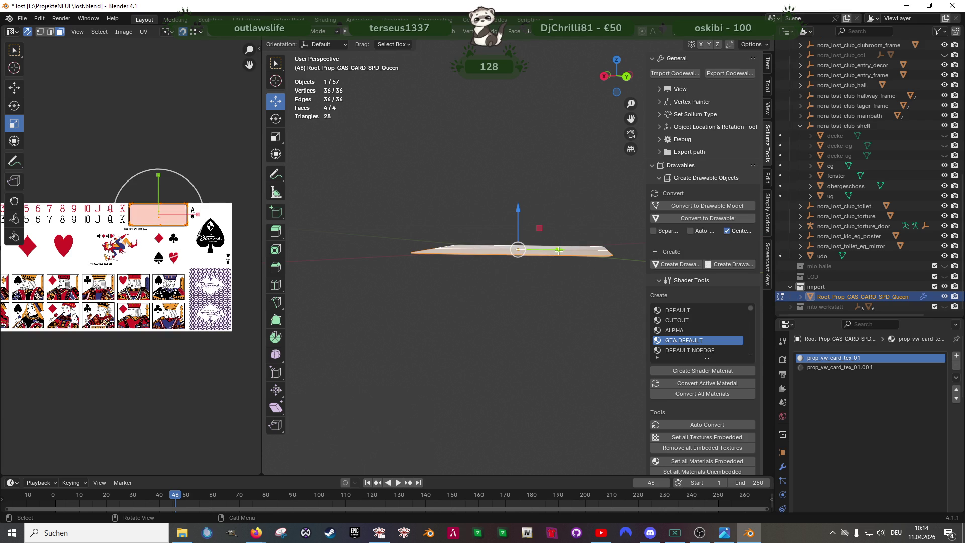
pyautogui.hotkey('alt', 'n')
pyautogui.click(507, 373)
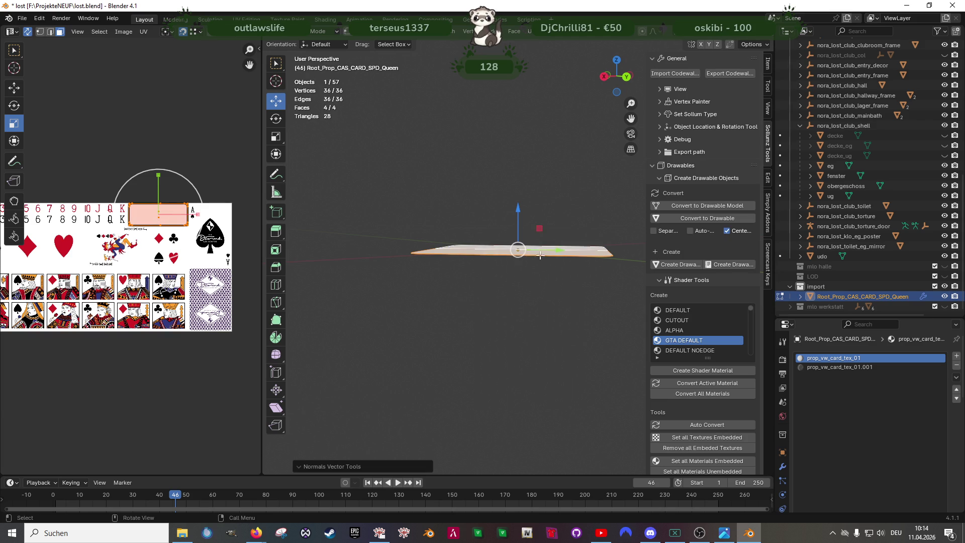
pyautogui.moveTo(506, 374); pyautogui.dragTo(482, 302)
pyautogui.click(437, 309)
pyautogui.press('Tab')
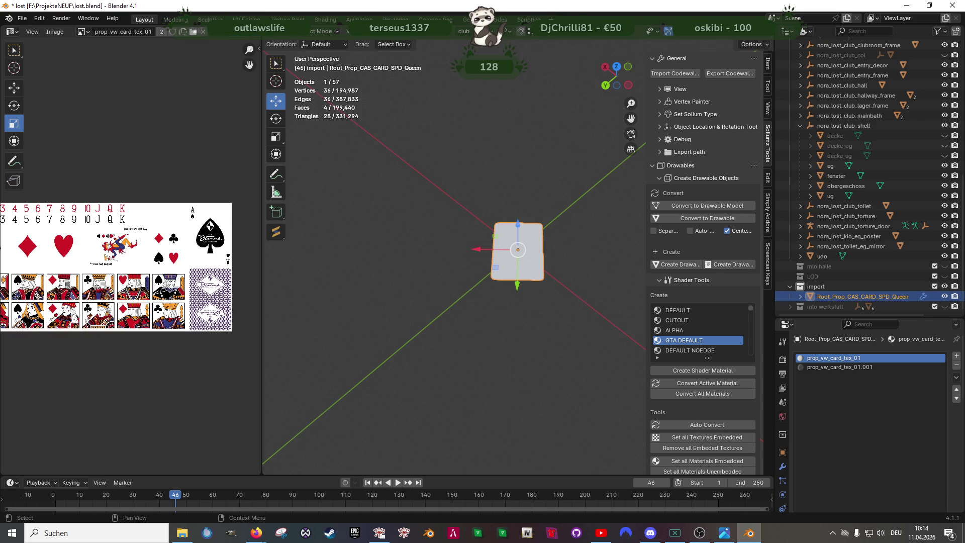
pyautogui.hotkey('alt', 'Tab')
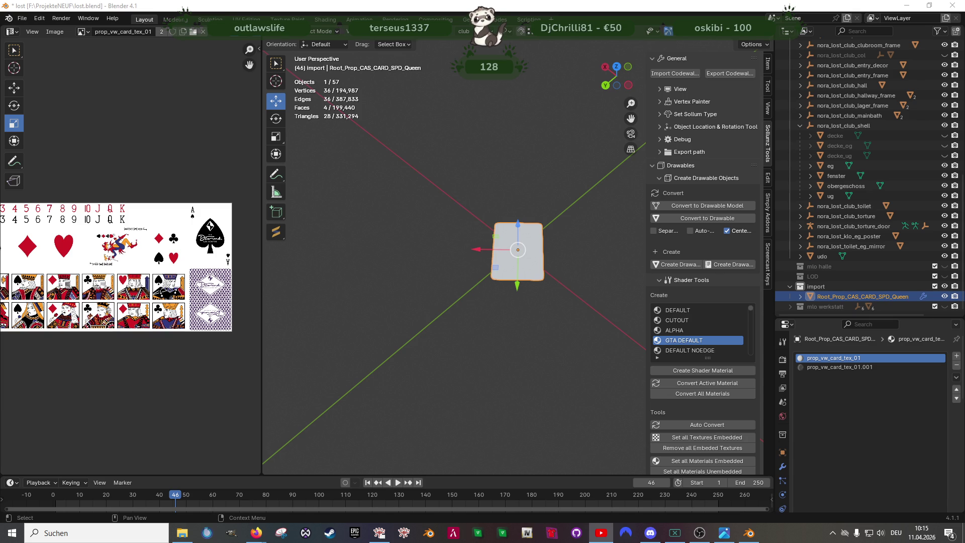
# Step: Open the Image Texture file browser in Blender's Shading workspace, then File Explorer on Downloads
pyautogui.moveTo(500, 306); pyautogui.dragTo(246, 309)
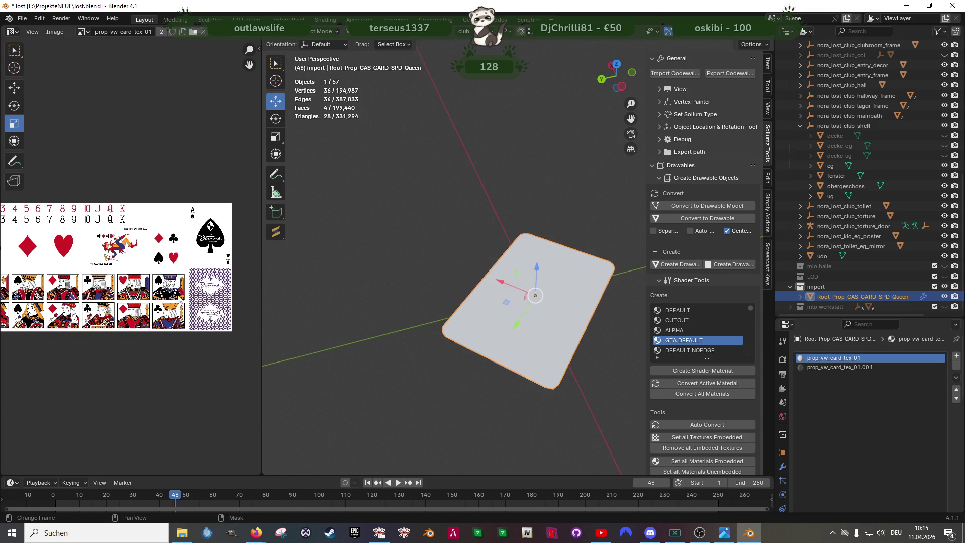
pyautogui.click(322, 21)
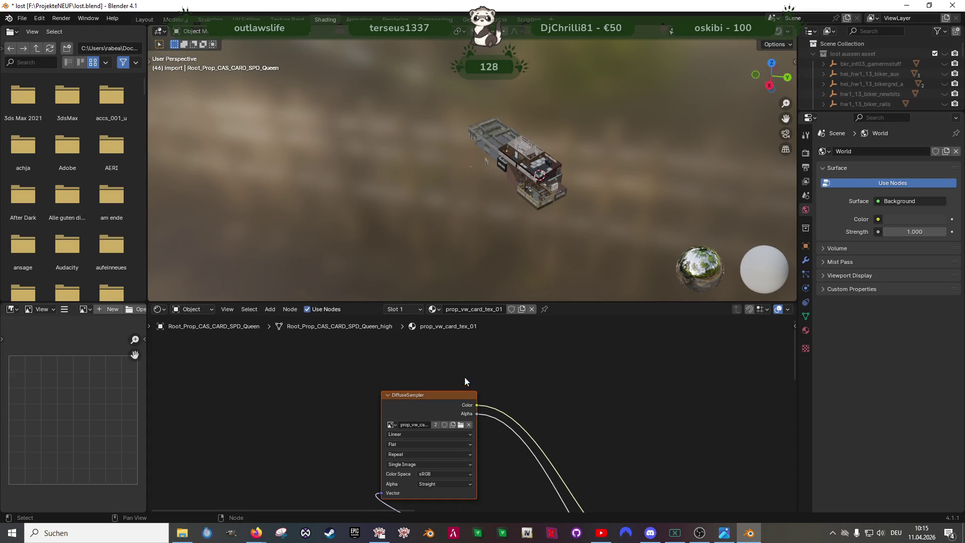
pyautogui.click(461, 427)
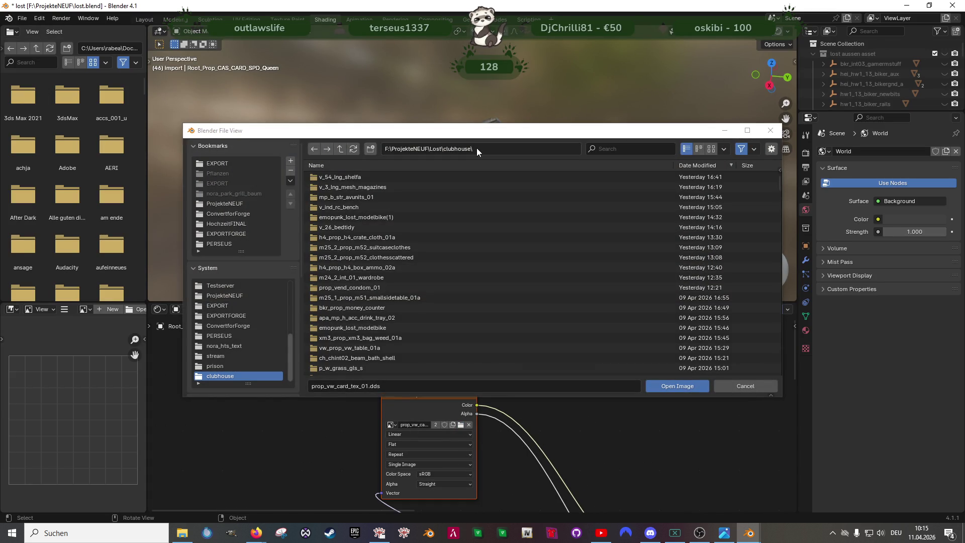
pyautogui.click(476, 148)
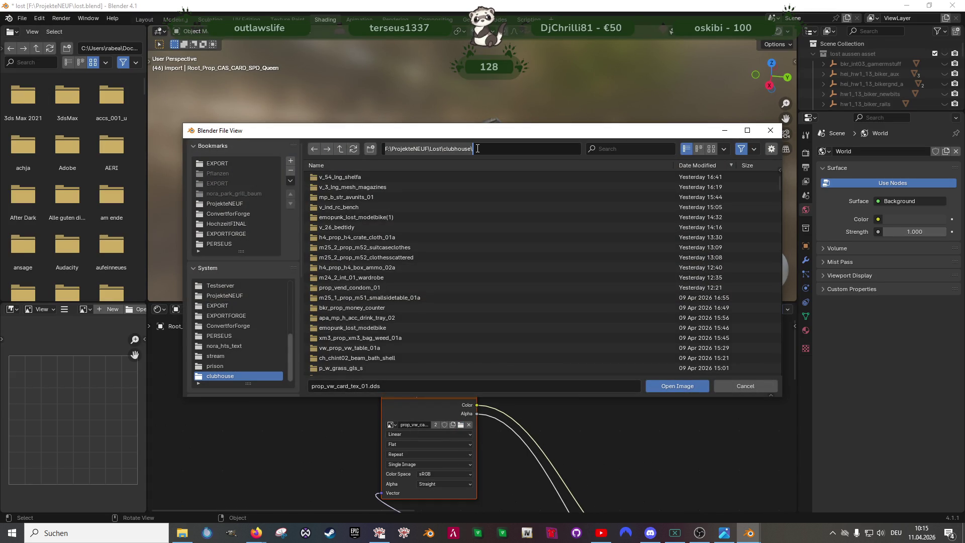
pyautogui.click(182, 533)
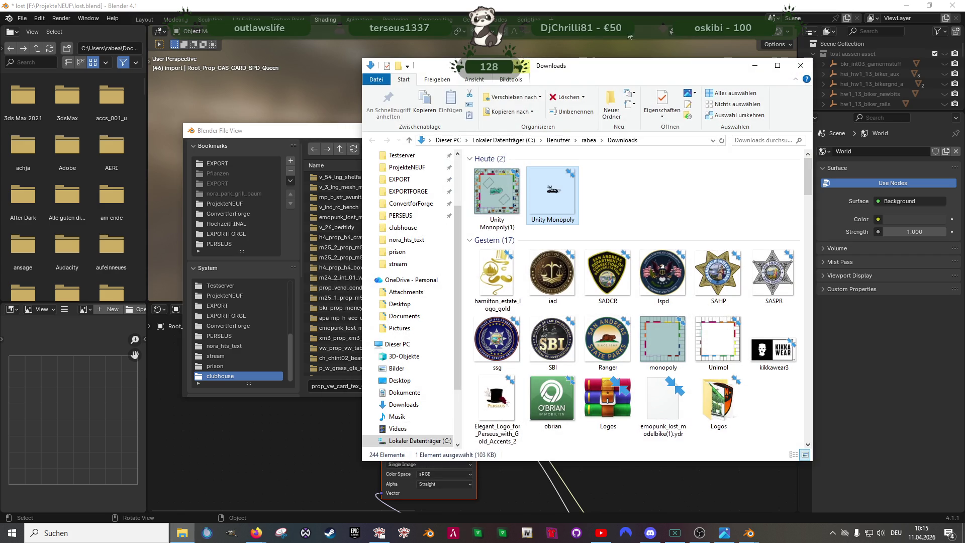
# Step: Go to the F:\ProjekteNEUF\Lost\clubhouse folder in File Explorer
pyautogui.click(748, 141)
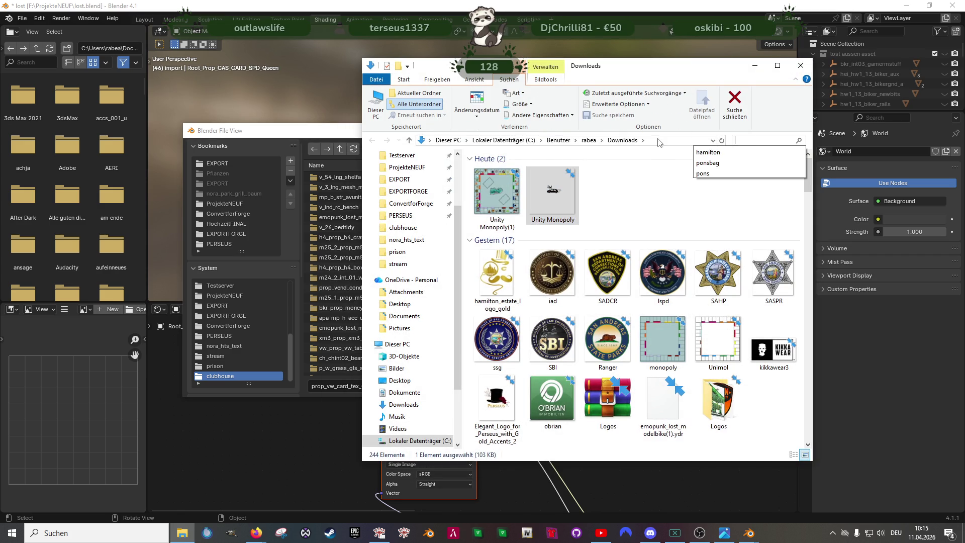
pyautogui.click(660, 140)
pyautogui.write('F:\\ProjekteNEUF\\Lost\\clubhouse\\')
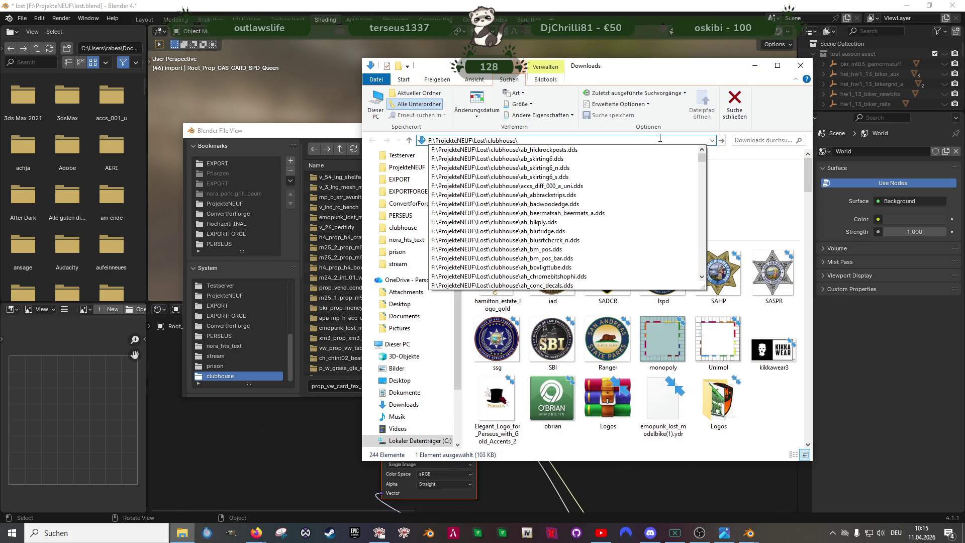
pyautogui.press('Return')
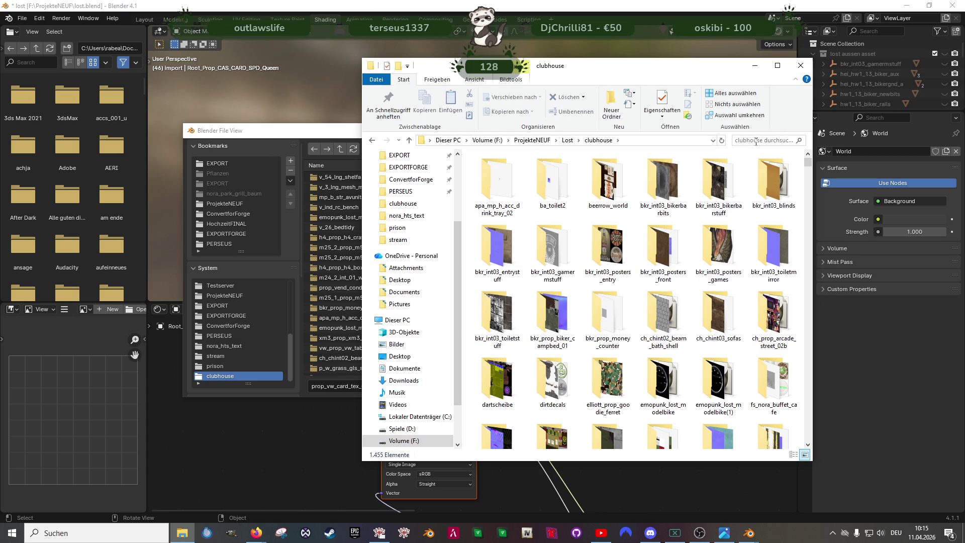
# Step: Search the folder for 'card' and open prop_vw_card_tex_01 in GIMP
pyautogui.click(756, 142)
pyautogui.write('card')
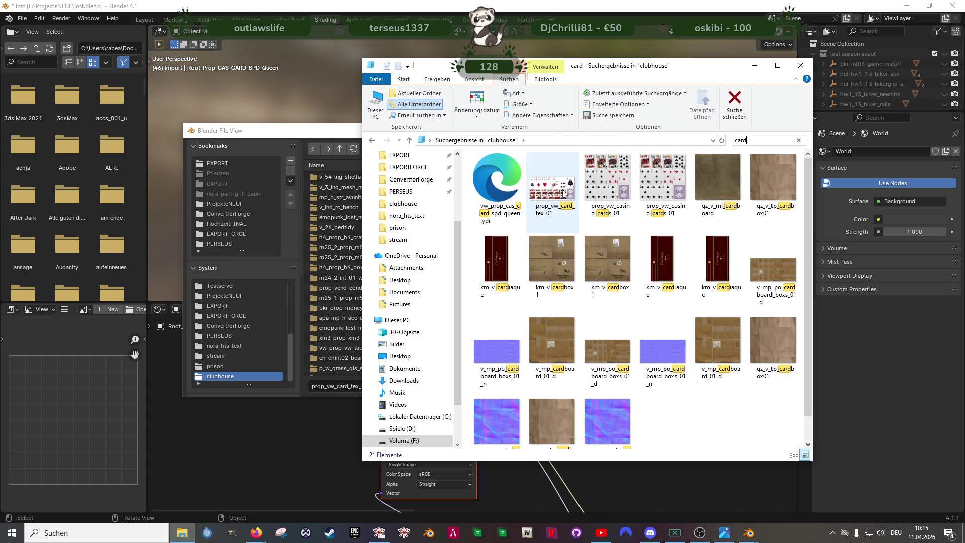
pyautogui.moveTo(677, 68); pyautogui.dragTo(746, 85)
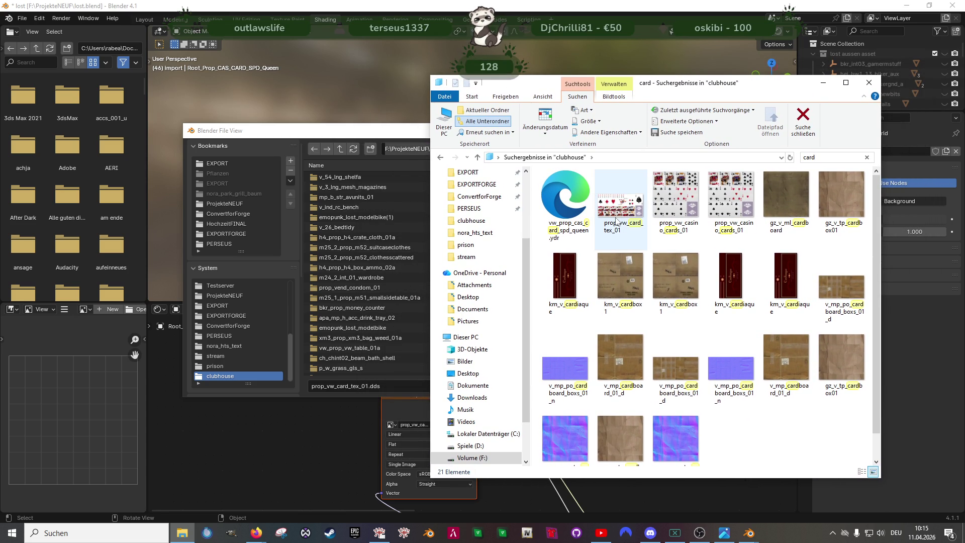
pyautogui.moveTo(616, 222)
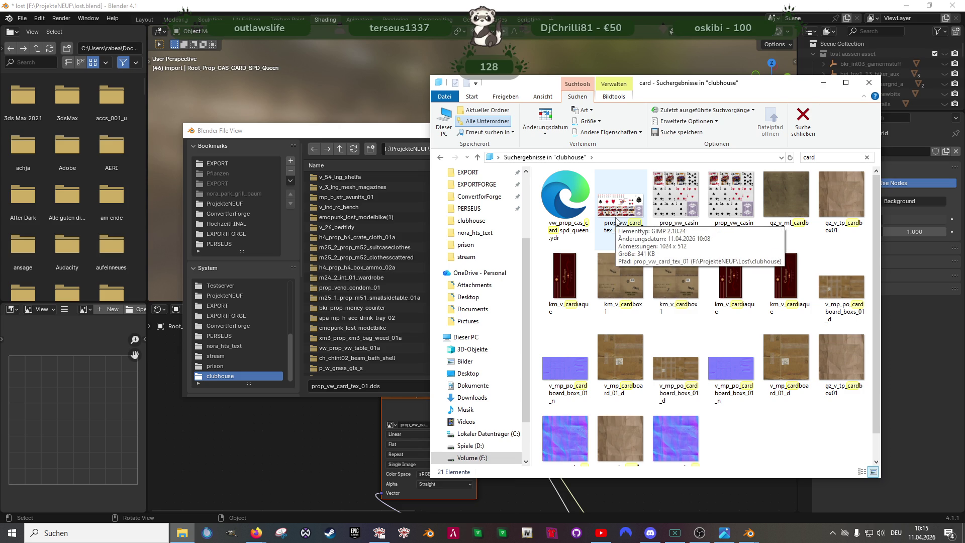
pyautogui.click(616, 221)
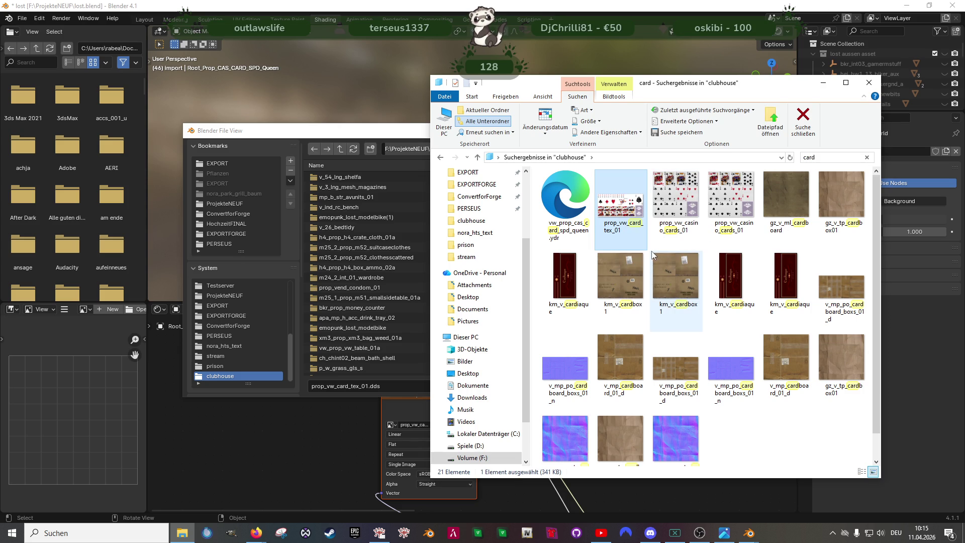
pyautogui.press('Return')
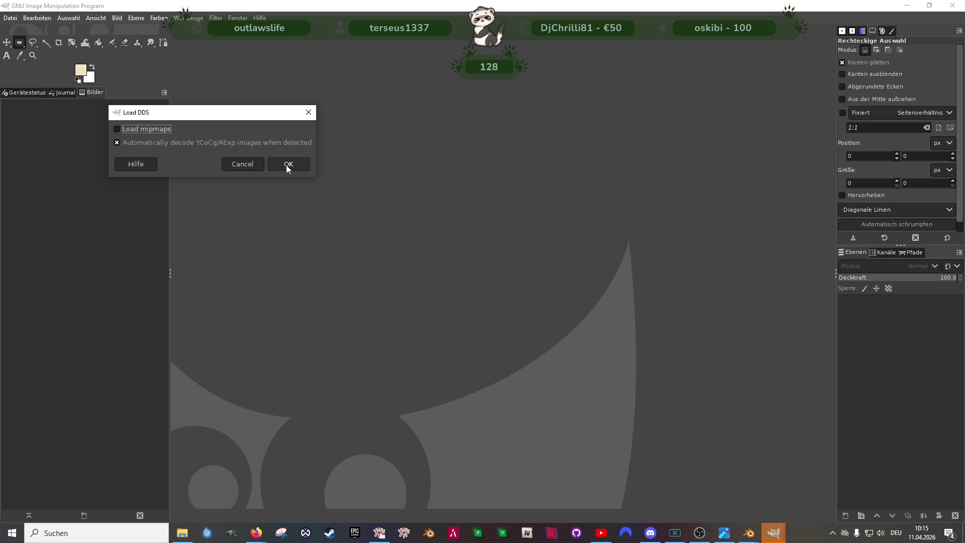
# Step: Load the DDS texture and set the export name to prop_vw_card_tex_01.png
pyautogui.click(287, 165)
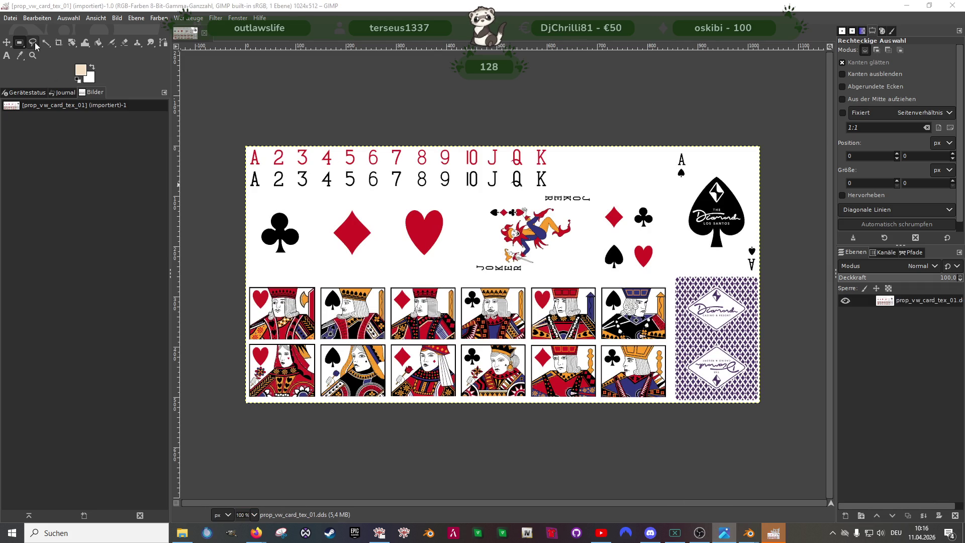
pyautogui.click(11, 18)
pyautogui.click(41, 175)
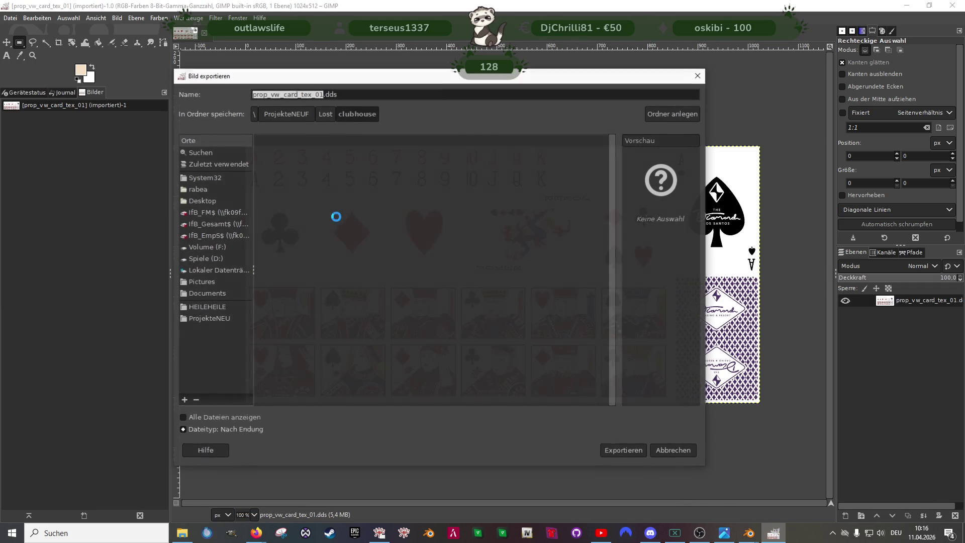
pyautogui.click(343, 94)
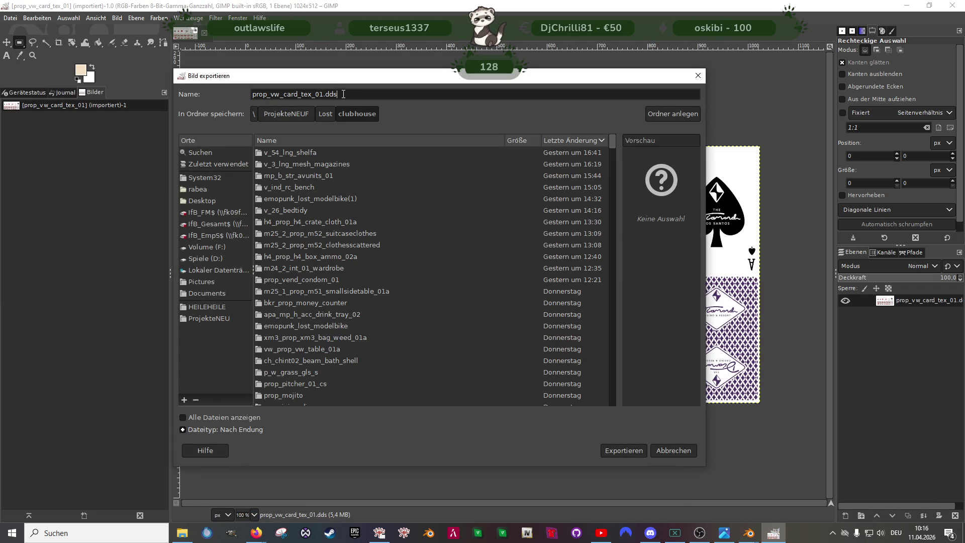
pyautogui.press('BackSpace')
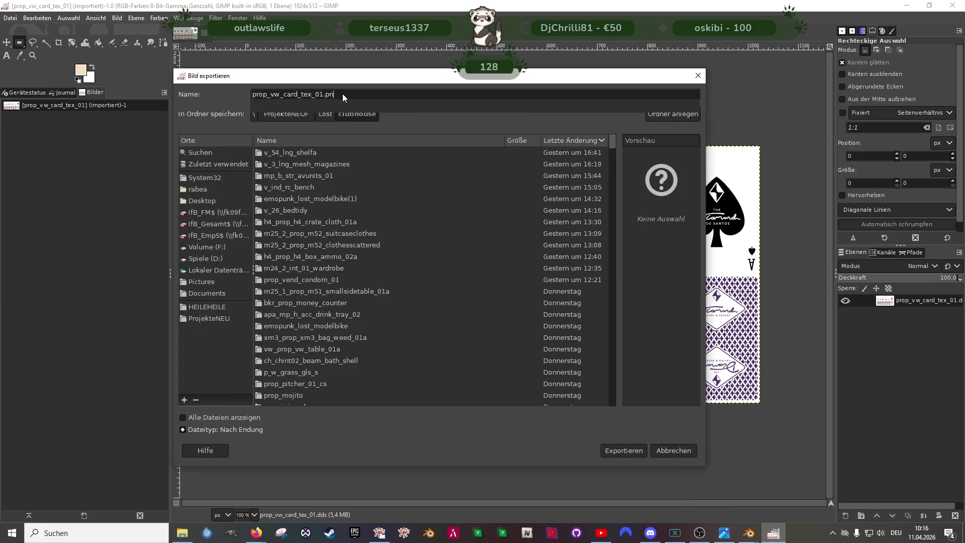
pyautogui.write('png')
# Step: Export the PNG into the Downloads folder with the default PNG settings
pyautogui.click(211, 199)
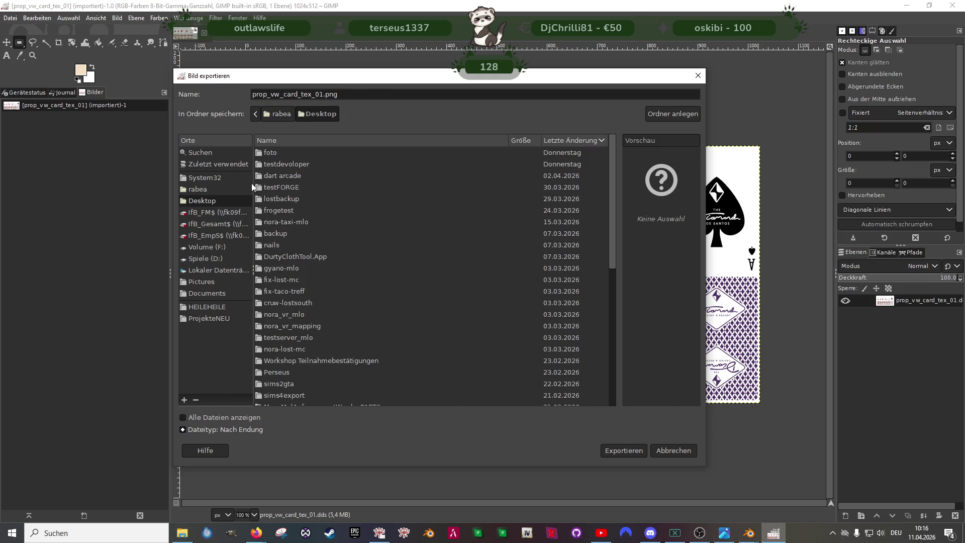
pyautogui.click(210, 190)
pyautogui.doubleClick(287, 179)
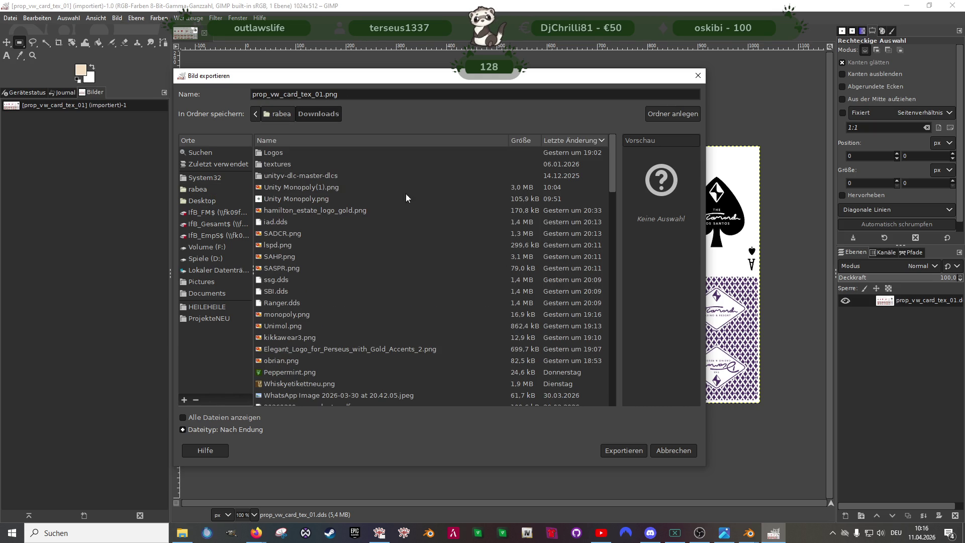
pyautogui.moveTo(324, 96); pyautogui.dragTo(270, 100)
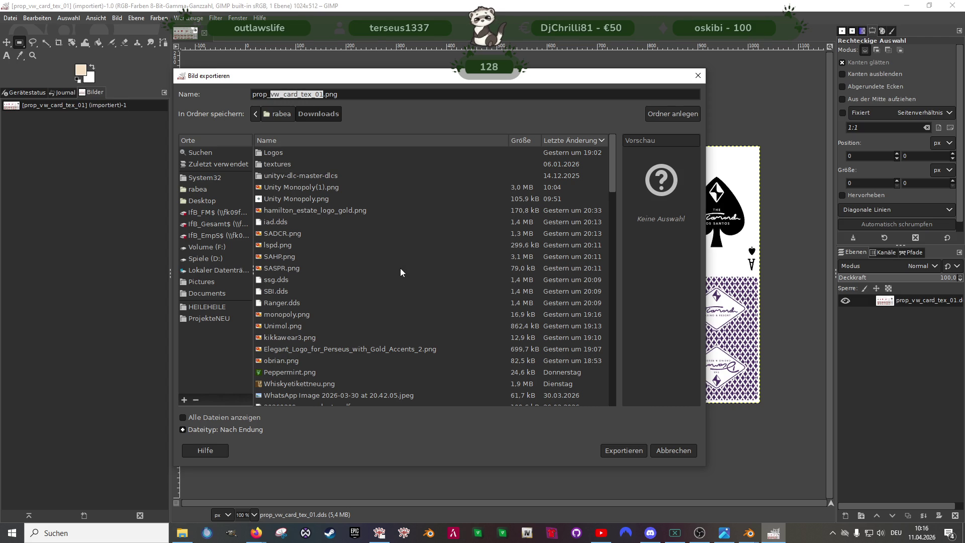
pyautogui.click(631, 450)
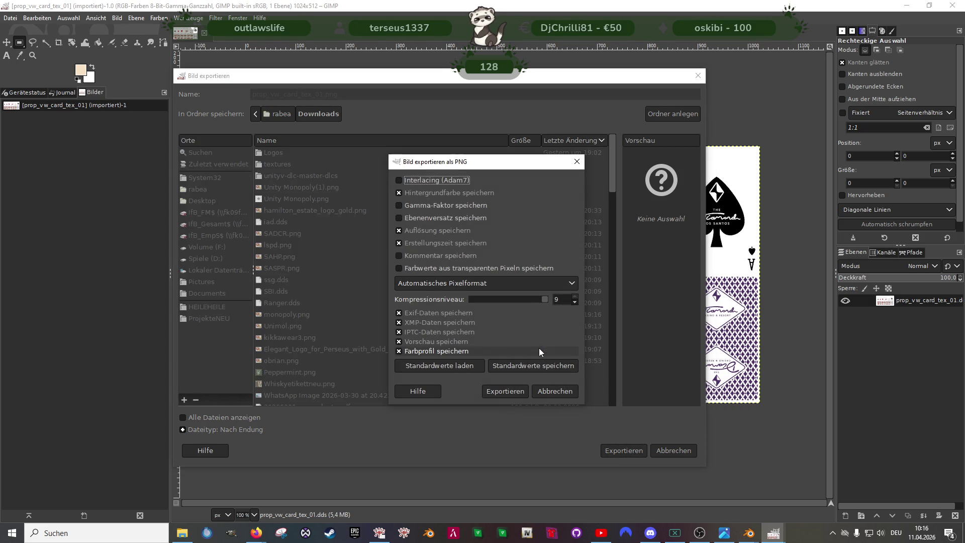
pyautogui.click(514, 391)
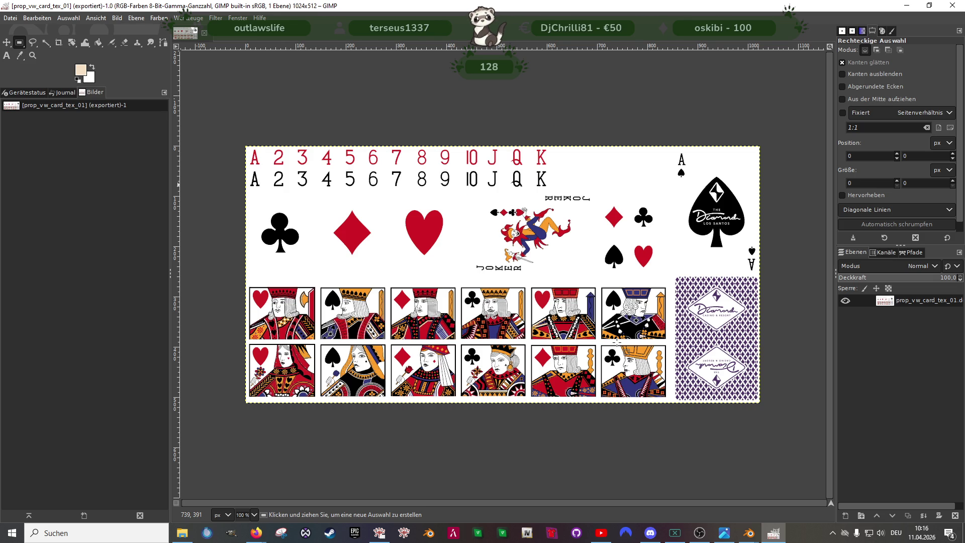
pyautogui.hotkey('alt', 'Tab')
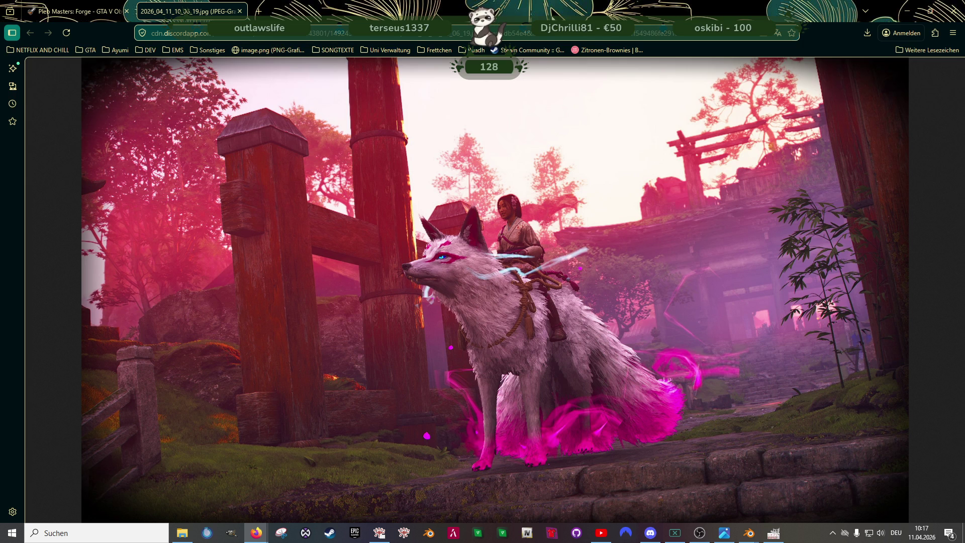
# Step: Close the fox image tab and check the vw_prop_cas_card_spd_queen entry before returning to GIMP
pyautogui.click(240, 11)
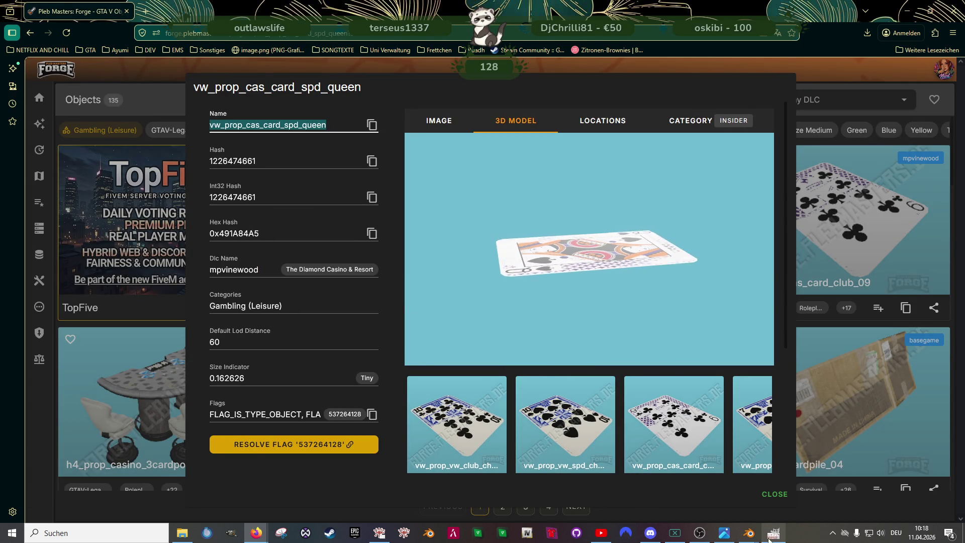
pyautogui.click(182, 533)
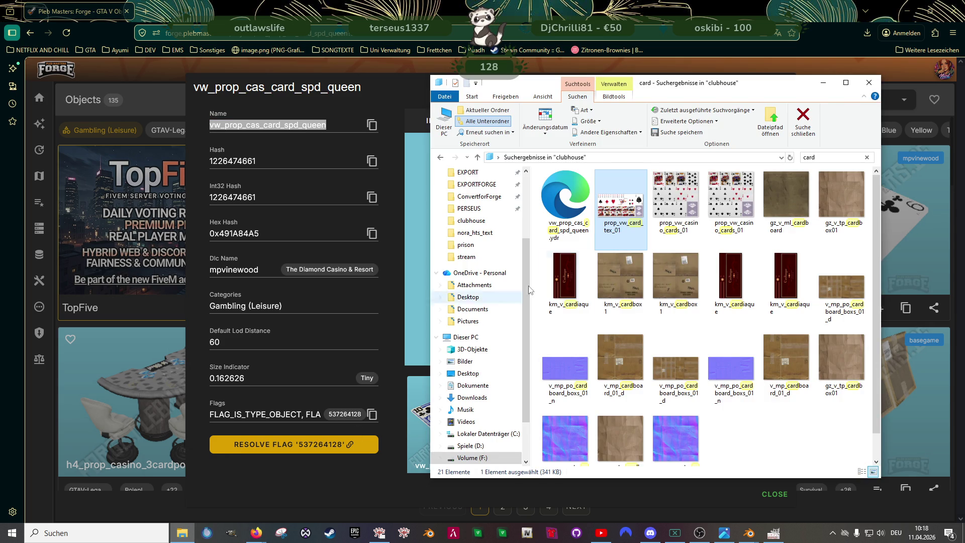
pyautogui.click(269, 192)
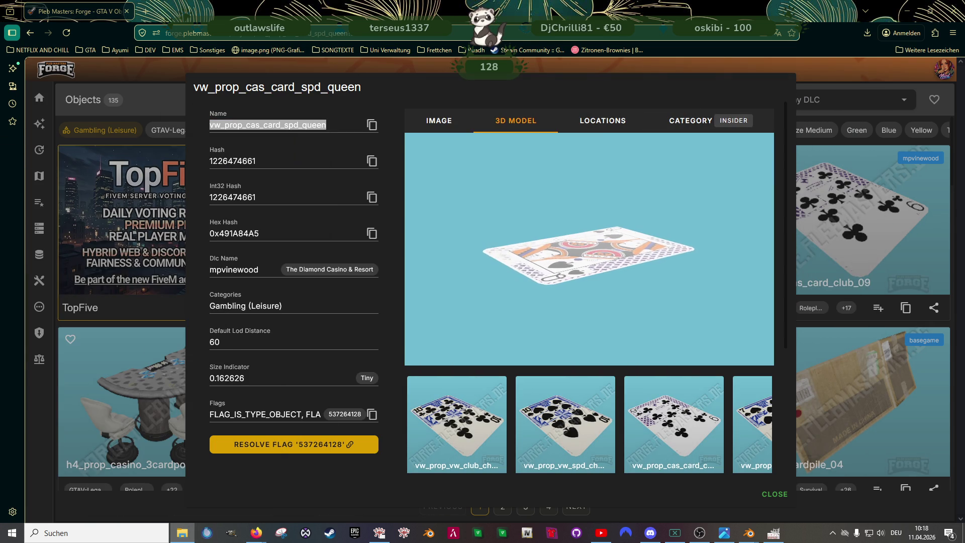
pyautogui.click(256, 533)
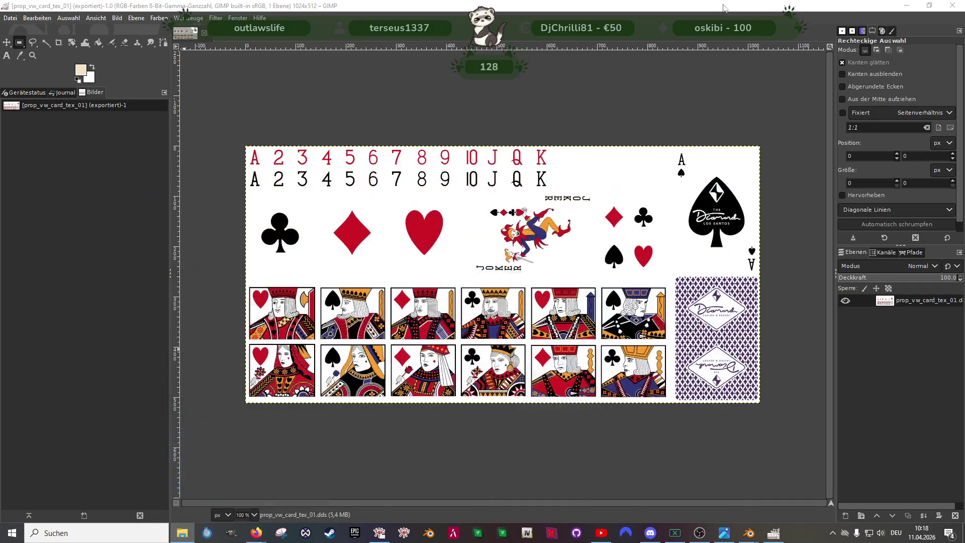
# Step: Open the Canva home page in the browser
pyautogui.moveTo(257, 533)
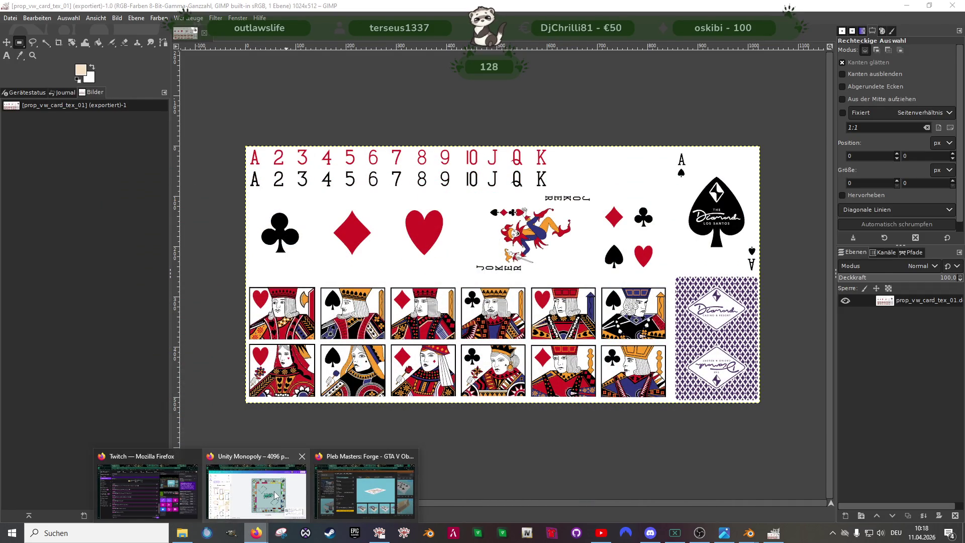
pyautogui.click(297, 456)
pyautogui.click(81, 11)
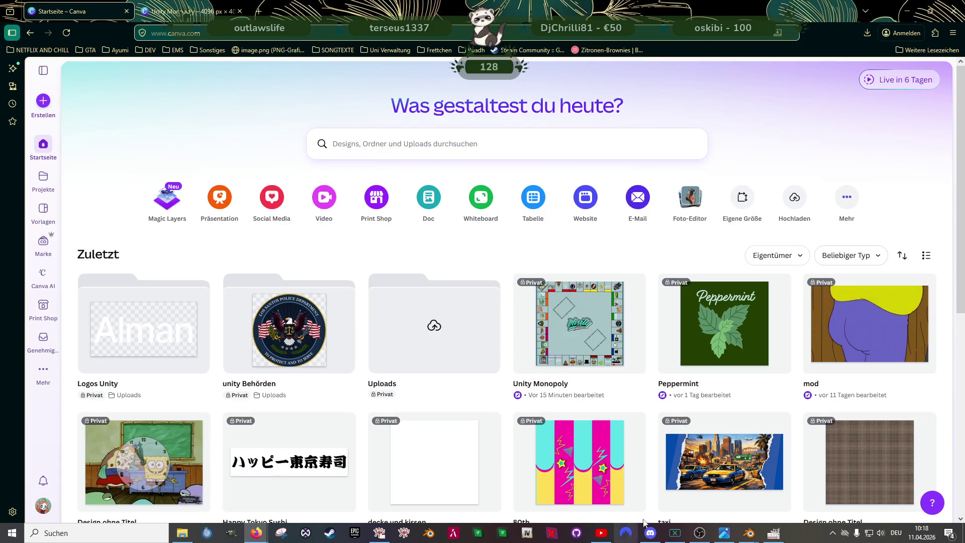
# Step: Confirm the texture is 1024 × 512 in GIMP's Bild skalieren dialog, then return to Canva
pyautogui.click(774, 534)
pyautogui.rightClick(522, 301)
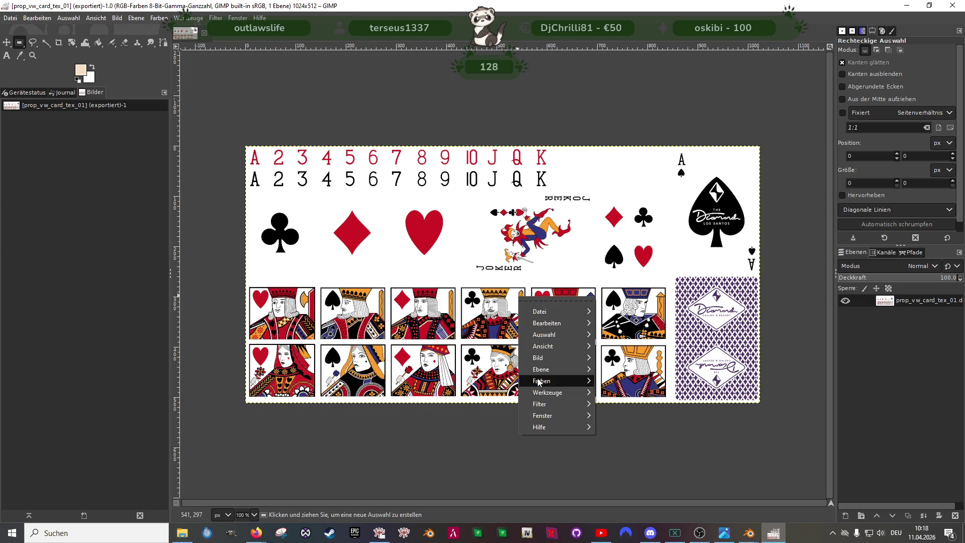
pyautogui.moveTo(548, 357)
pyautogui.click(637, 367)
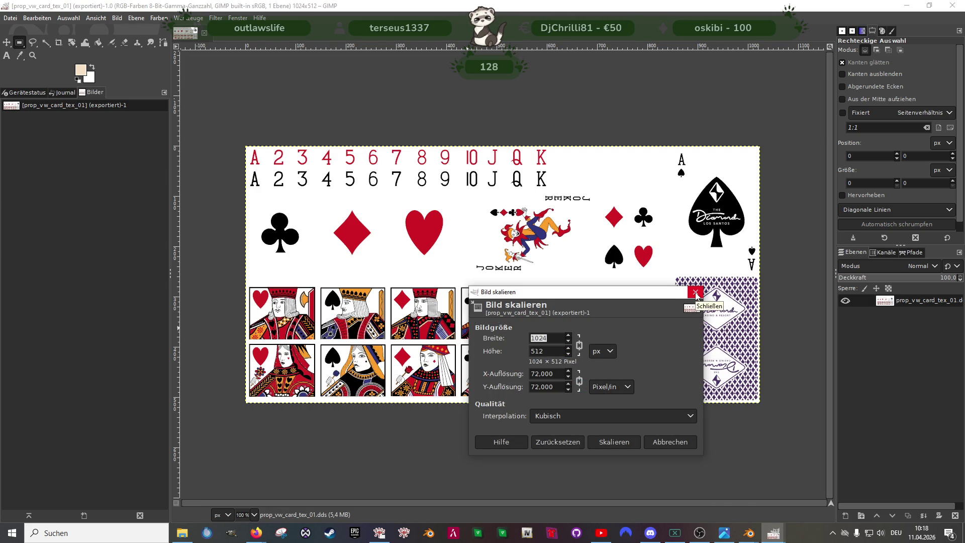
pyautogui.click(696, 292)
pyautogui.moveTo(256, 533)
pyautogui.click(246, 455)
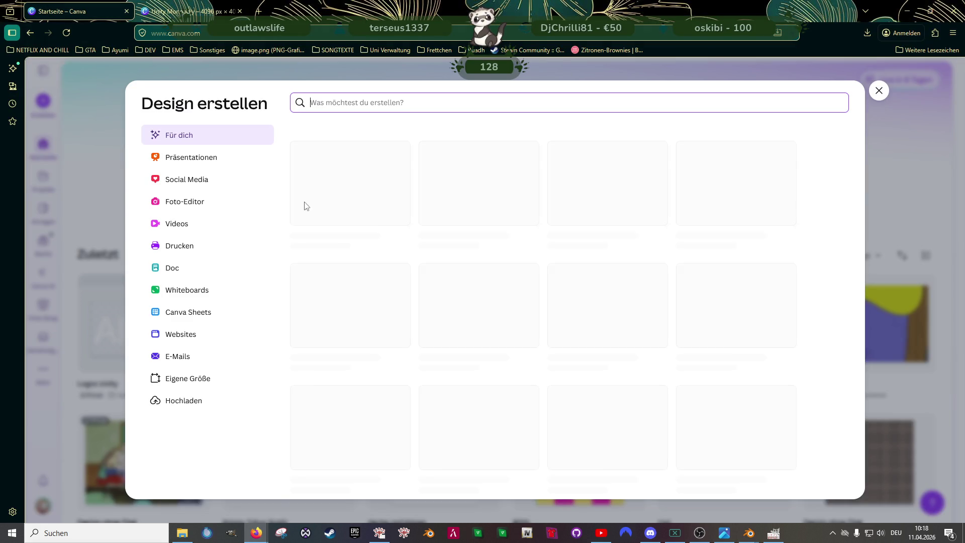
# Step: Create a custom 1024 × 512 px design and show Uploads, dismissing the unsupported-file error
pyautogui.click(188, 378)
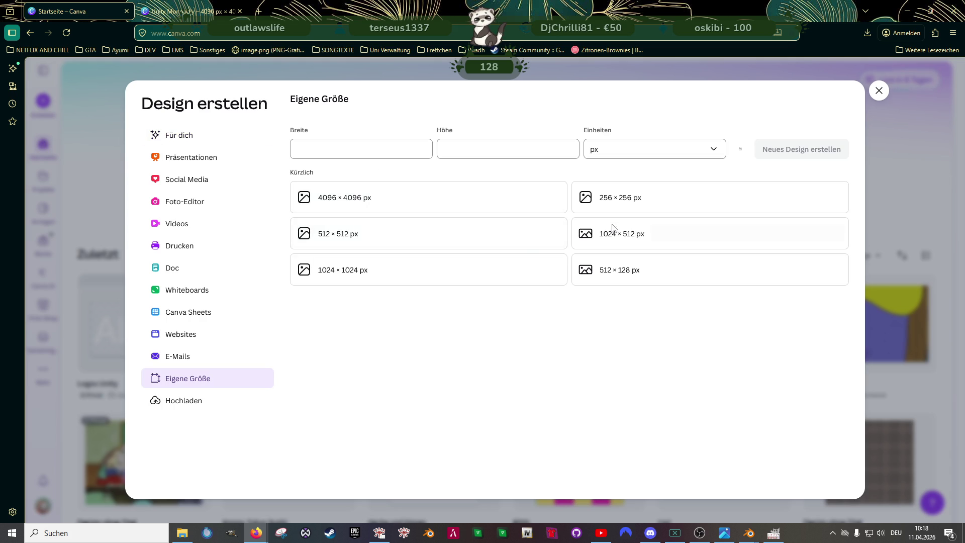
pyautogui.click(611, 229)
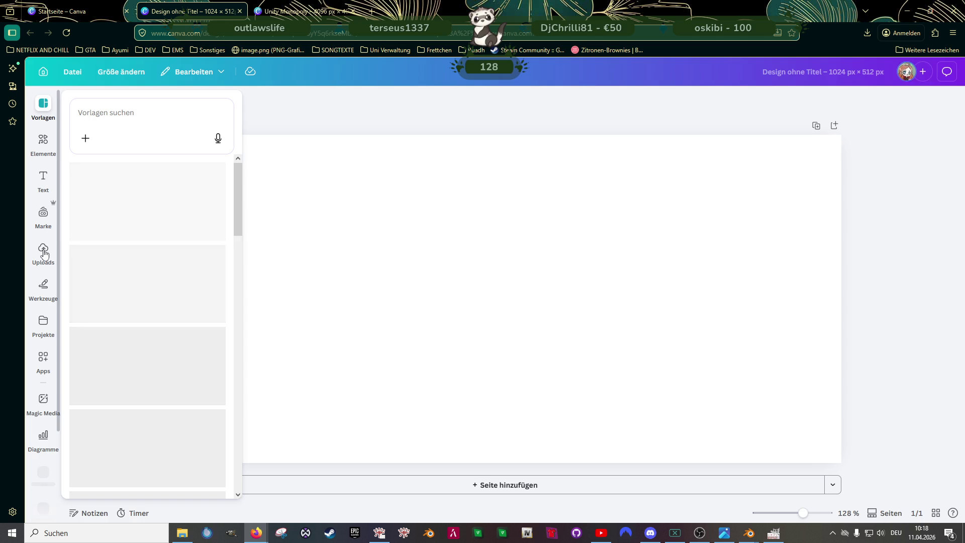
pyautogui.click(54, 260)
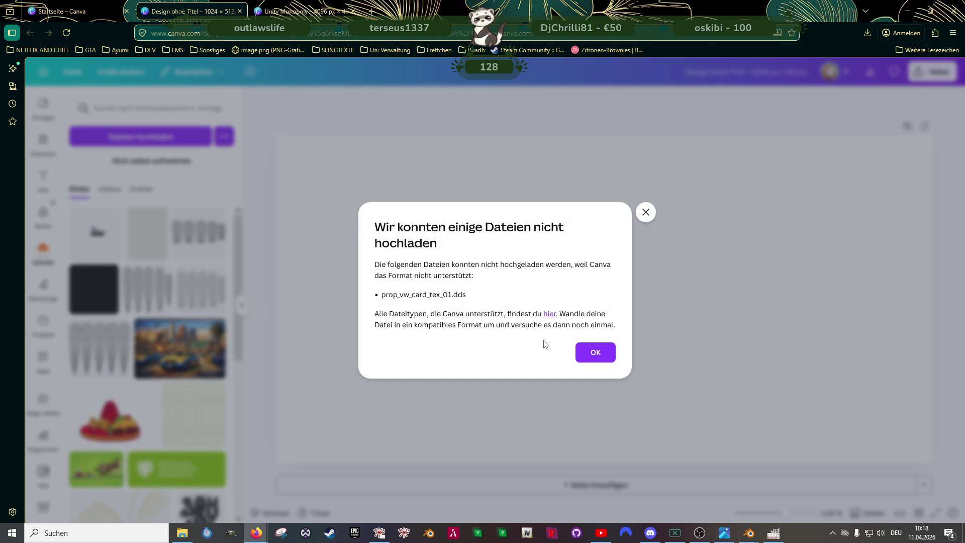
pyautogui.click(593, 352)
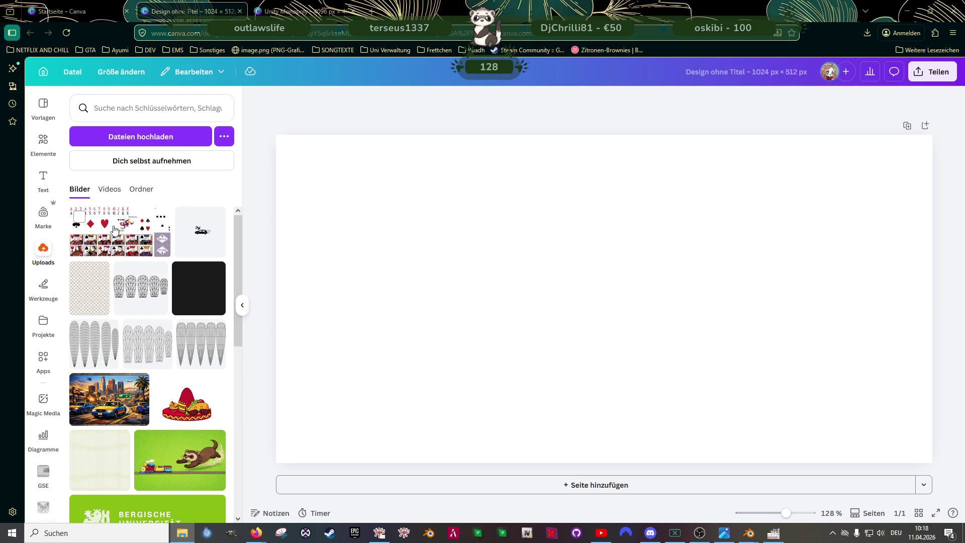
# Step: Add the playing-card sheet to fill the page, removing a trial beige monogram pattern
pyautogui.click(115, 231)
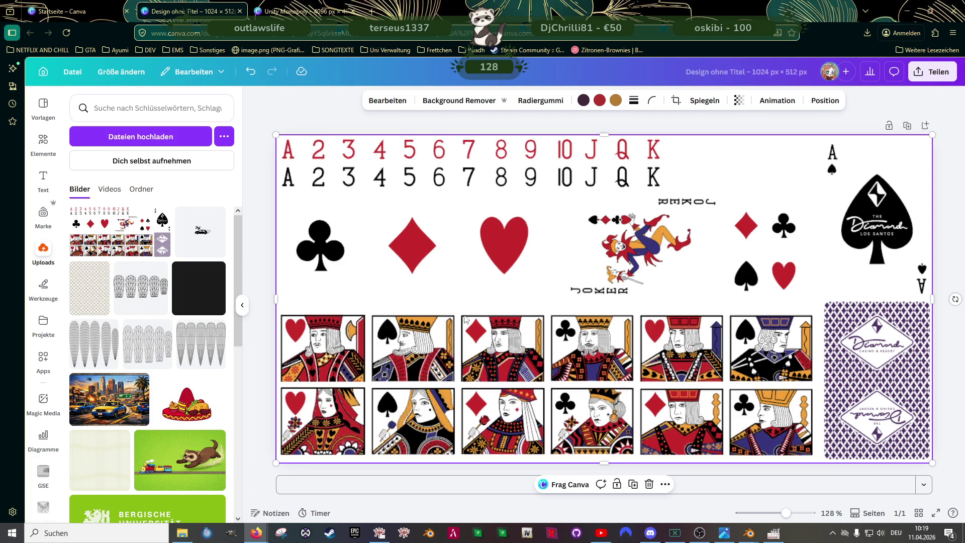
pyautogui.click(100, 272)
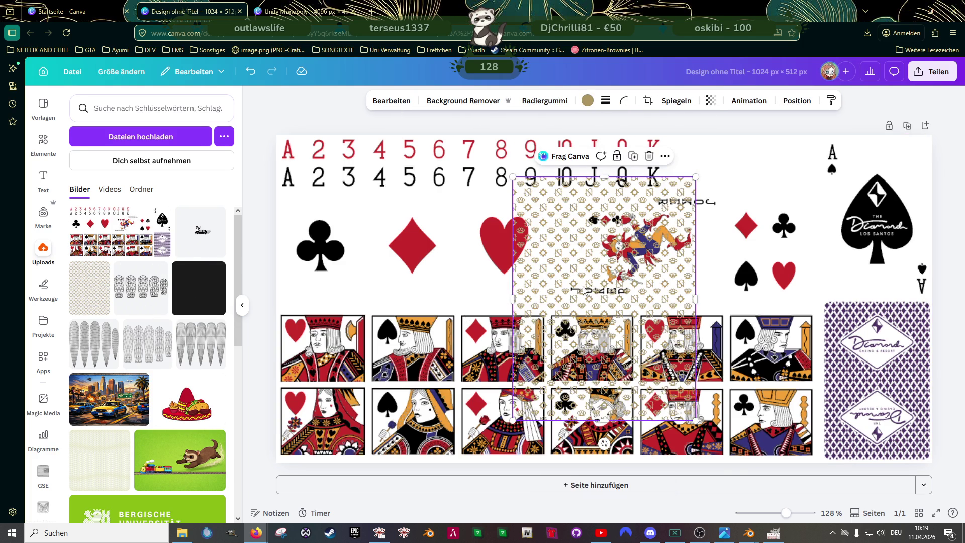
pyautogui.moveTo(625, 284); pyautogui.dragTo(505, 287)
pyautogui.press('Delete')
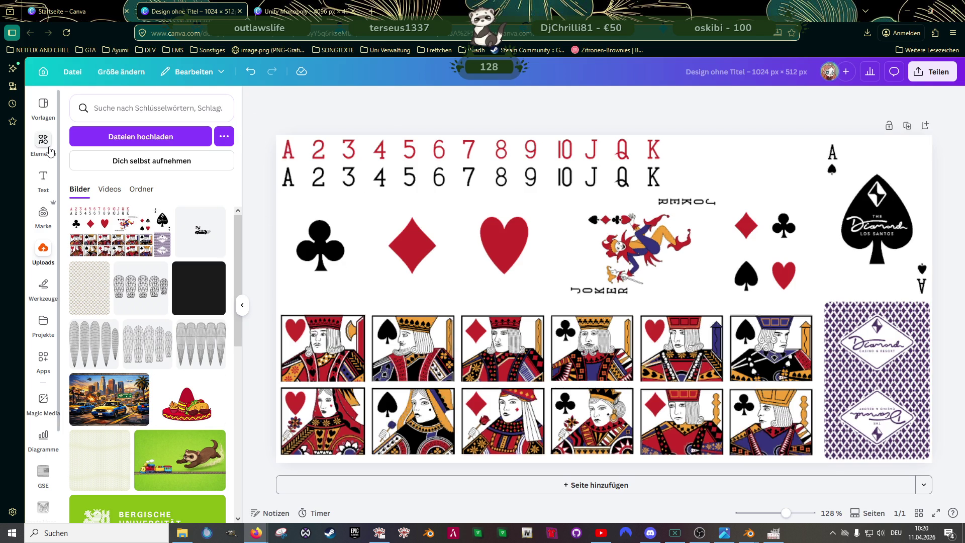
pyautogui.click(43, 141)
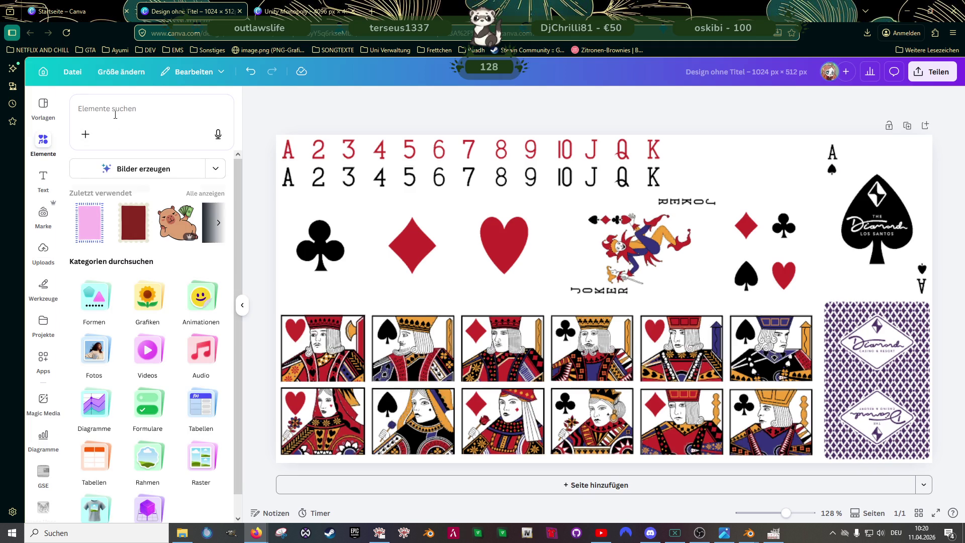
pyautogui.click(120, 104)
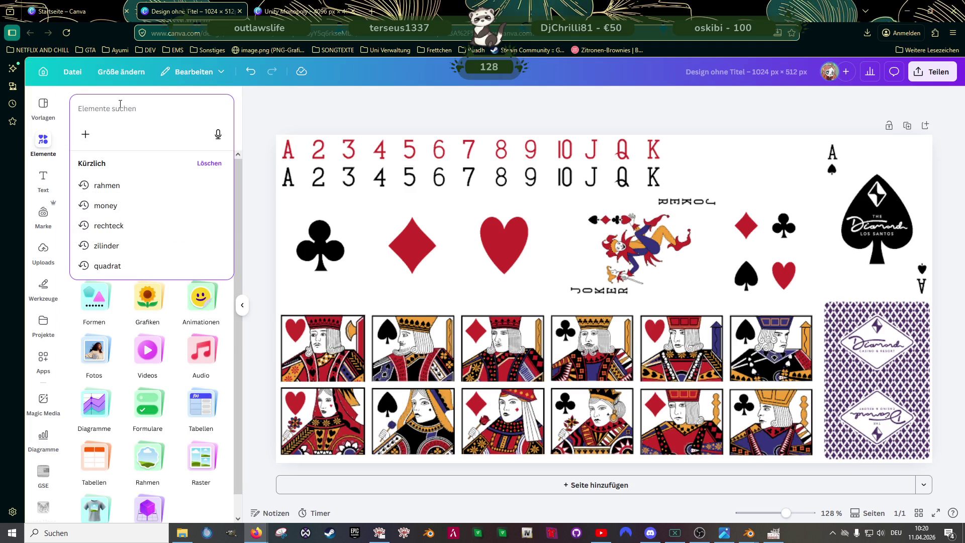
# Step: Search elements for 'muster' and browse all the graphic results
pyautogui.write('muster')
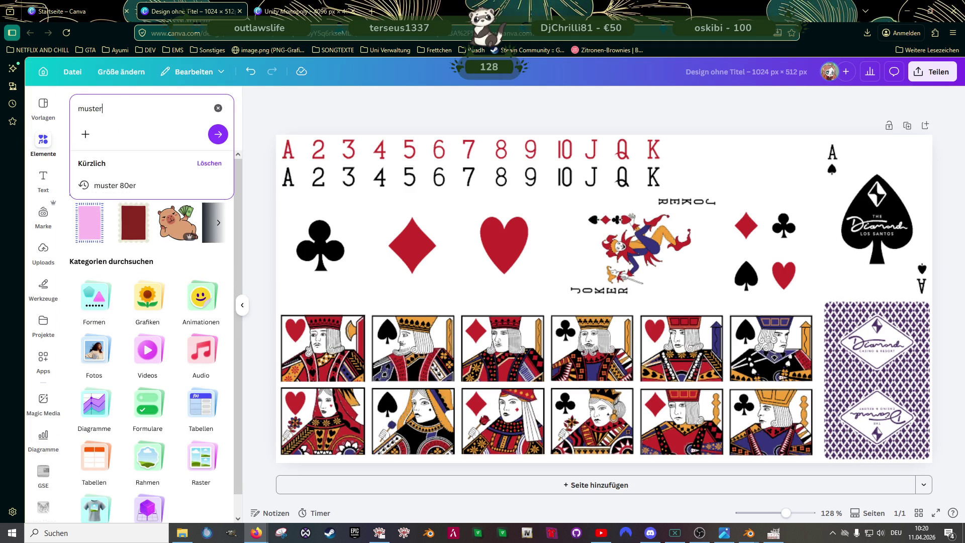
pyautogui.press('Return')
pyautogui.click(212, 227)
pyautogui.scroll(-3)
pyautogui.scroll(-3)
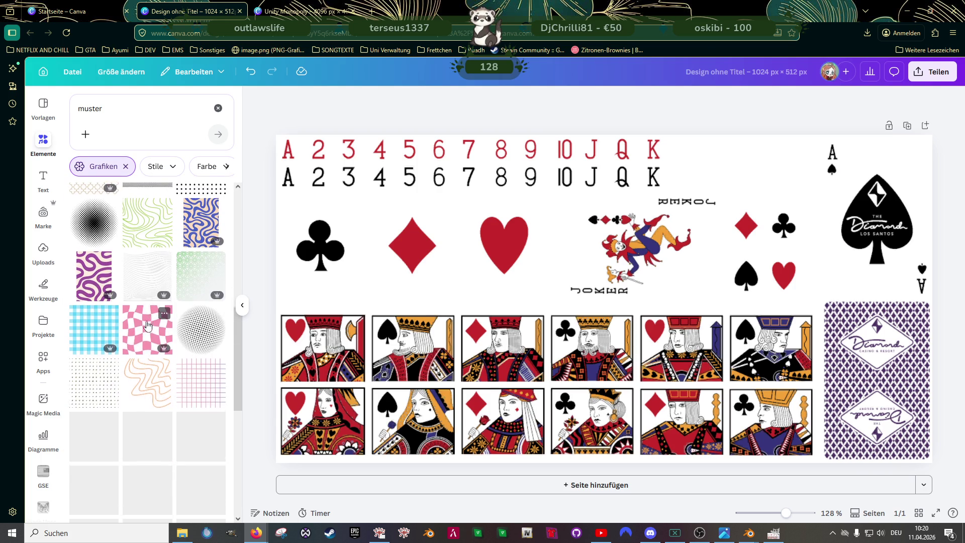
pyautogui.scroll(-3)
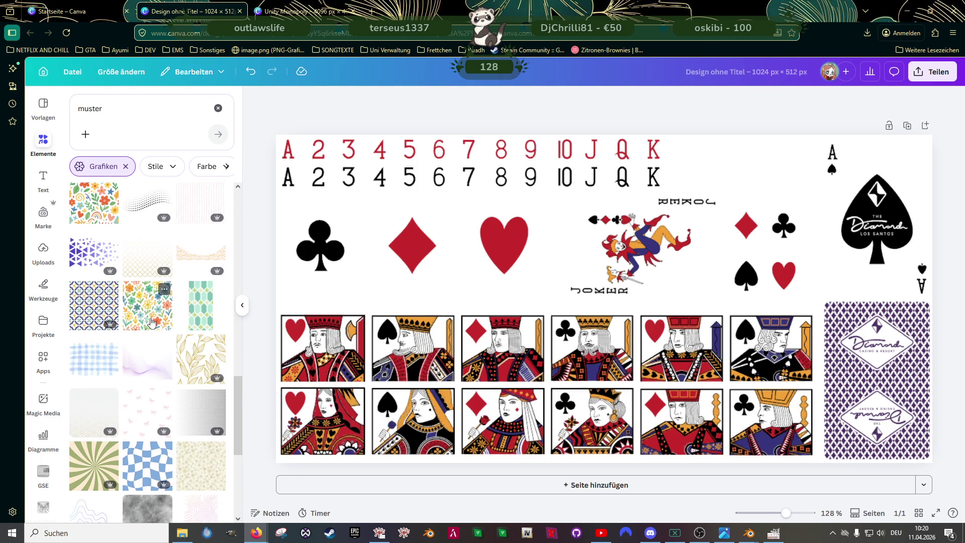
pyautogui.scroll(-3)
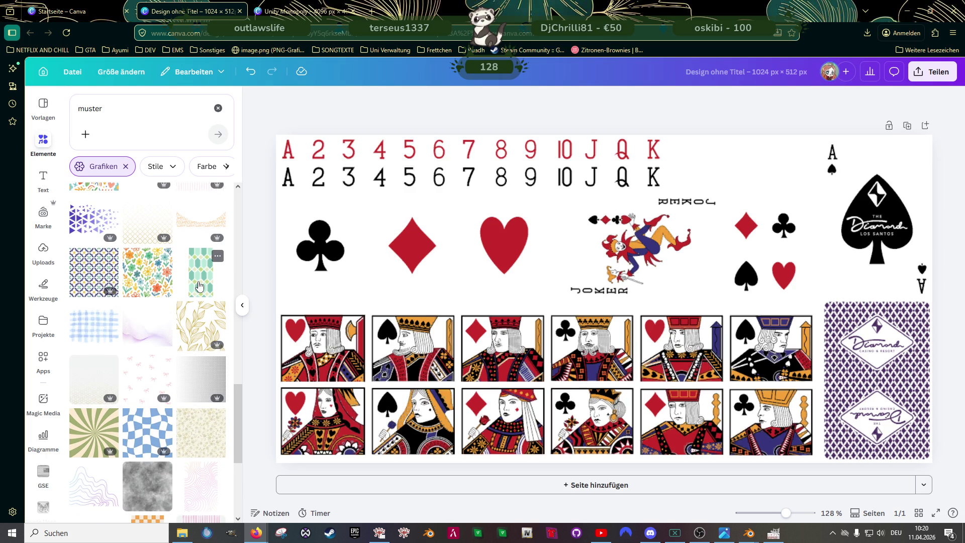
# Step: Add the green hexagon pattern and position it over the middle cards
pyautogui.click(199, 286)
pyautogui.moveTo(590, 264); pyautogui.dragTo(536, 266)
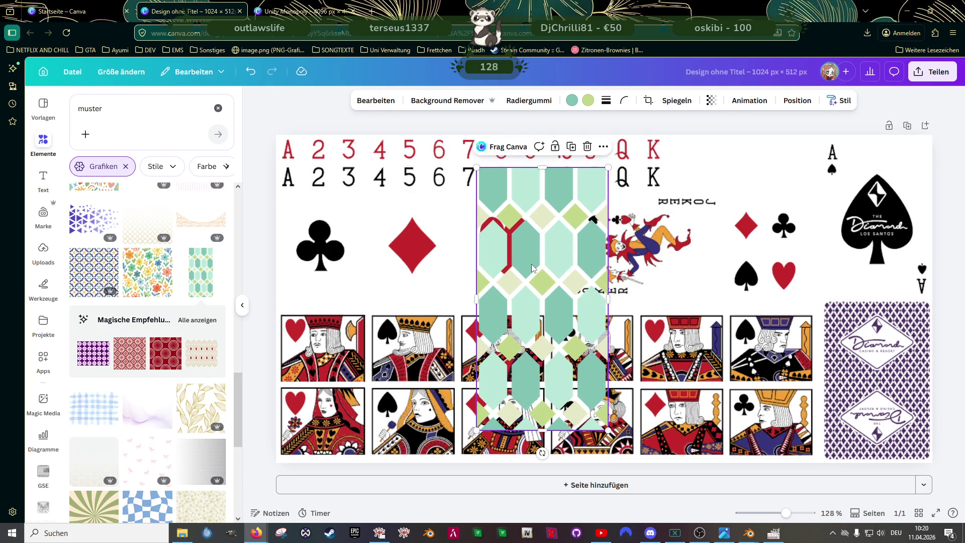
pyautogui.scroll(-3)
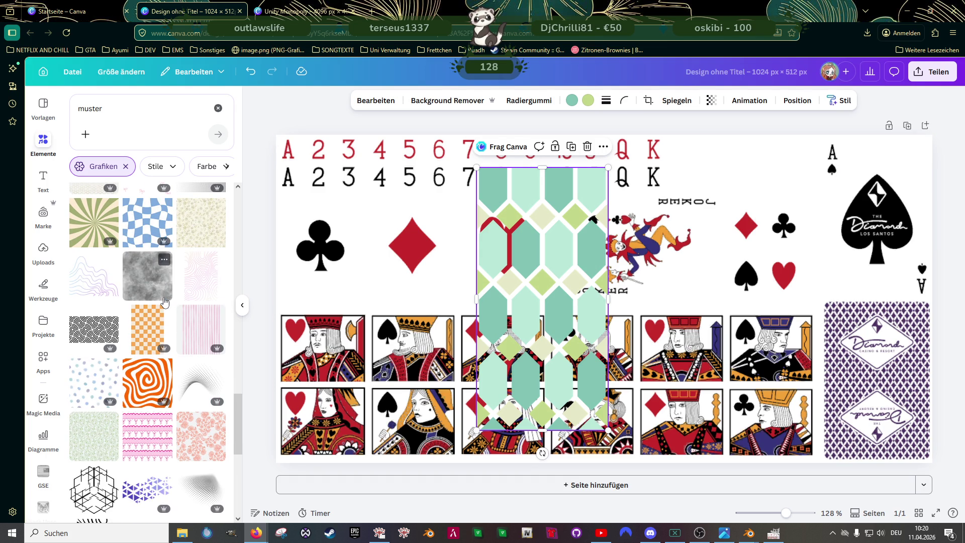
pyautogui.scroll(-3)
pyautogui.scroll(-3)
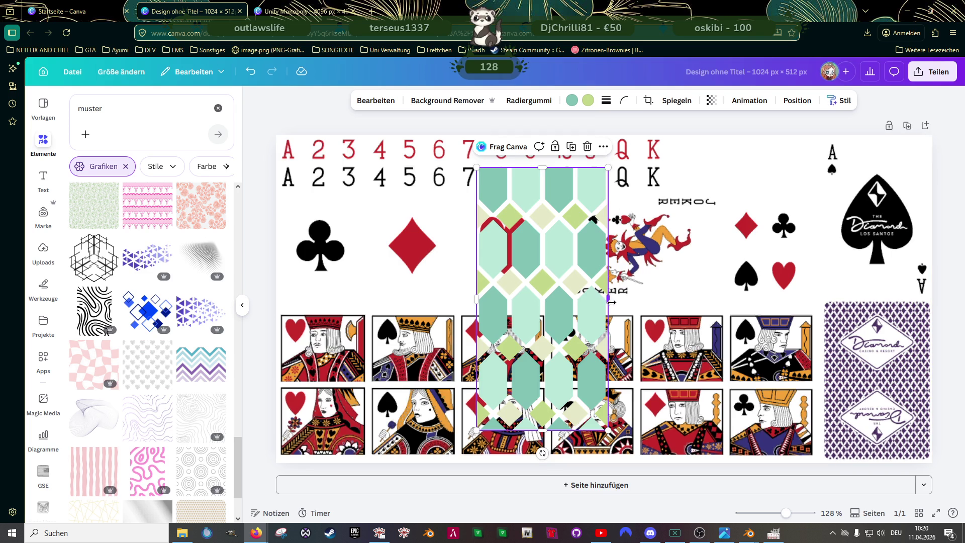
pyautogui.moveTo(610, 299); pyautogui.dragTo(611, 297)
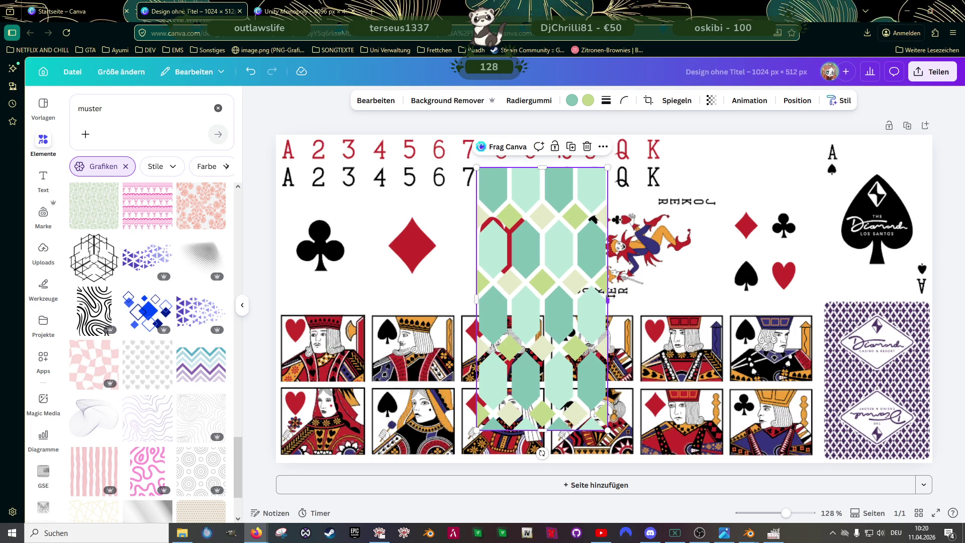
pyautogui.hotkey('ctrl', 'z')
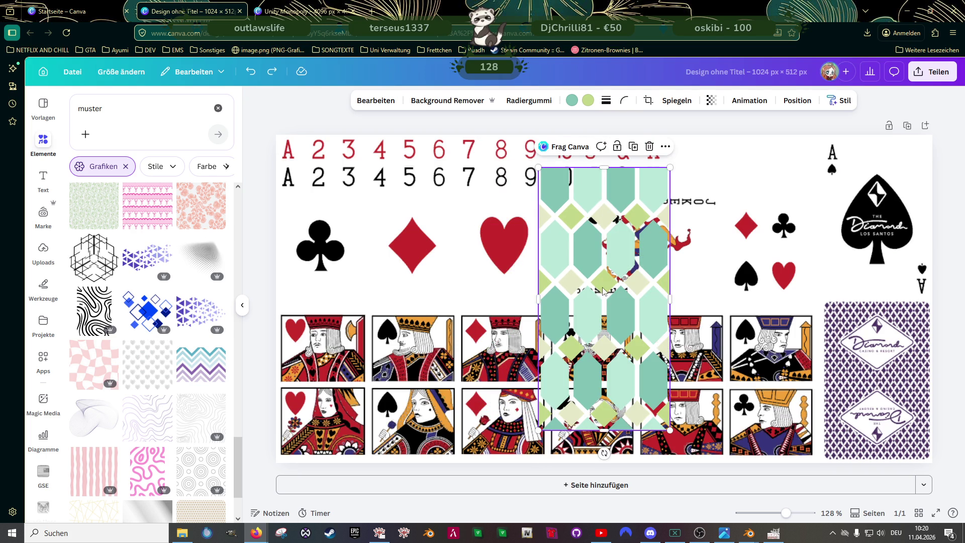
# Step: Remove the accidentally pasted folder-path text from the page
pyautogui.write('F:\\ProjekteNEUF\\Lost\\clubhouse\\')
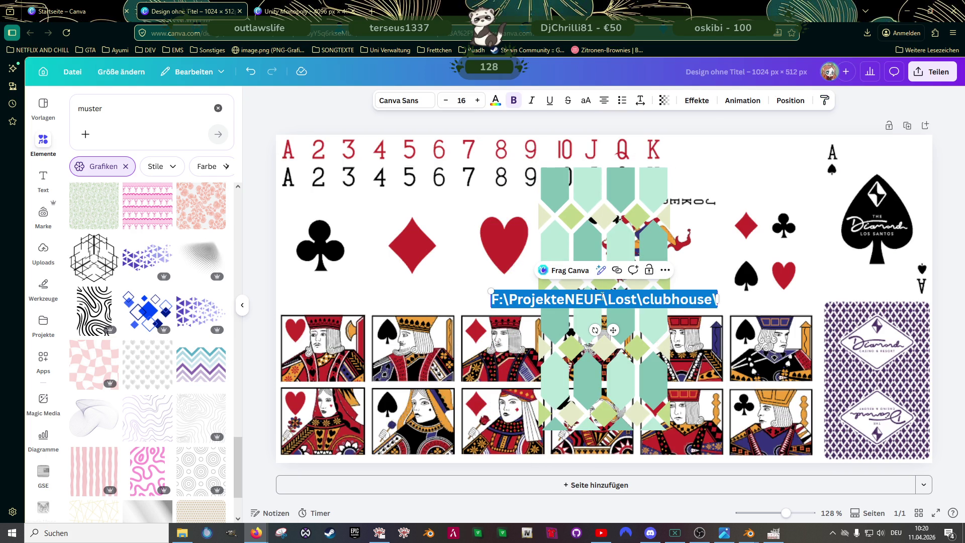
pyautogui.click(609, 284)
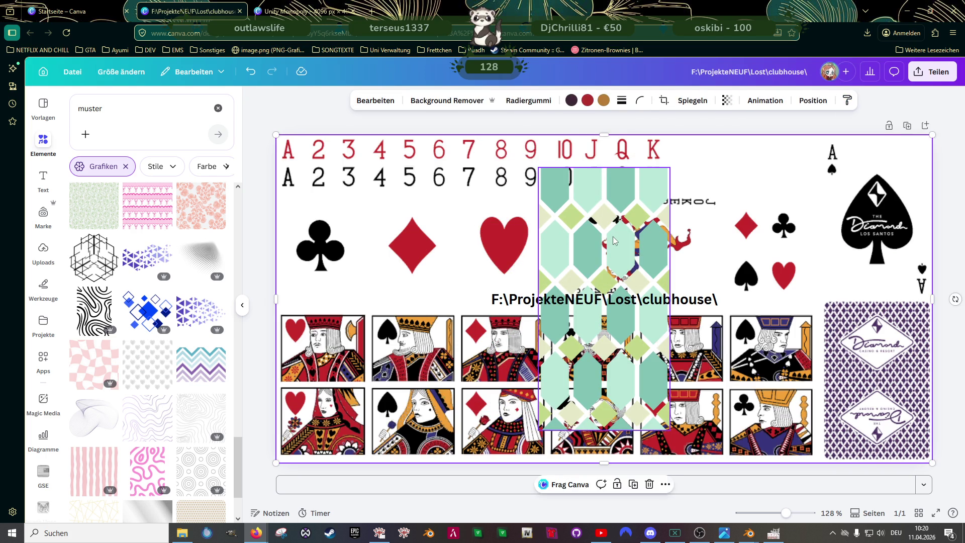
pyautogui.click(605, 300)
pyautogui.press('Delete')
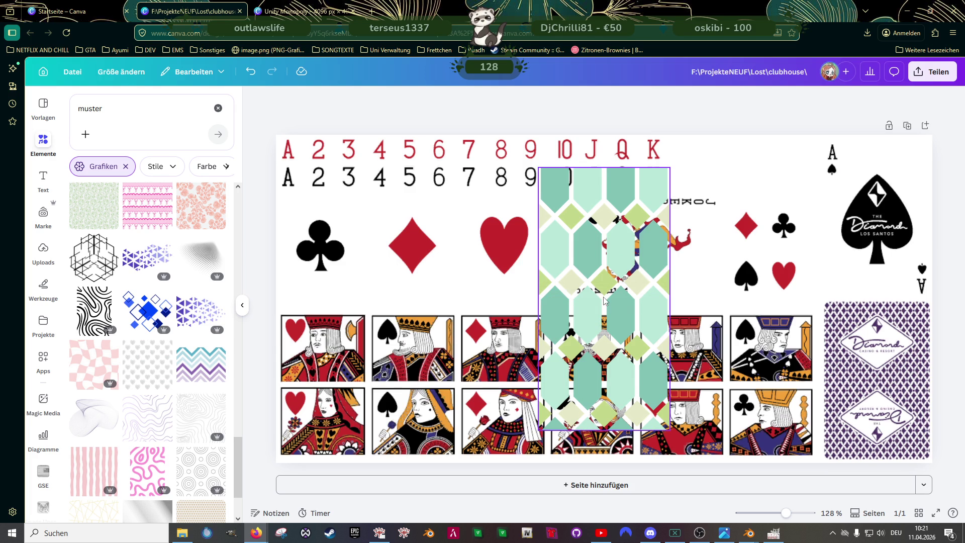
# Step: Duplicate the hexagon pattern, then delete the extra right-hand copy
pyautogui.click(605, 300)
pyautogui.hotkey('ctrl', 'd')
pyautogui.moveTo(605, 300); pyautogui.dragTo(720, 270)
pyautogui.click(500, 296)
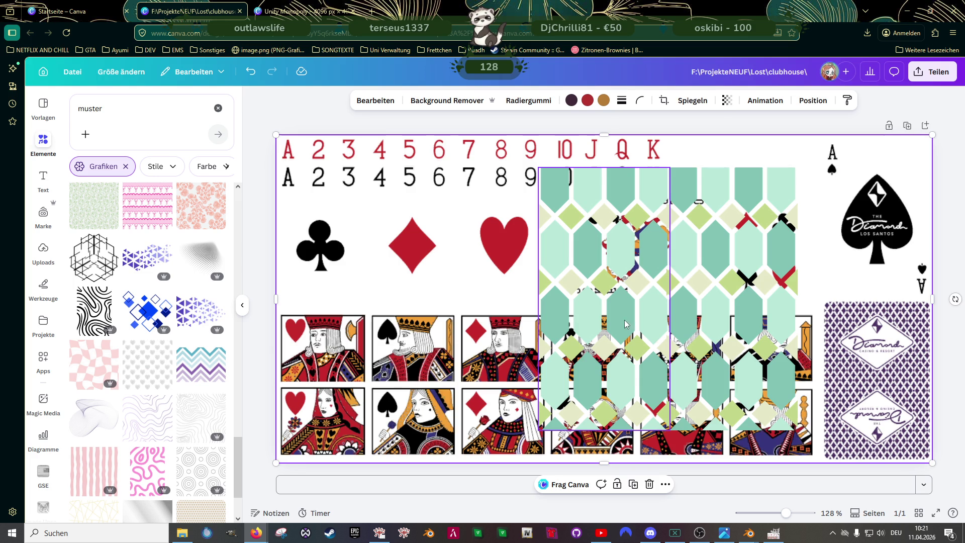
pyautogui.scroll(3)
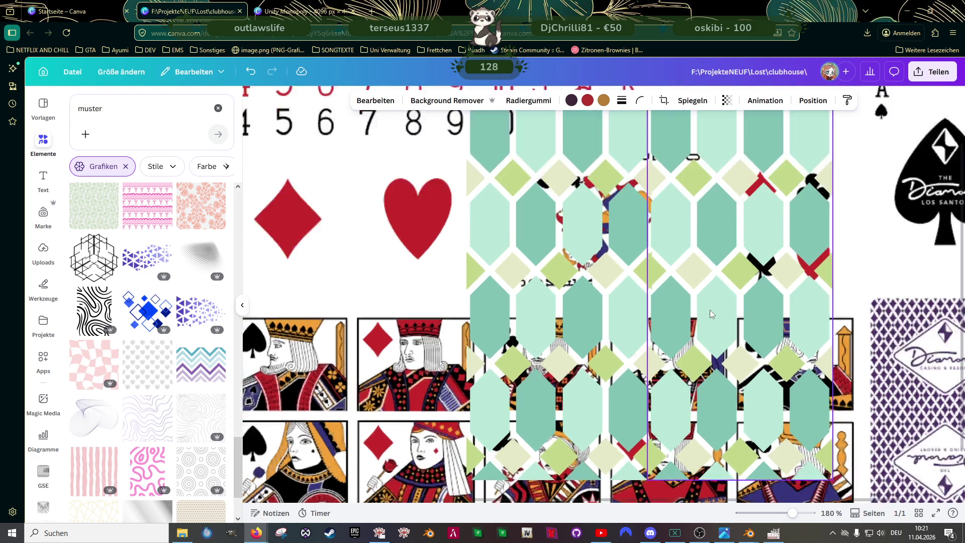
pyautogui.click(705, 282)
pyautogui.press('Delete')
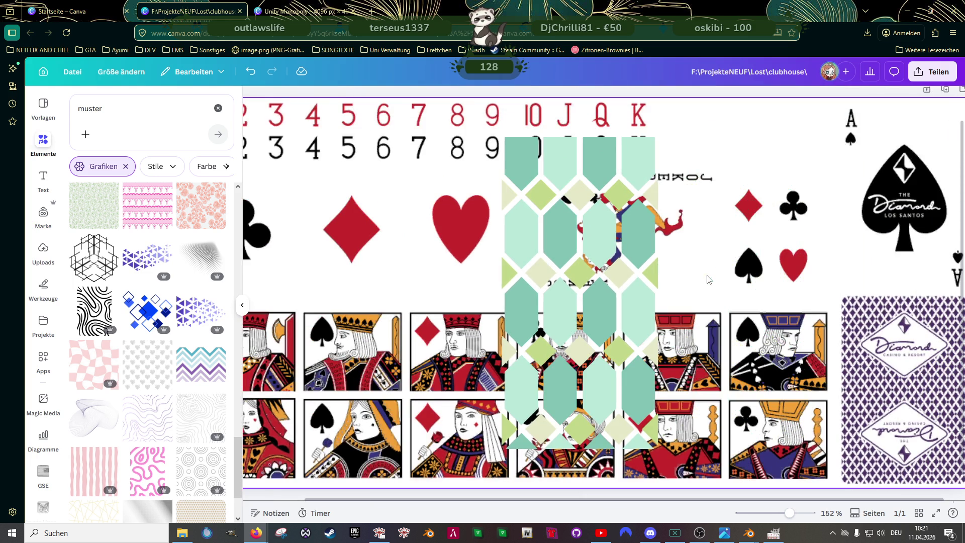
# Step: Move the hexagon pattern onto the purple card back and shrink it to about 99 × 198
pyautogui.scroll(-3)
pyautogui.moveTo(626, 254); pyautogui.dragTo(800, 293)
pyautogui.moveTo(861, 227); pyautogui.dragTo(820, 326)
# Step: Shrink the hexagon strip and align it with the top of the purple card back
pyautogui.scroll(3)
pyautogui.scroll(-3)
pyautogui.moveTo(674, 497); pyautogui.dragTo(737, 498)
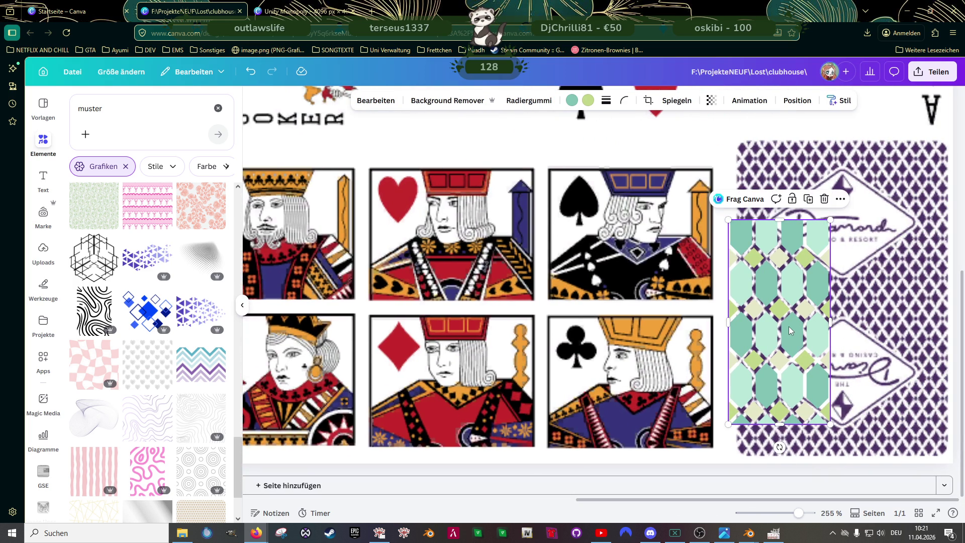
pyautogui.moveTo(780, 332); pyautogui.dragTo(784, 250)
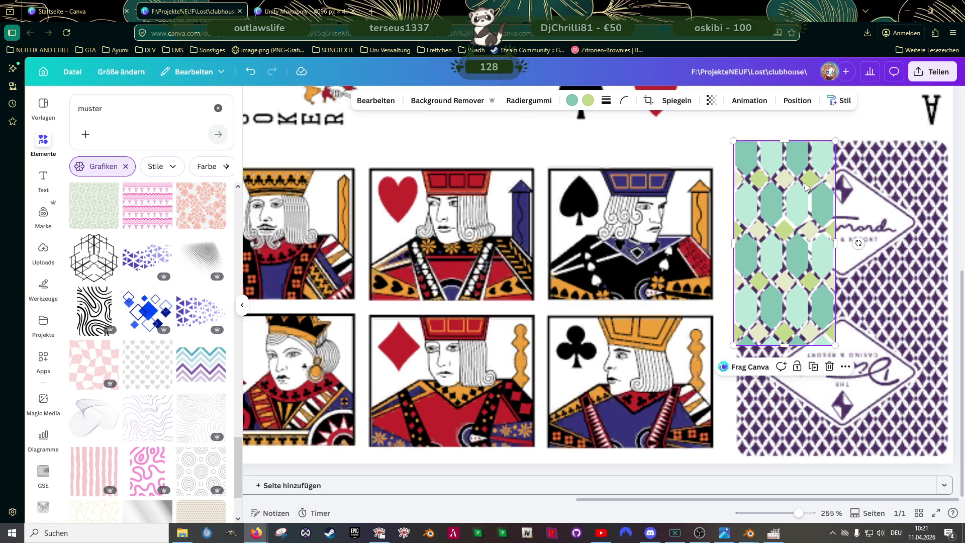
pyautogui.moveTo(833, 140); pyautogui.dragTo(818, 174)
pyautogui.moveTo(788, 223); pyautogui.dragTo(771, 349)
# Step: Stack a copy below the strip, then duplicate the two-strip column twice to the right
pyautogui.hotkey('ctrl', 'd')
pyautogui.click(773, 248)
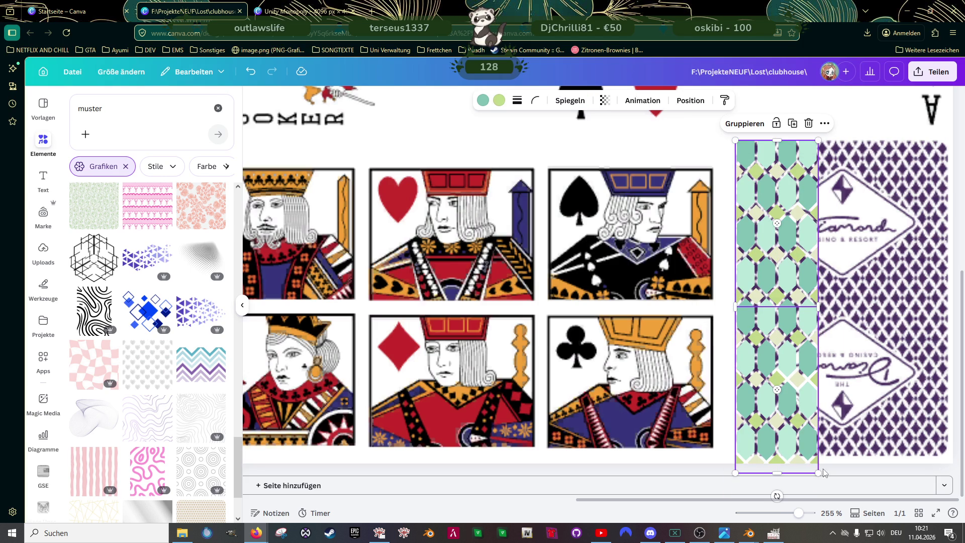
pyautogui.moveTo(819, 473); pyautogui.dragTo(817, 456)
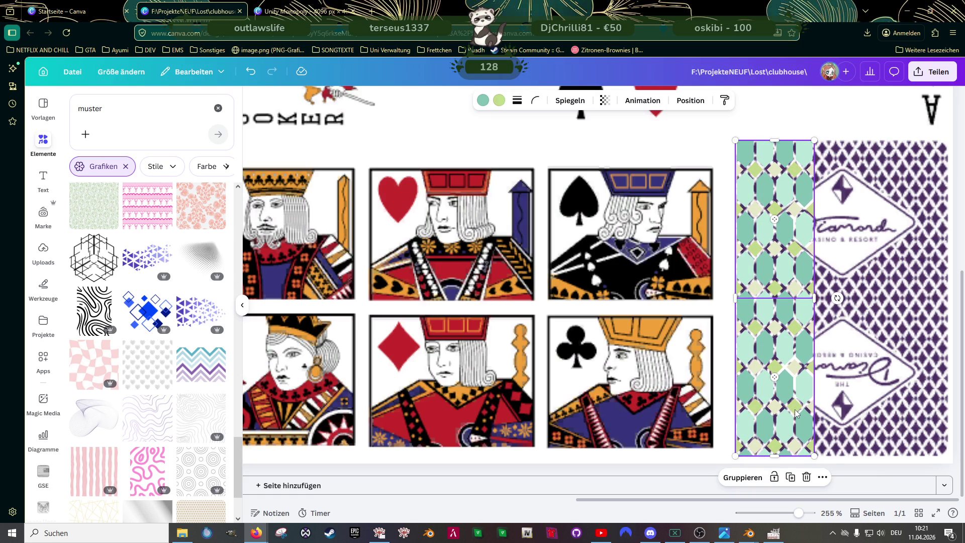
pyautogui.hotkey('ctrl', 'd')
pyautogui.moveTo(787, 375); pyautogui.dragTo(847, 352)
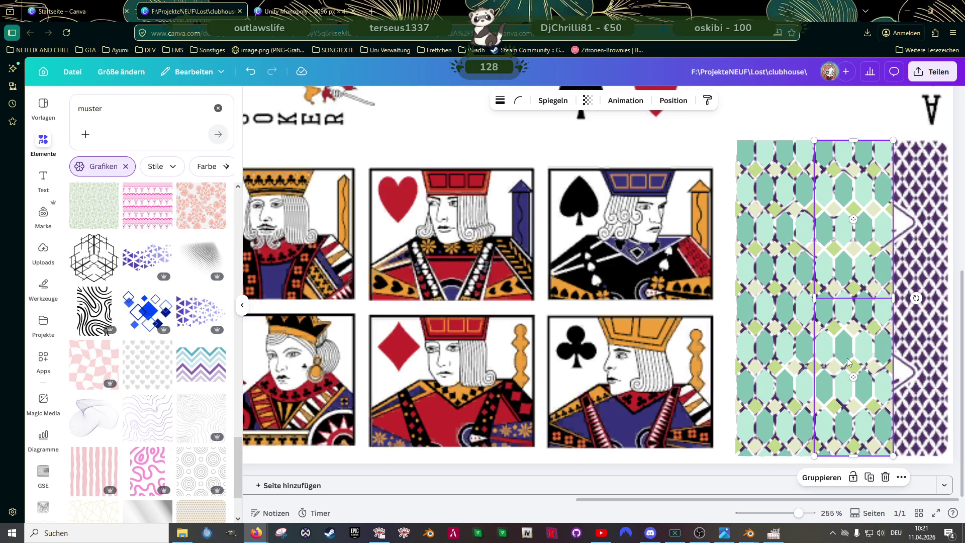
pyautogui.hotkey('ctrl', 'd')
pyautogui.moveTo(858, 336); pyautogui.dragTo(923, 333)
pyautogui.scroll(-3)
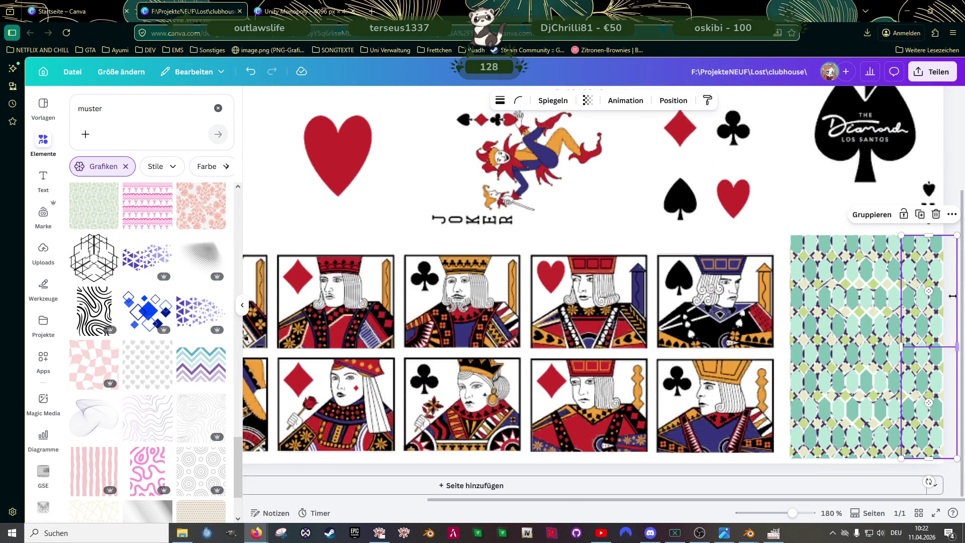
# Step: Narrow the upper and lower right pattern strips to the card's edge
pyautogui.click(939, 303)
pyautogui.moveTo(955, 294); pyautogui.dragTo(944, 299)
pyautogui.click(936, 395)
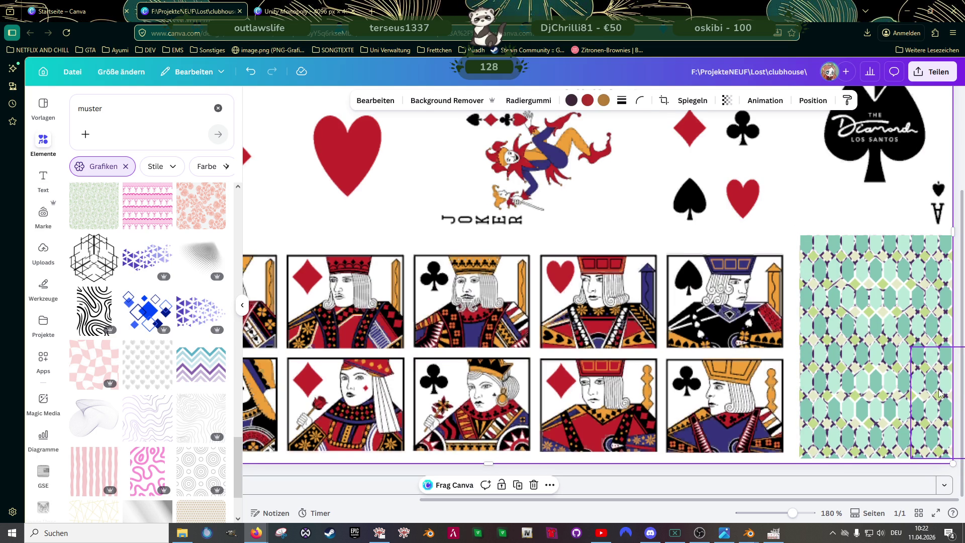
pyautogui.scroll(-3)
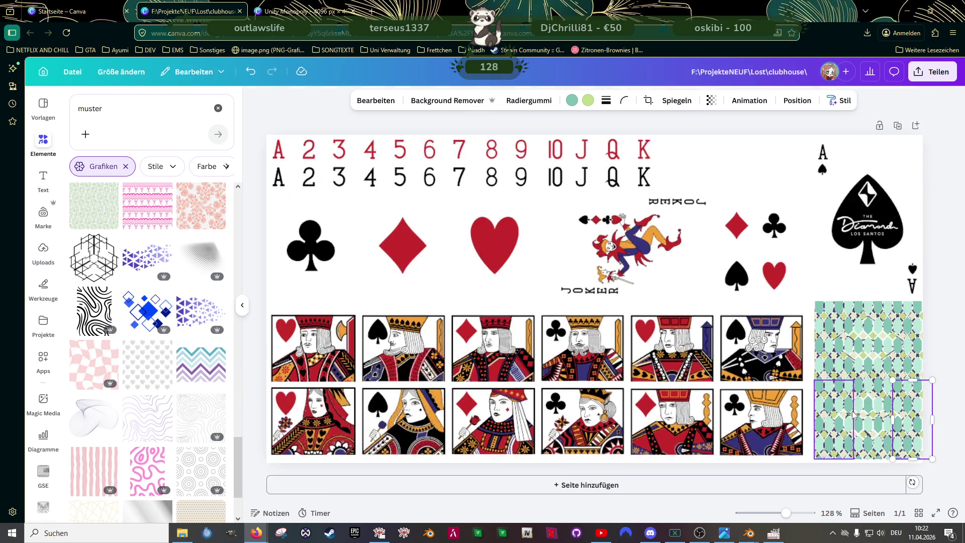
pyautogui.moveTo(940, 420); pyautogui.dragTo(933, 421)
pyautogui.scroll(3)
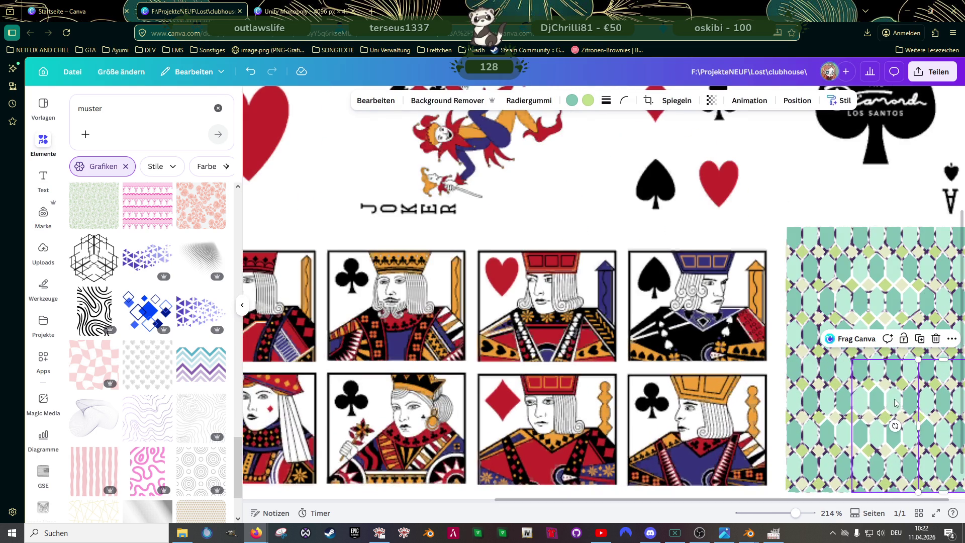
pyautogui.scroll(-3)
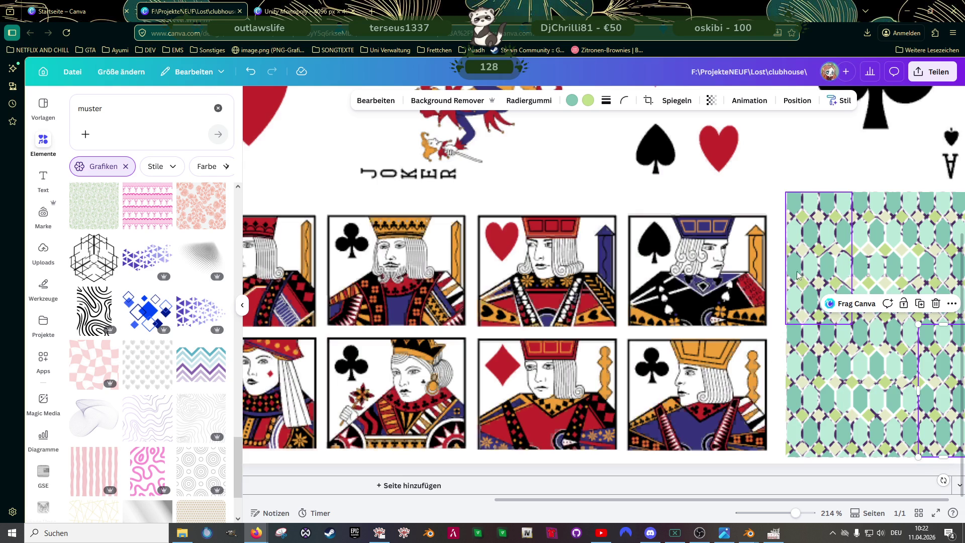
# Step: Select all the green pattern tiles and group them into one card back
pyautogui.click(819, 265)
pyautogui.click(887, 259)
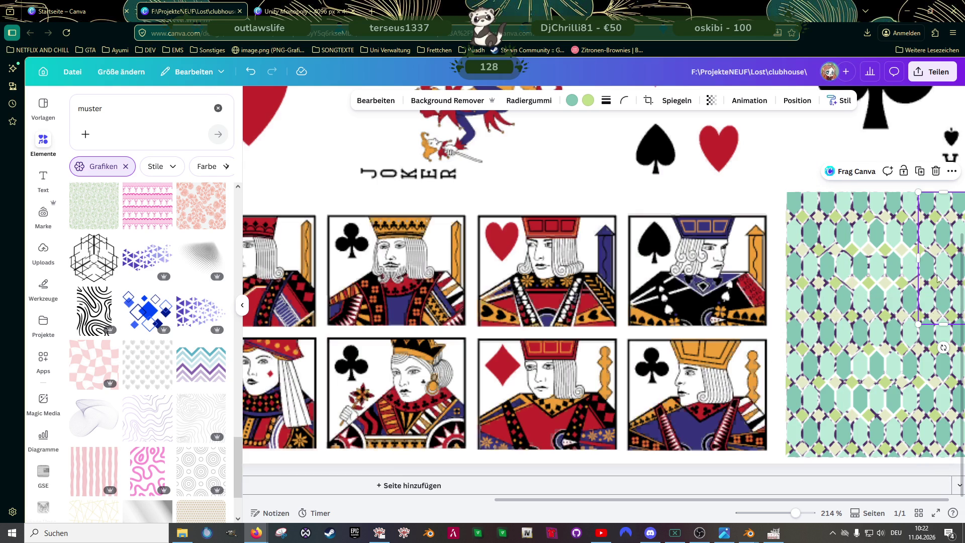
pyautogui.click(825, 264)
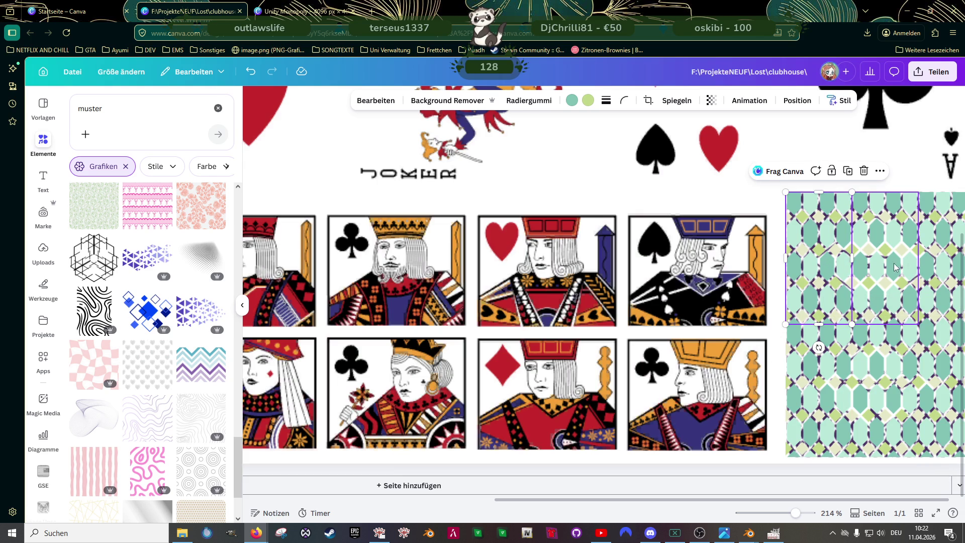
pyautogui.click(913, 267)
pyautogui.click(933, 264)
pyautogui.click(909, 355)
pyautogui.click(909, 355)
pyautogui.click(845, 362)
pyautogui.click(847, 171)
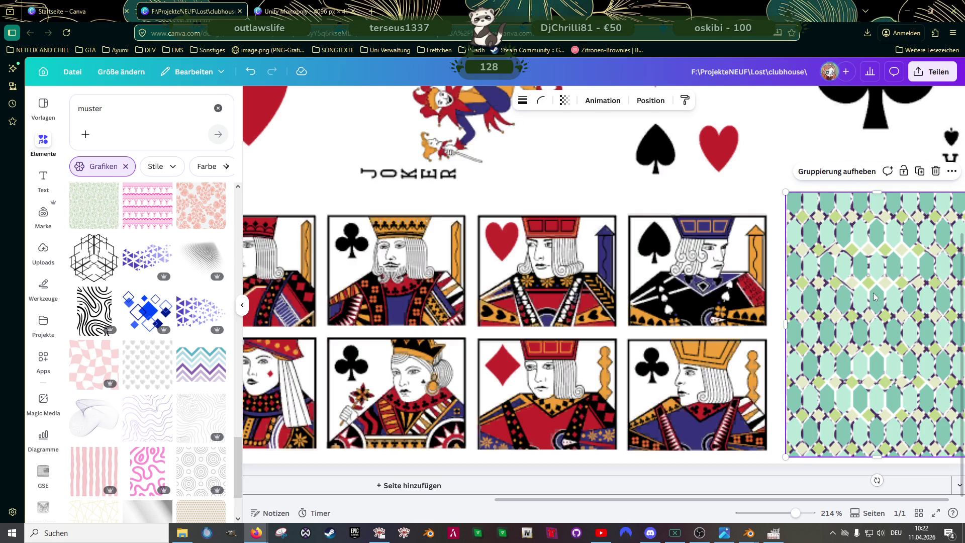
# Step: Place a copy of the pattern group to the left over the jack cards, then open its leftmost tile's colours
pyautogui.click(875, 276)
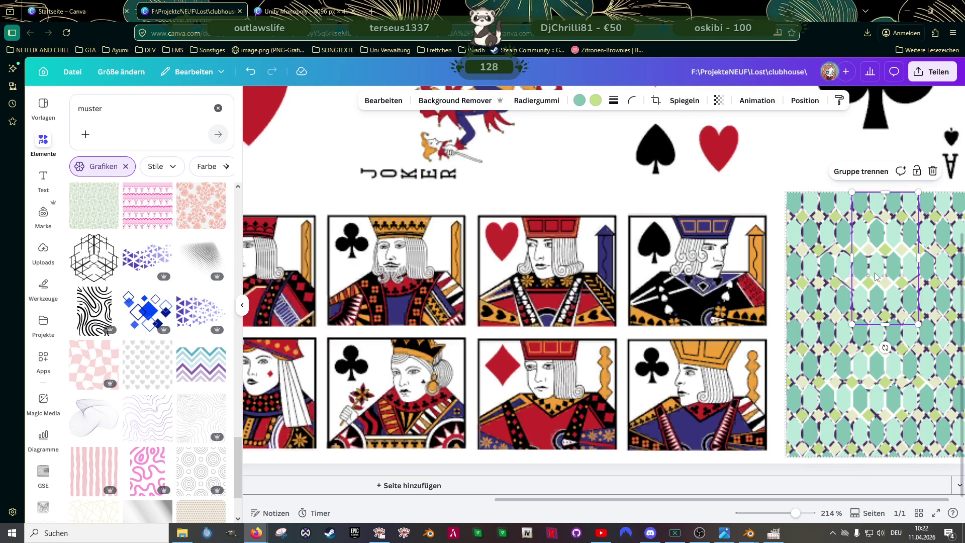
pyautogui.click(830, 271)
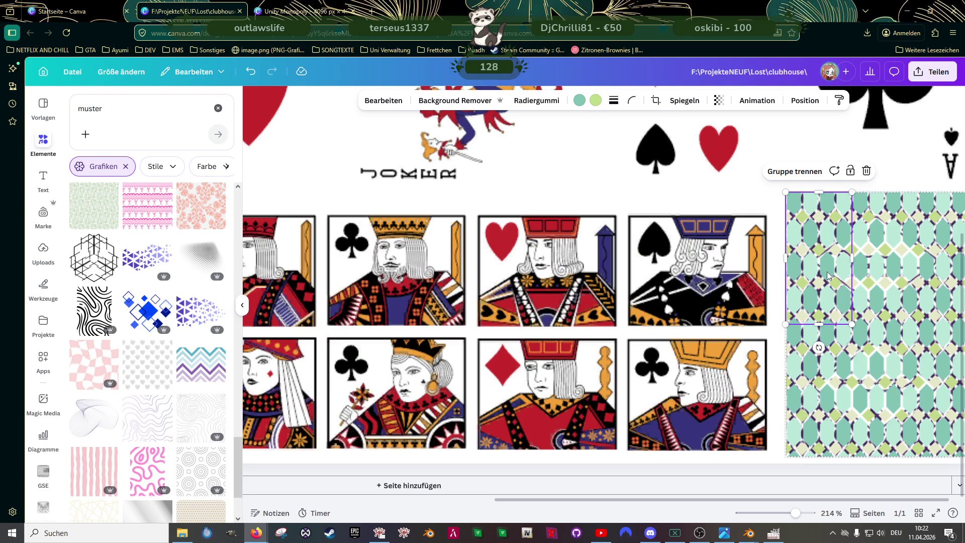
pyautogui.click(829, 274)
pyautogui.moveTo(847, 285); pyautogui.dragTo(749, 284)
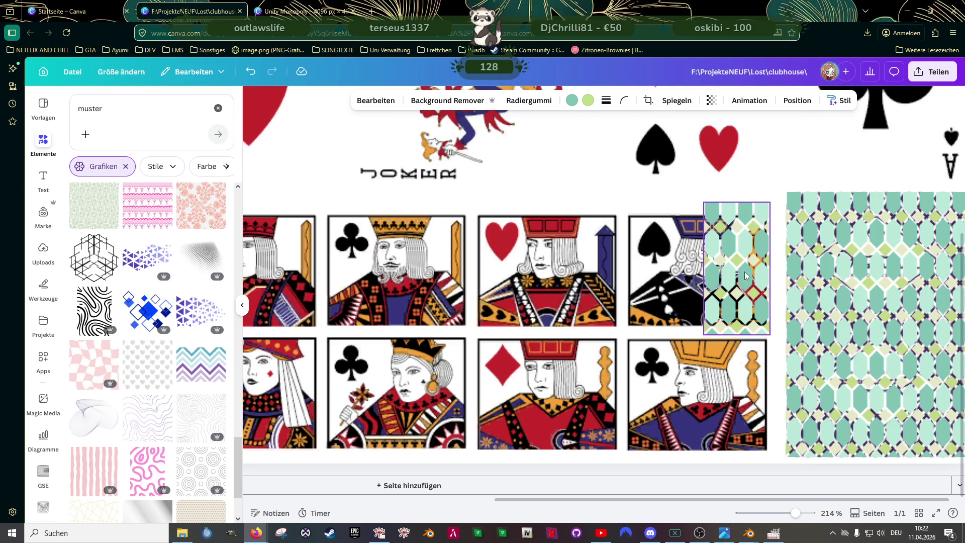
pyautogui.press('Delete')
pyautogui.click(830, 237)
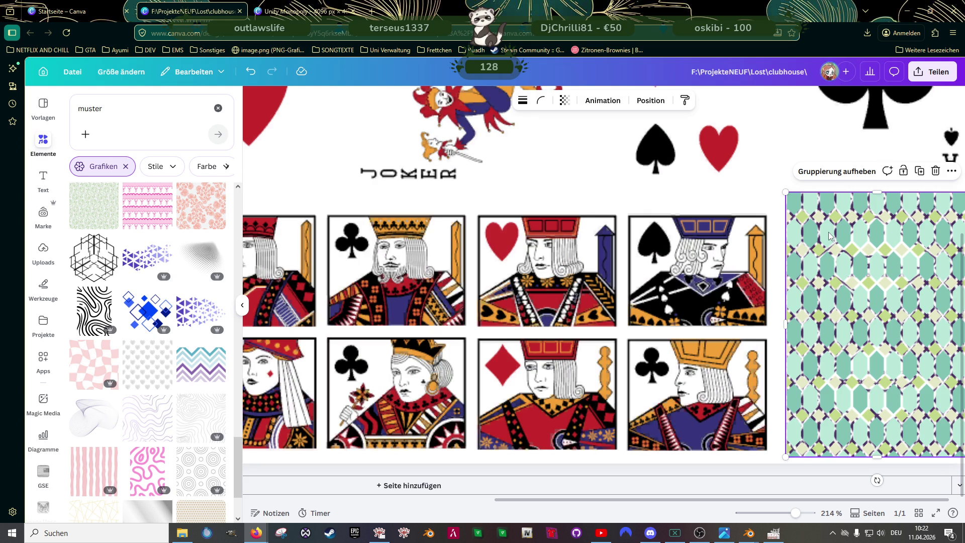
pyautogui.moveTo(830, 236); pyautogui.dragTo(654, 254)
pyautogui.click(622, 253)
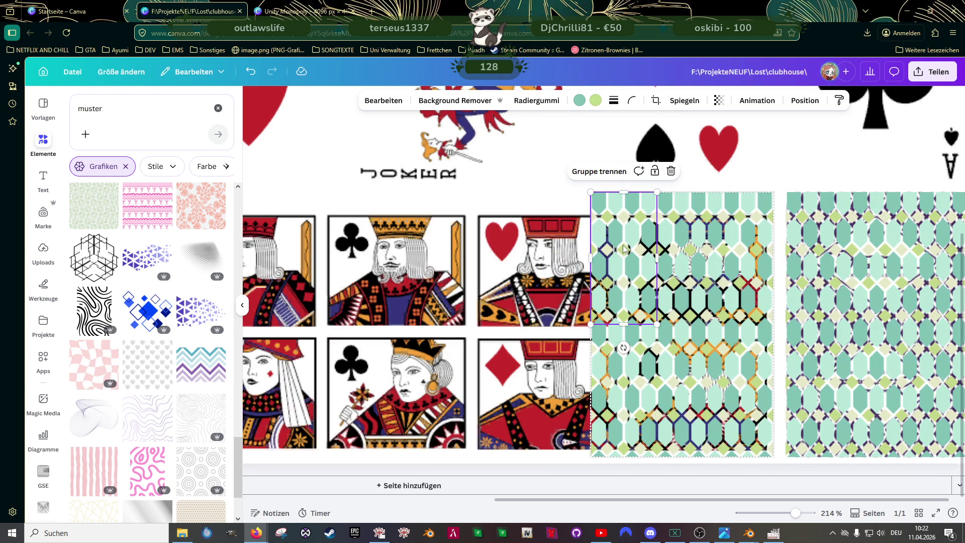
pyautogui.click(579, 101)
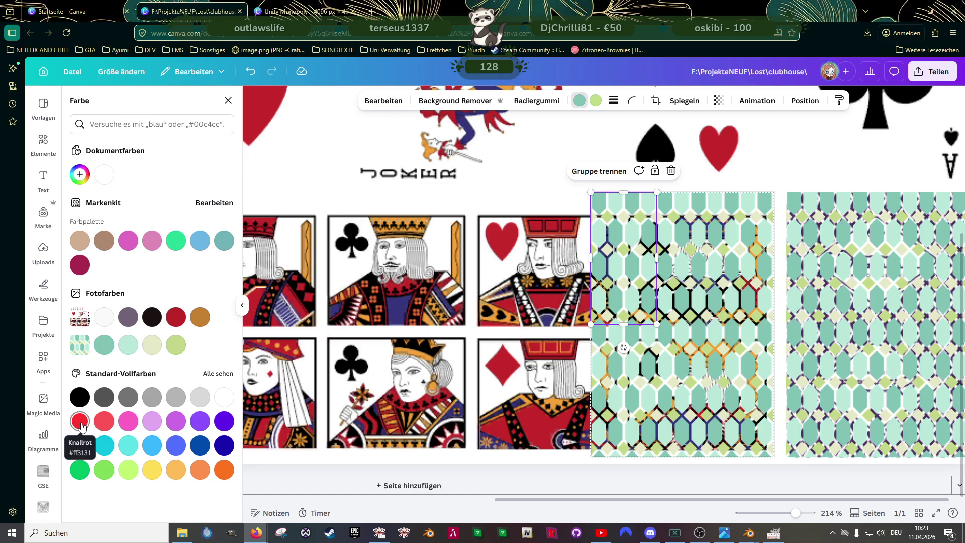
# Step: Recolour the copy's leftmost tile bright red with a yellow second colour
pyautogui.click(81, 424)
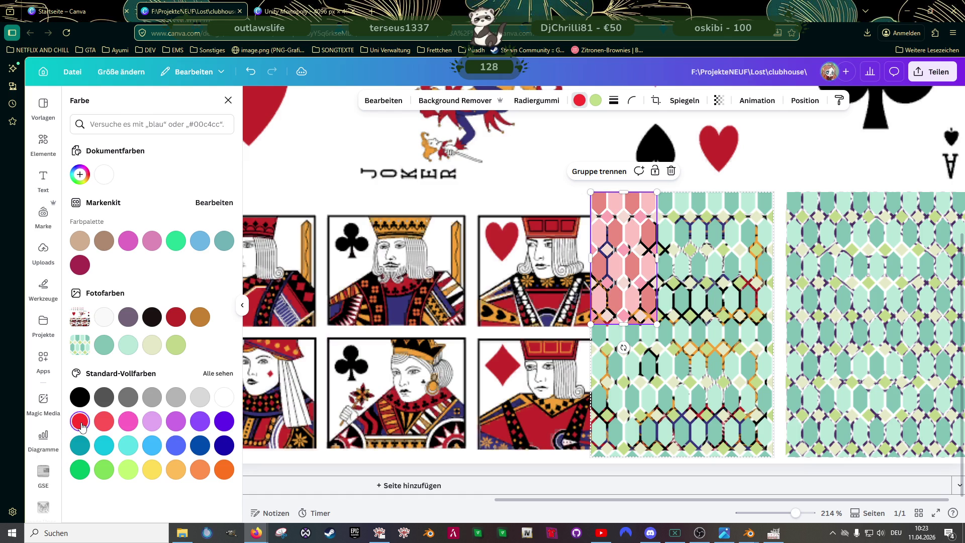
pyautogui.click(595, 101)
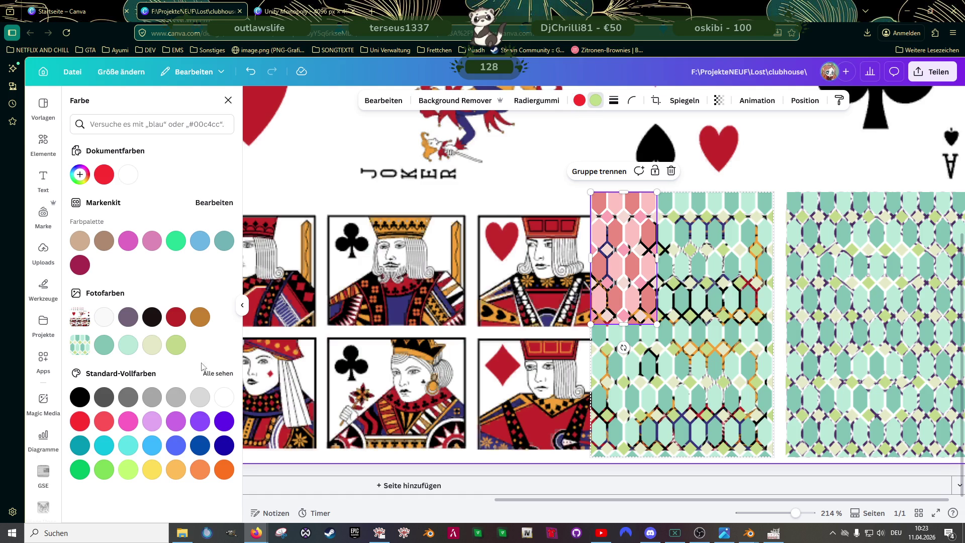
pyautogui.click(151, 470)
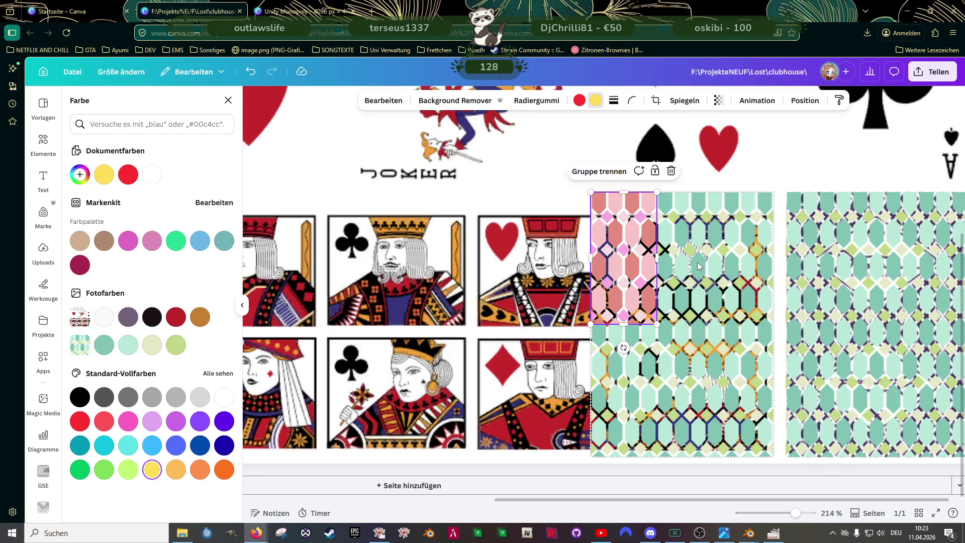
pyautogui.click(697, 266)
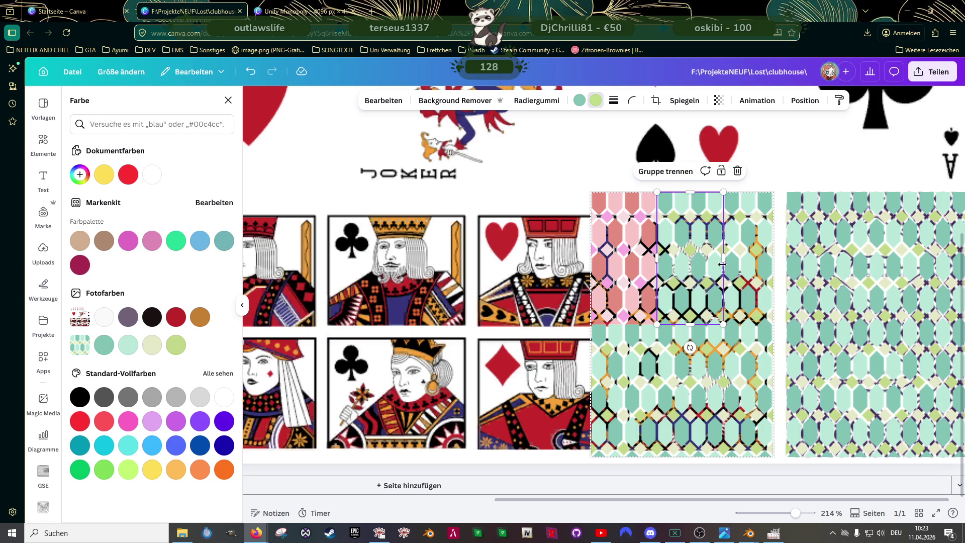
pyautogui.click(743, 264)
pyautogui.click(579, 100)
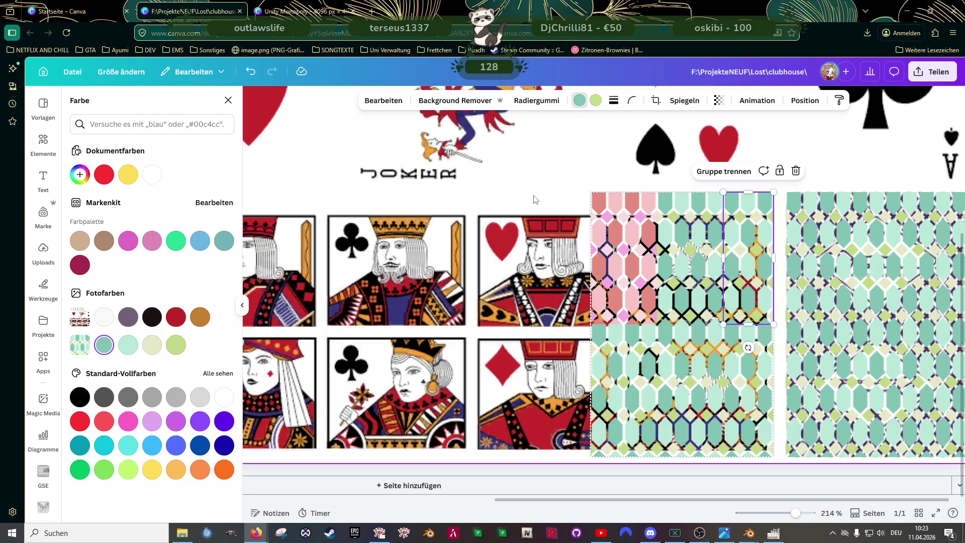
pyautogui.click(631, 272)
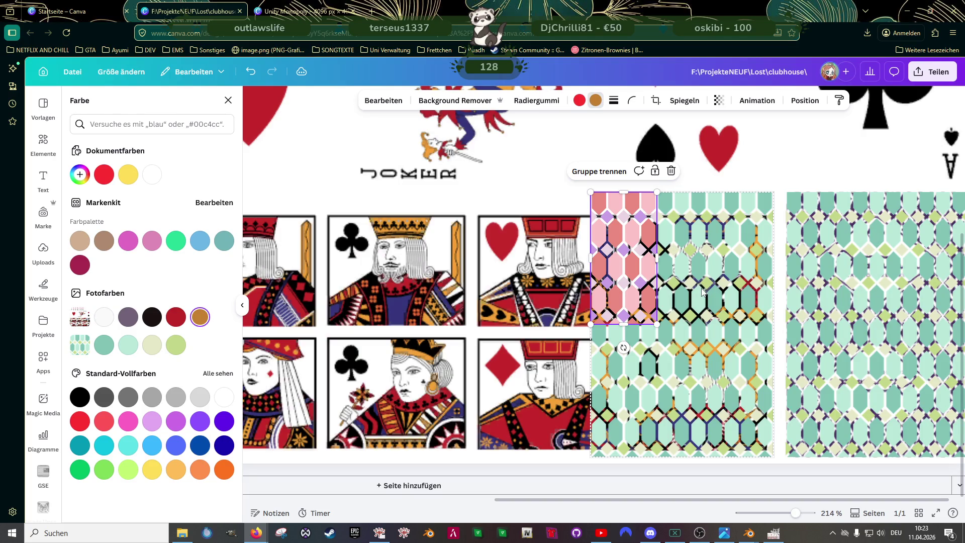
# Step: Make the middle and right tiles red, with brown and ochre accents
pyautogui.click(702, 284)
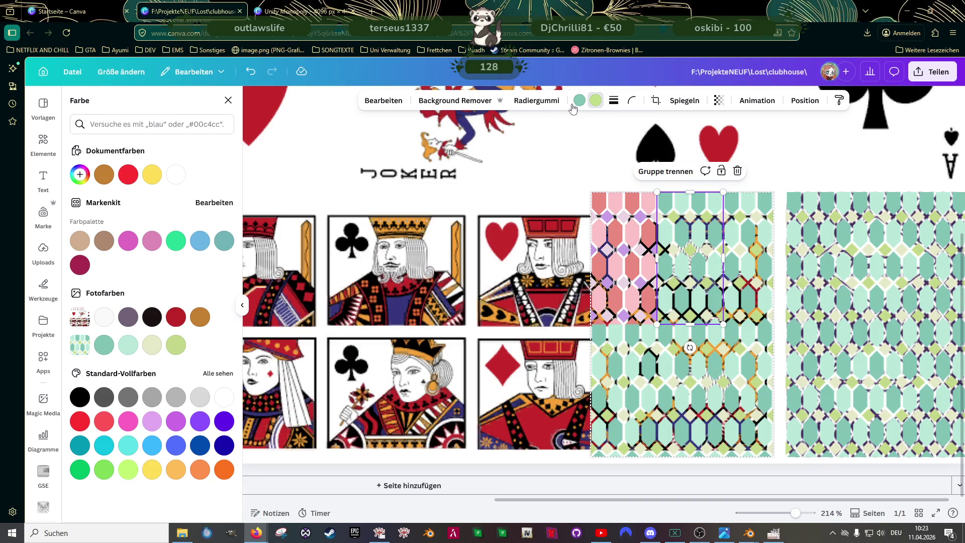
pyautogui.click(176, 317)
pyautogui.click(200, 316)
pyautogui.click(755, 276)
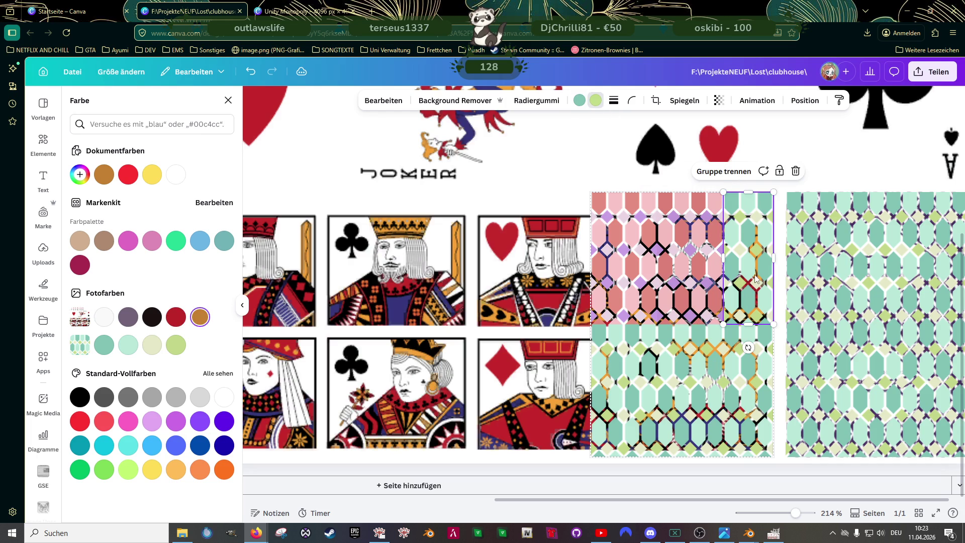
pyautogui.click(176, 317)
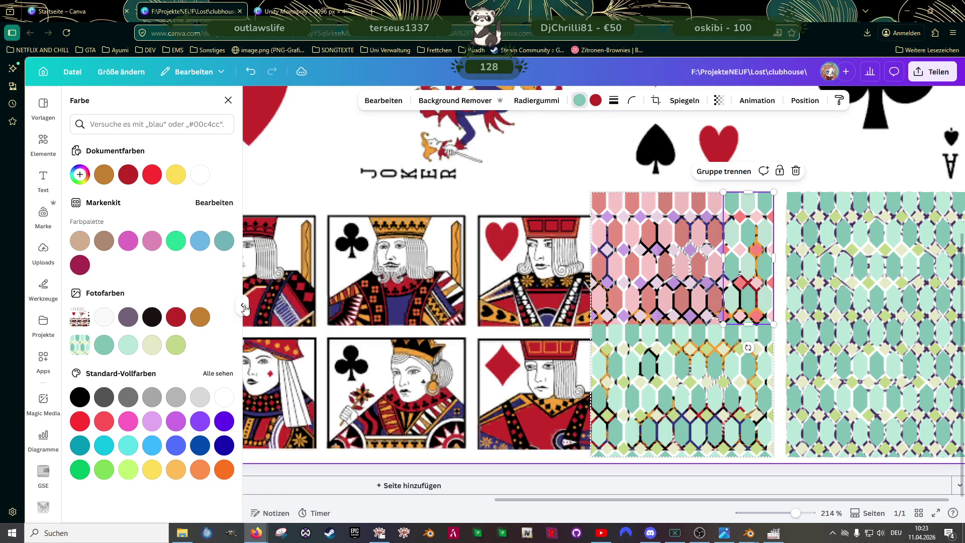
pyautogui.click(201, 318)
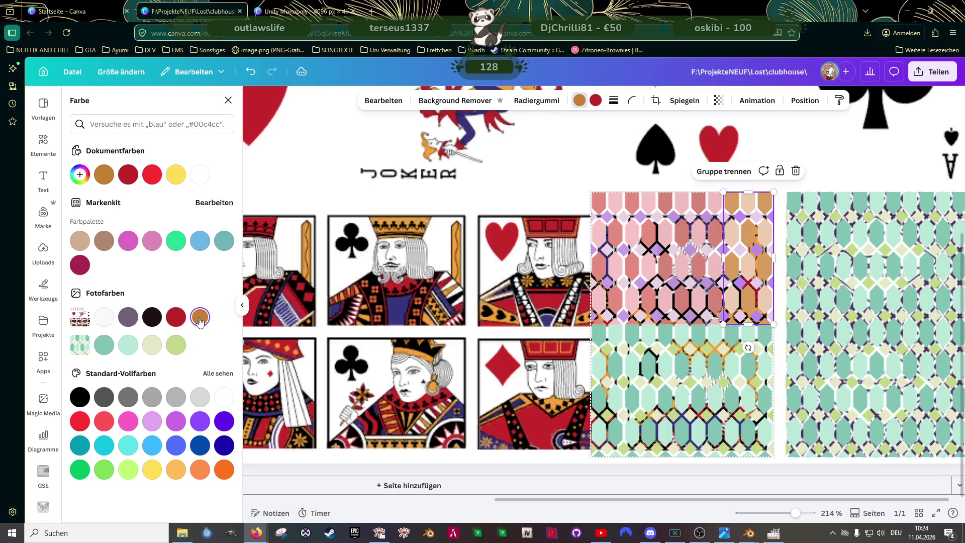
pyautogui.click(176, 318)
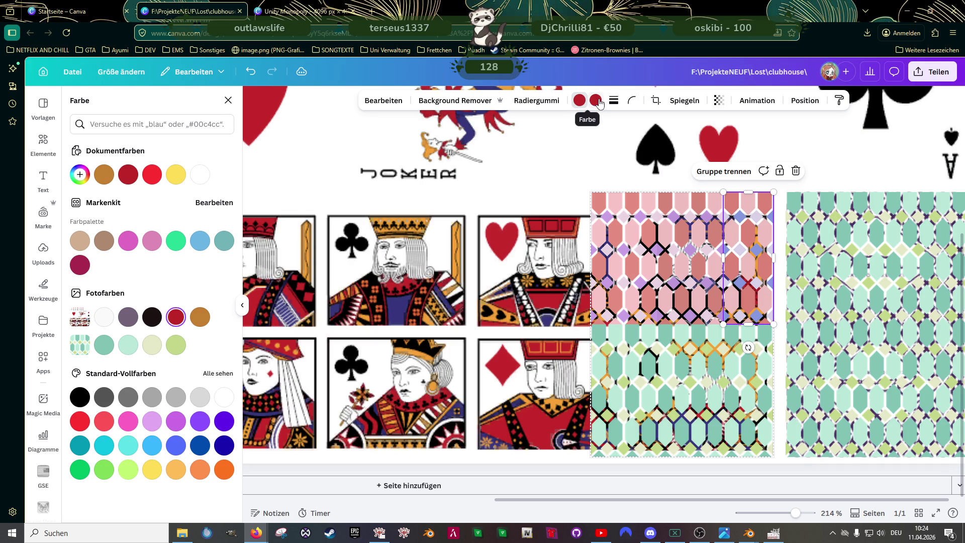
pyautogui.click(200, 317)
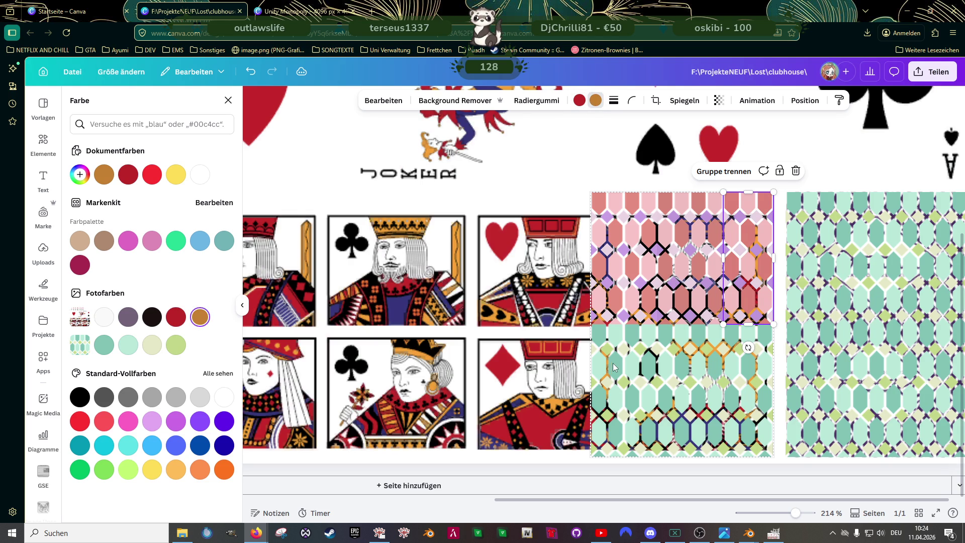
# Step: Recolour the three lower strips red with orange and brown accents
pyautogui.click(626, 365)
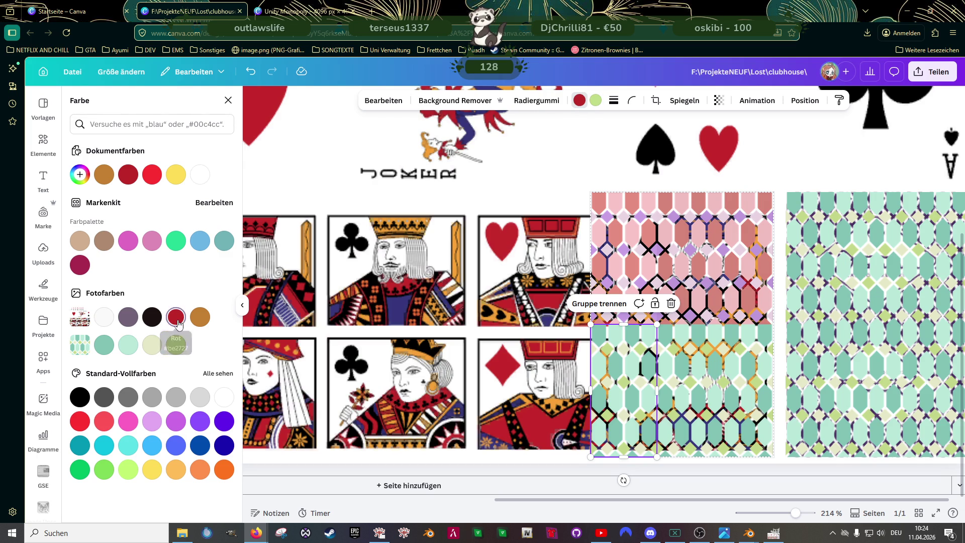
pyautogui.click(176, 316)
pyautogui.click(596, 100)
pyautogui.click(204, 320)
pyautogui.click(682, 382)
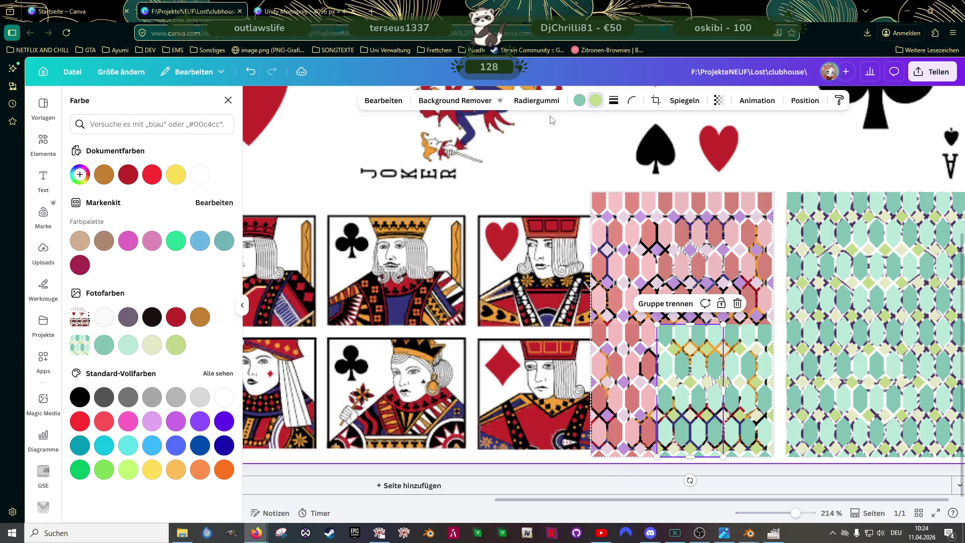
pyautogui.click(579, 103)
pyautogui.click(176, 317)
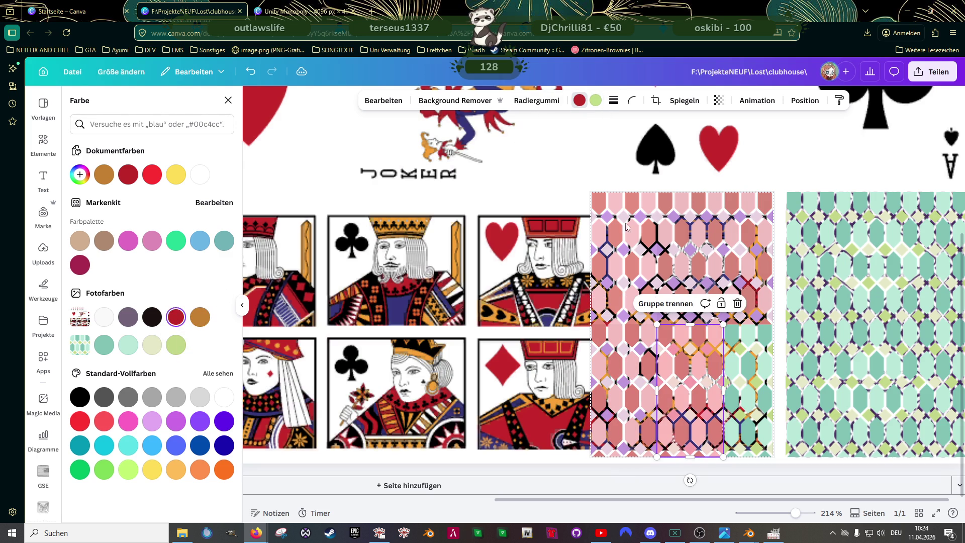
pyautogui.click(596, 100)
pyautogui.click(199, 317)
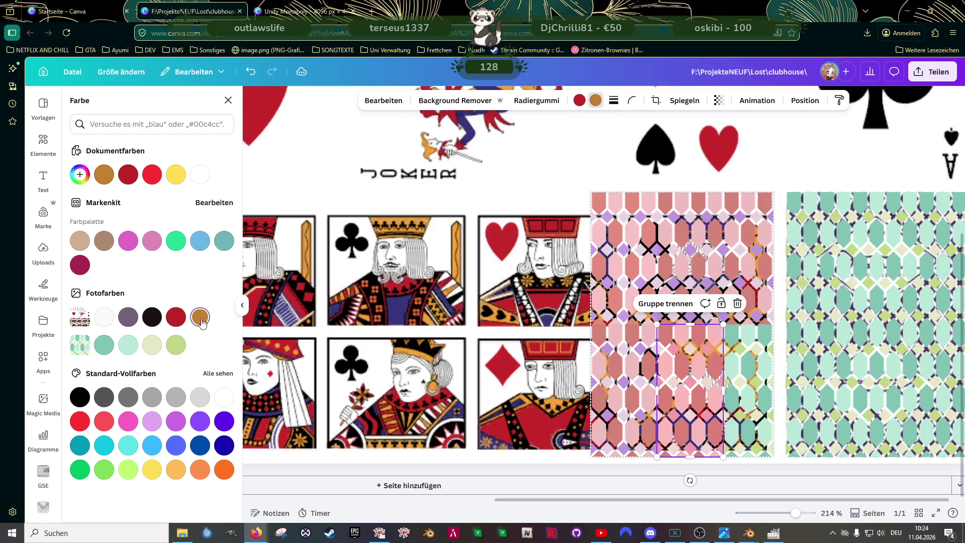
pyautogui.click(748, 380)
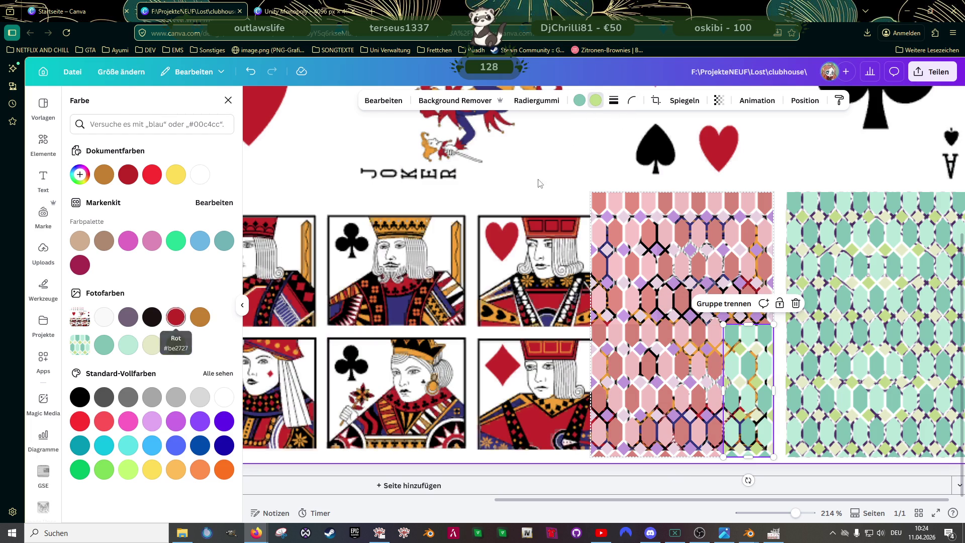
pyautogui.click(200, 316)
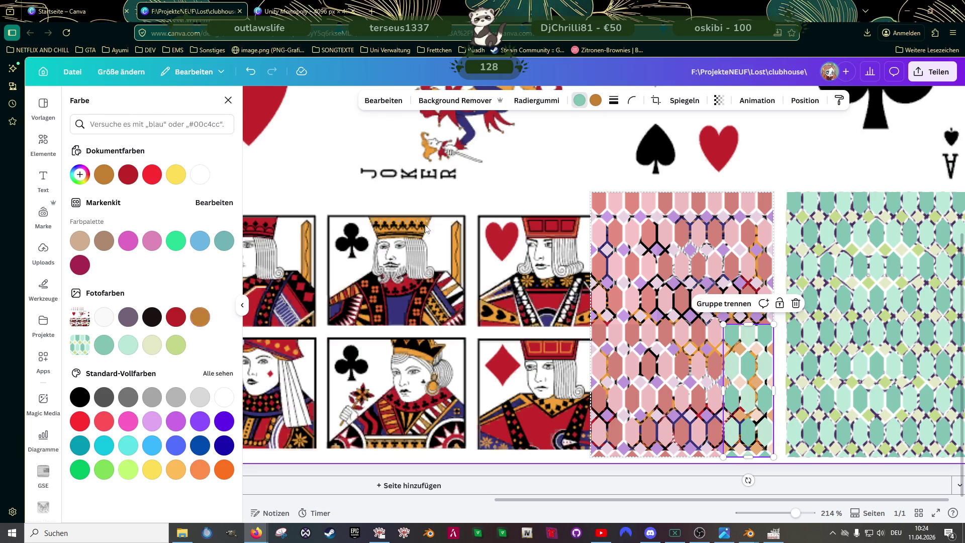
pyautogui.click(177, 320)
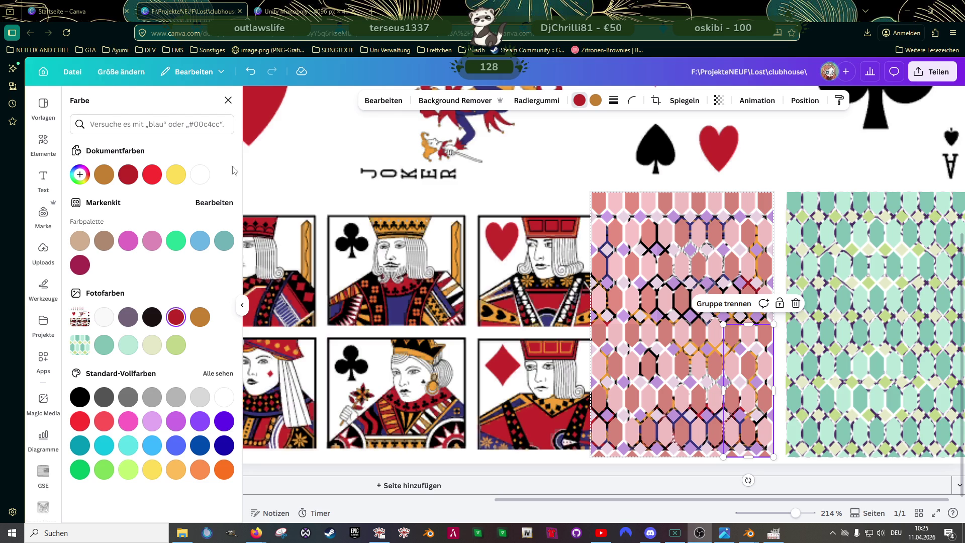
# Step: Paste the capybara-with-money graphic, shrink it, and centre it on the mint-green hexagon card back
pyautogui.click(302, 11)
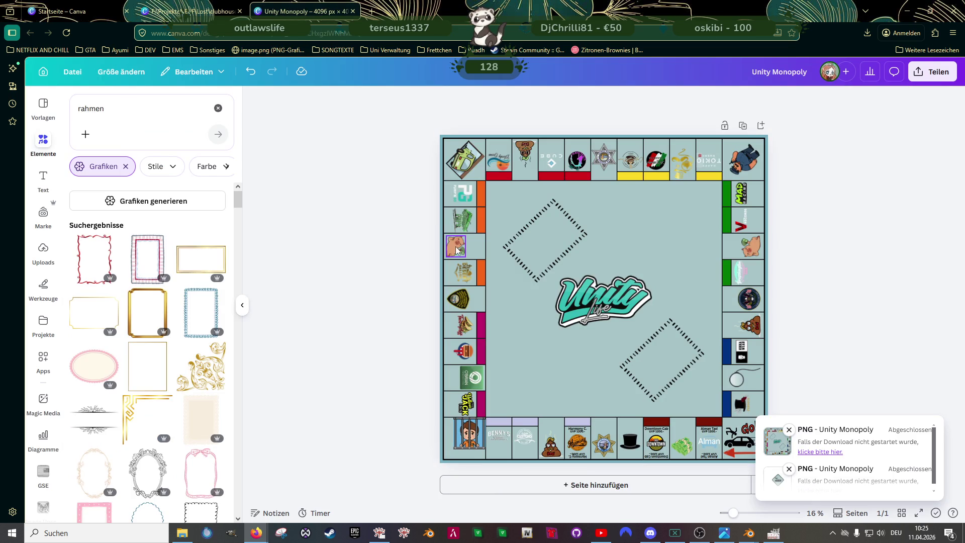
pyautogui.click(457, 248)
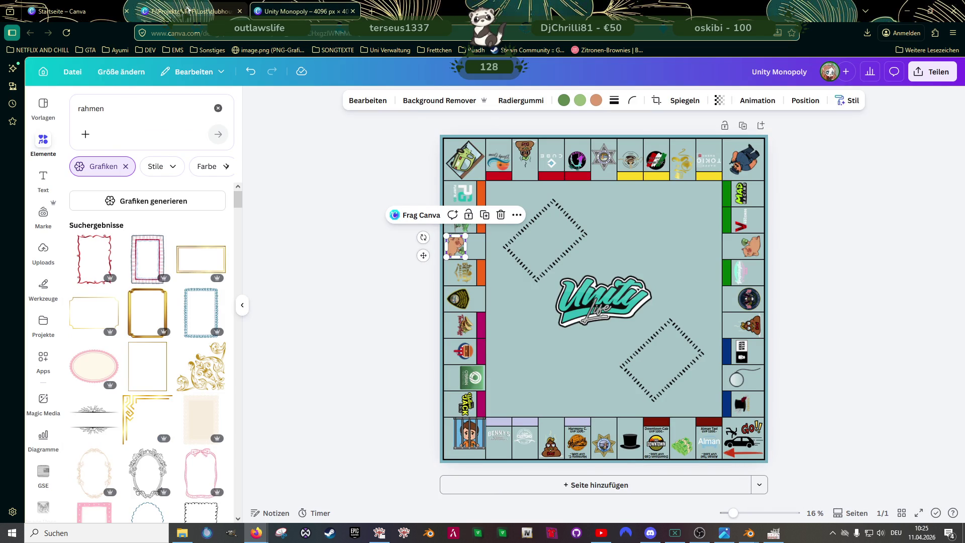
pyautogui.click(191, 11)
pyautogui.hotkey('ctrl', 'v')
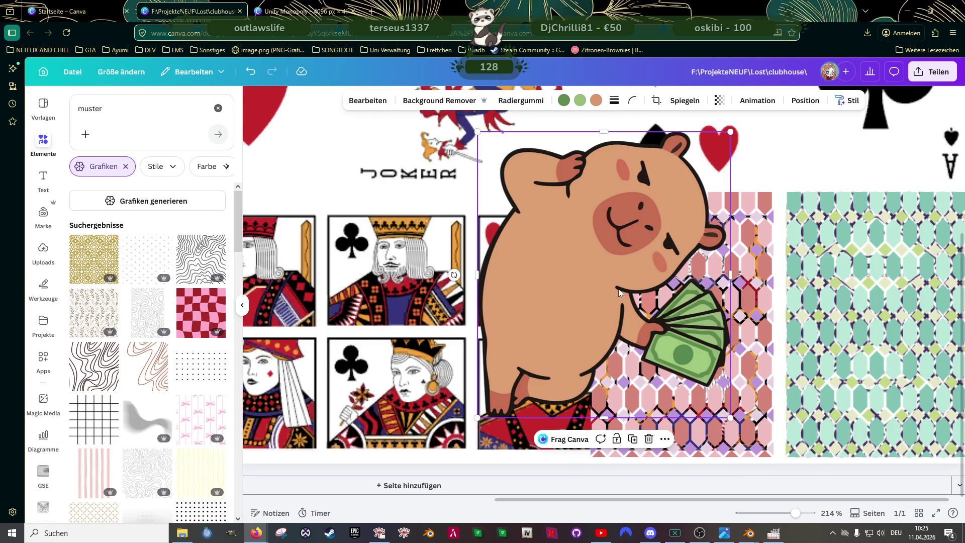
pyautogui.moveTo(731, 132); pyautogui.dragTo(584, 249)
pyautogui.moveTo(540, 329); pyautogui.dragTo(875, 320)
pyautogui.scroll(-3)
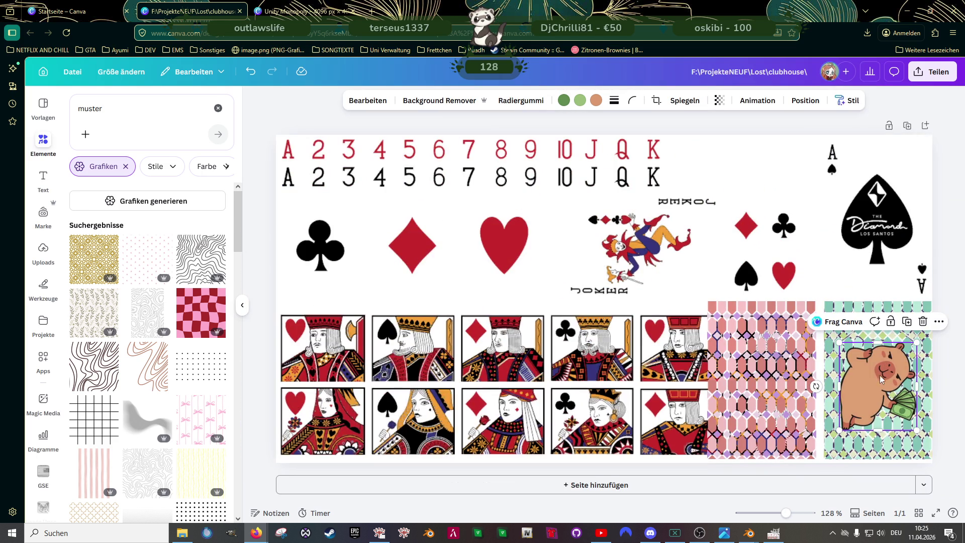
pyautogui.moveTo(917, 348); pyautogui.dragTo(915, 351)
pyautogui.moveTo(885, 385); pyautogui.dragTo(885, 377)
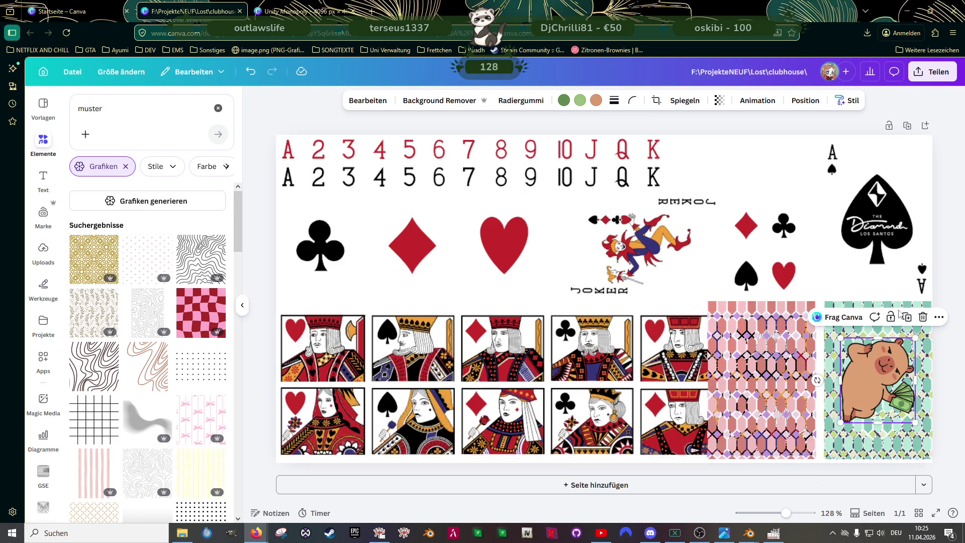
pyautogui.press('Escape')
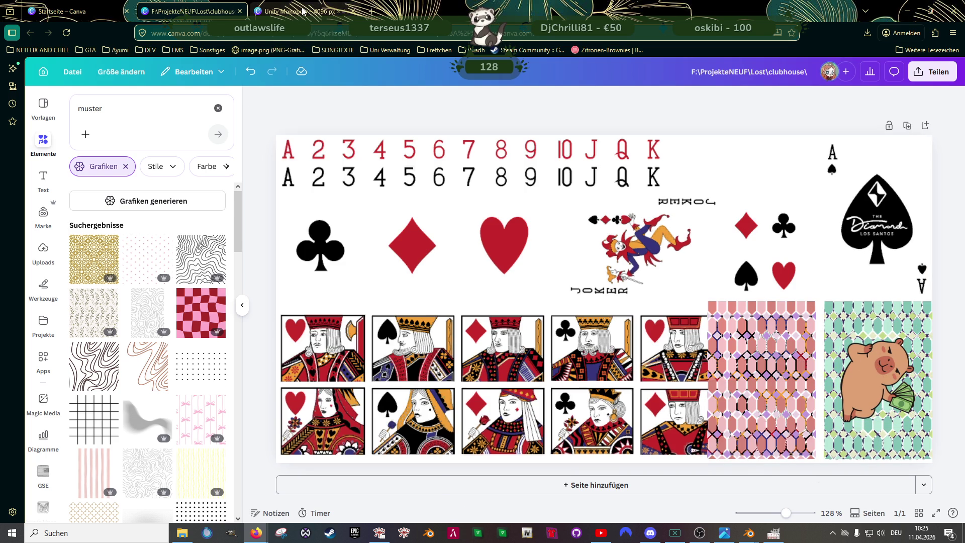
# Step: Bring the poop figure from the Unity Monopoly board into the card sheet and rotate it upright
pyautogui.click(303, 11)
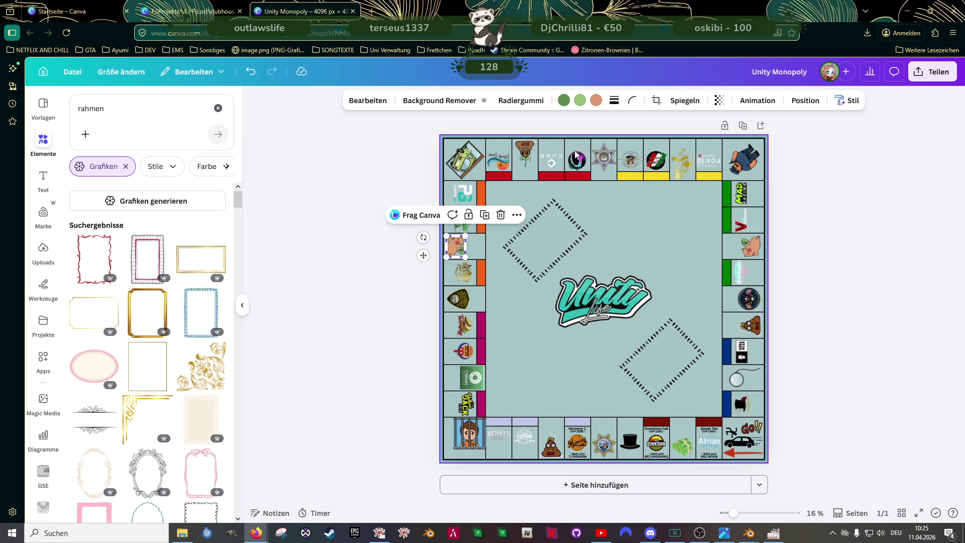
pyautogui.click(523, 150)
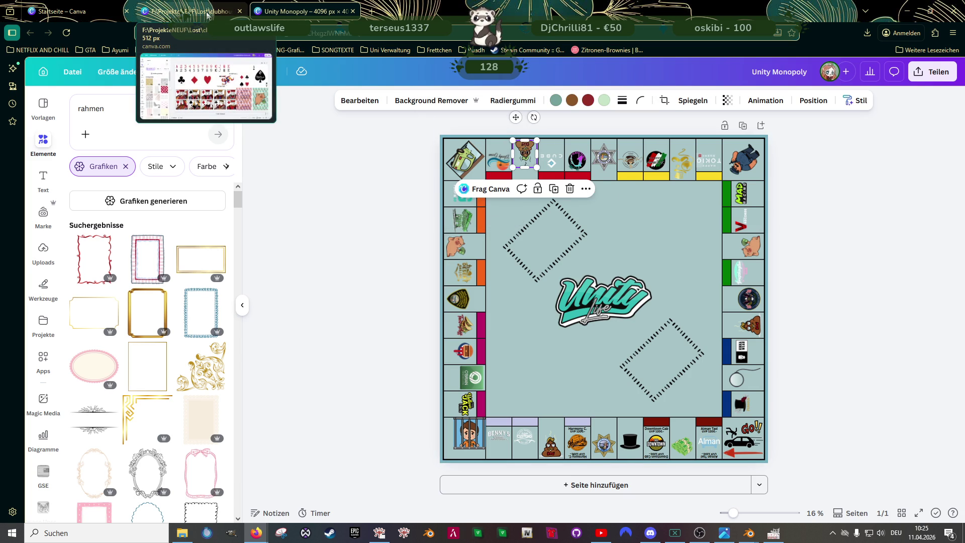
pyautogui.click(207, 14)
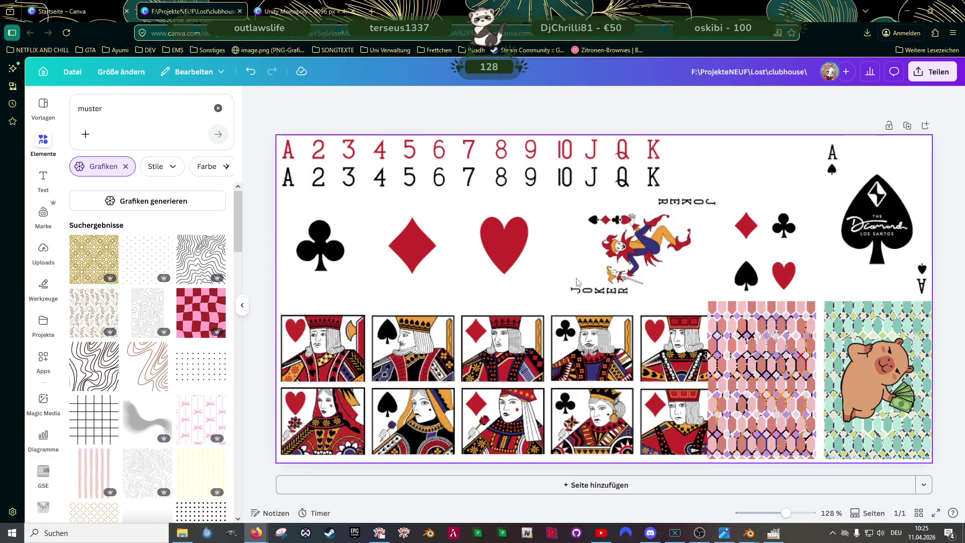
pyautogui.hotkey('ctrl', 'v')
pyautogui.moveTo(468, 134); pyautogui.dragTo(421, 188)
pyautogui.moveTo(336, 259); pyautogui.dragTo(536, 296)
pyautogui.moveTo(451, 306); pyautogui.dragTo(772, 389)
# Step: Resize the poop figure and centre it on the pink patterned card back
pyautogui.moveTo(828, 281); pyautogui.dragTo(788, 328)
pyautogui.moveTo(742, 396); pyautogui.dragTo(763, 395)
pyautogui.moveTo(806, 327); pyautogui.dragTo(799, 340)
pyautogui.moveTo(765, 399); pyautogui.dragTo(771, 389)
pyautogui.moveTo(721, 423); pyautogui.dragTo(758, 397)
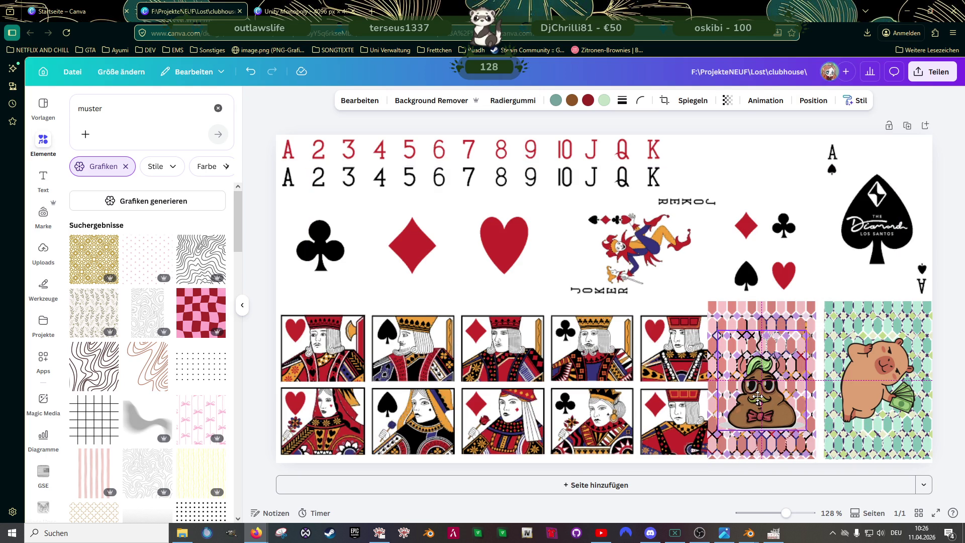
pyautogui.moveTo(759, 397); pyautogui.dragTo(760, 390)
pyautogui.moveTo(806, 322); pyautogui.dragTo(815, 315)
pyautogui.moveTo(778, 378); pyautogui.dragTo(773, 374)
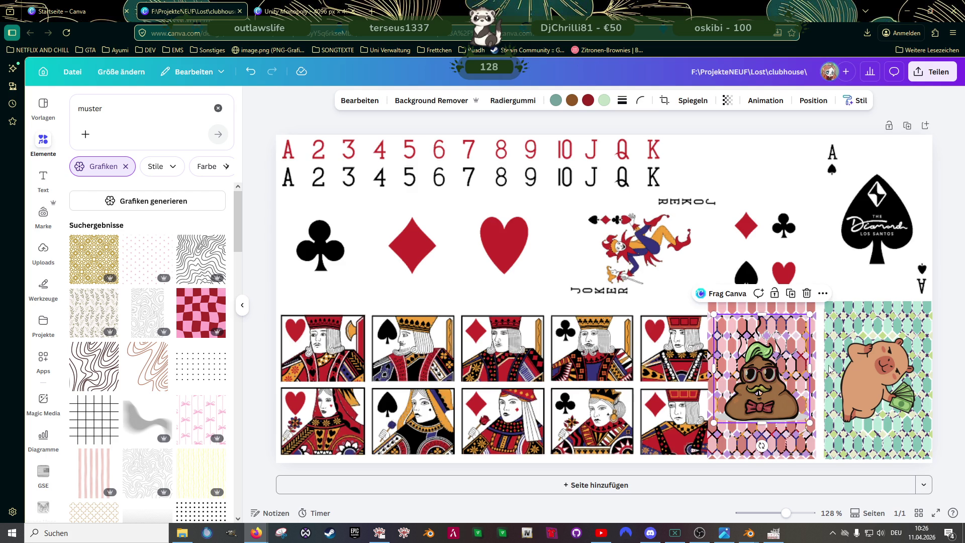
pyautogui.scroll(-3)
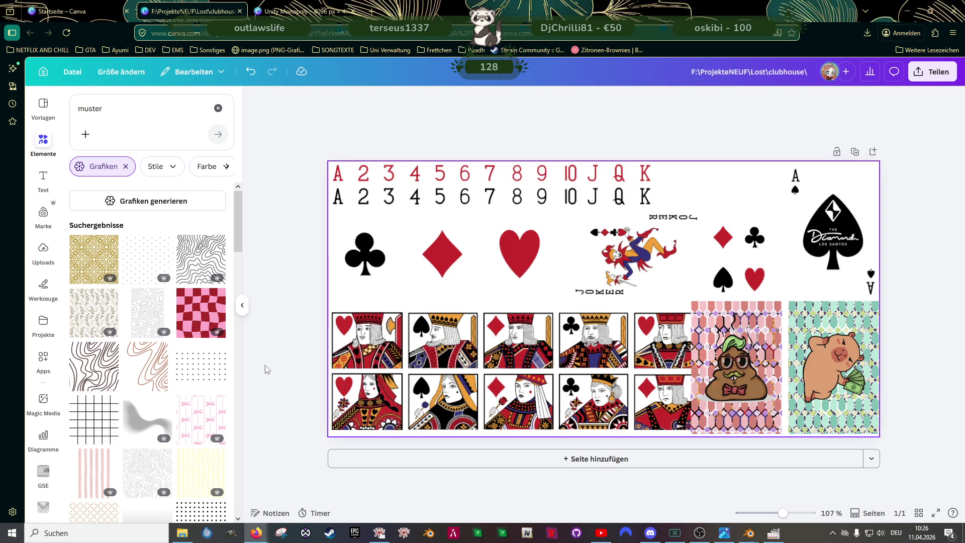
pyautogui.click(43, 250)
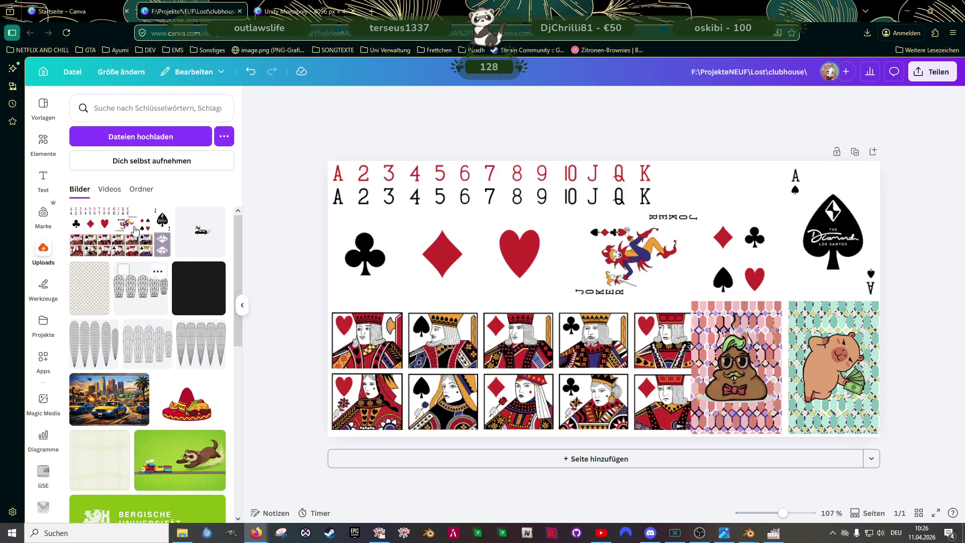
# Step: Add the Monopoly board image from the Logos Unity uploads folder, shrunk over the spade ace
pyautogui.scroll(-3)
pyautogui.scroll(3)
pyautogui.scroll(-3)
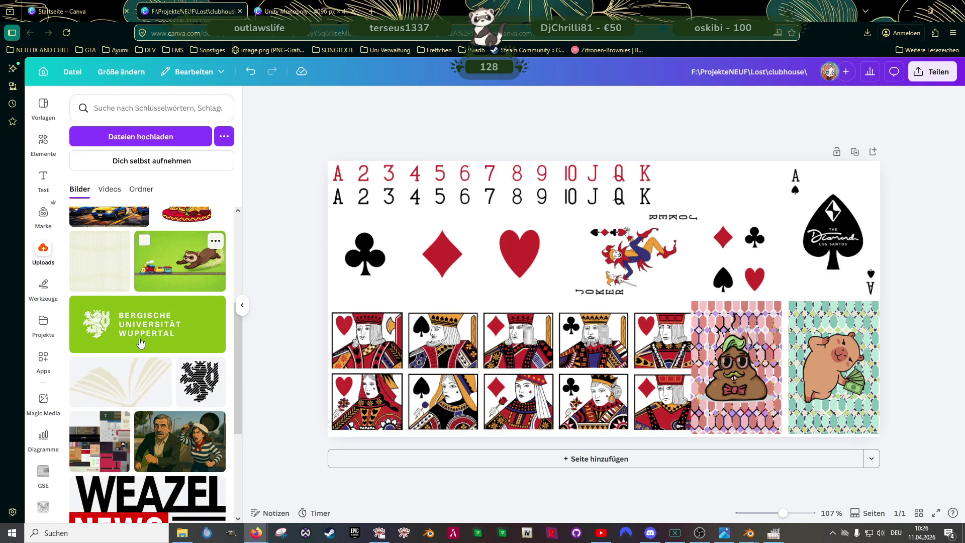
pyautogui.scroll(3)
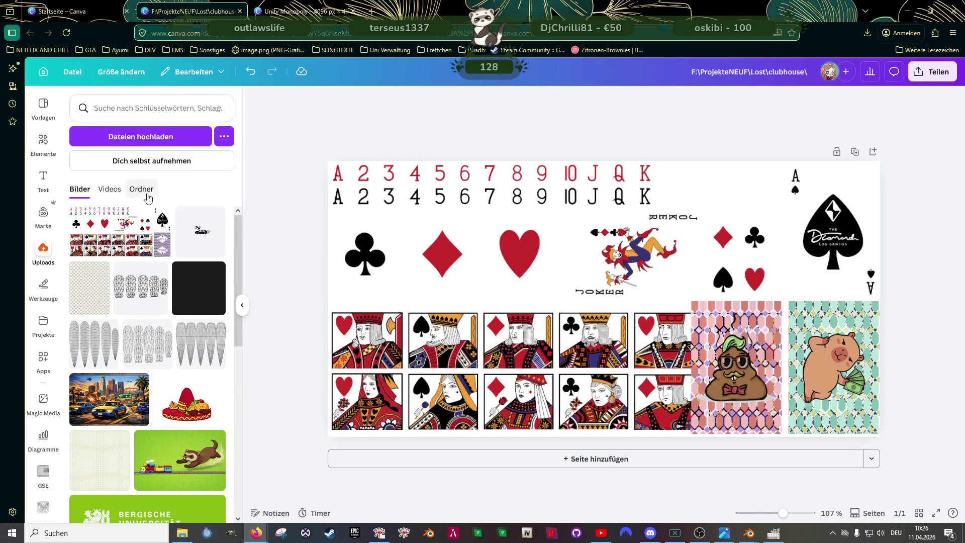
pyautogui.click(141, 189)
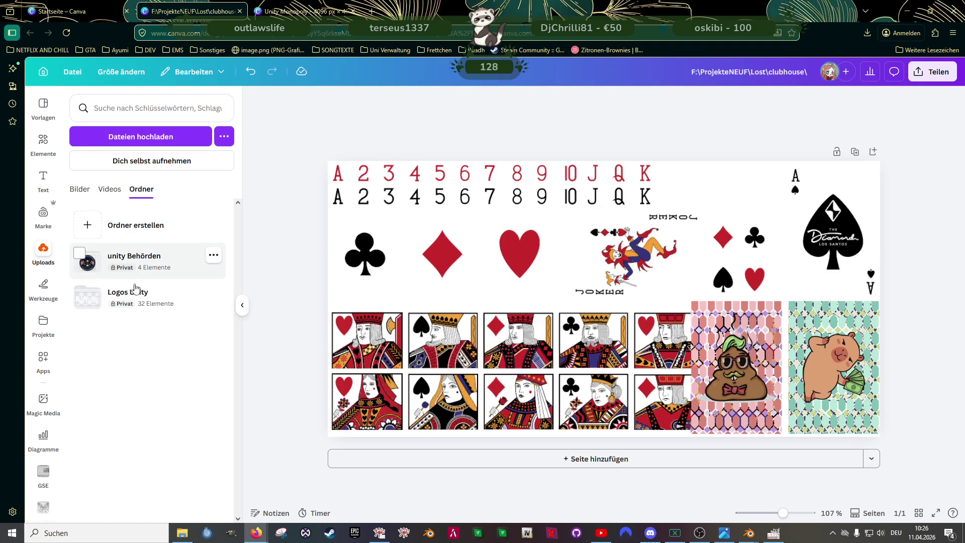
pyautogui.click(130, 294)
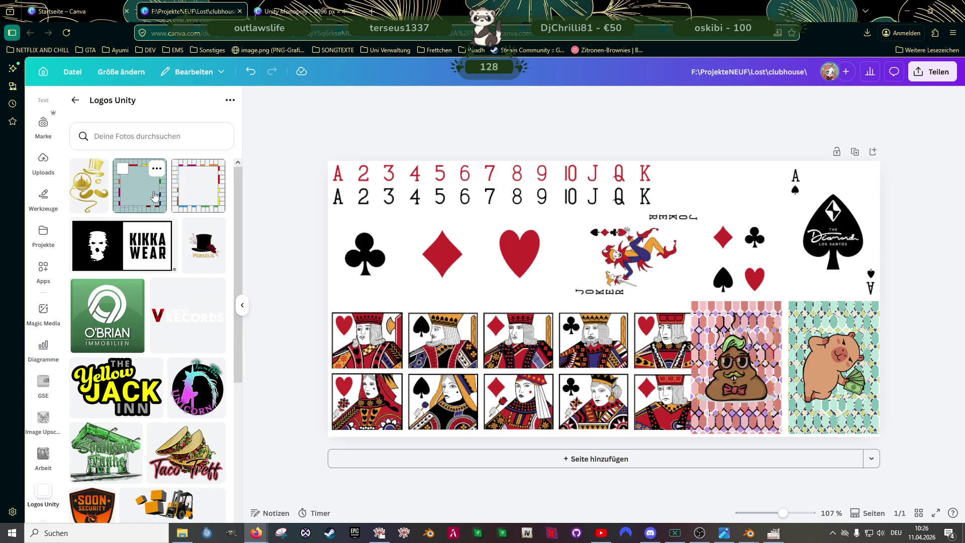
pyautogui.click(155, 196)
pyautogui.moveTo(565, 280); pyautogui.dragTo(399, 288)
pyautogui.moveTo(540, 205); pyautogui.dragTo(422, 321)
pyautogui.moveTo(385, 349); pyautogui.dragTo(809, 202)
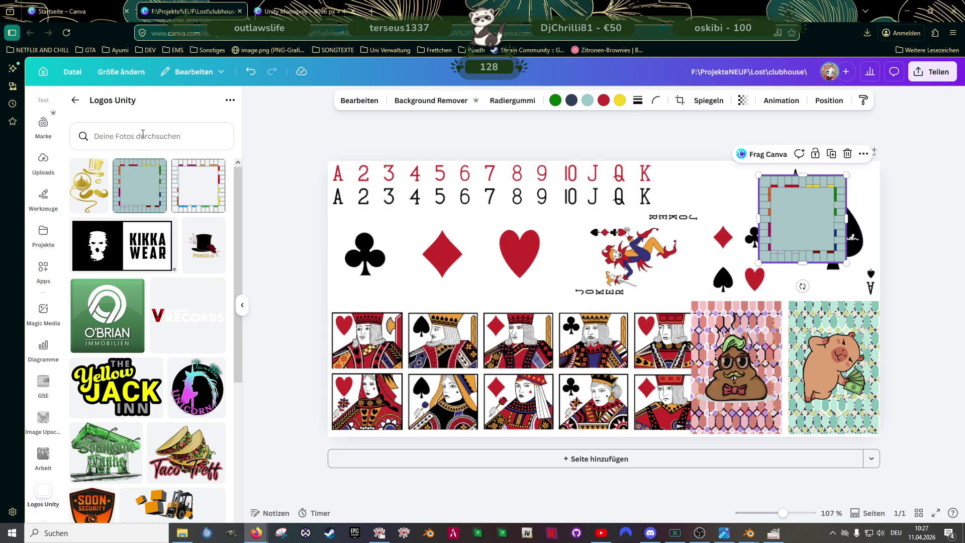
pyautogui.click(143, 133)
# Step: Search the elements library for RAHMEN and browse the frame graphic results
pyautogui.write('RAHMEN')
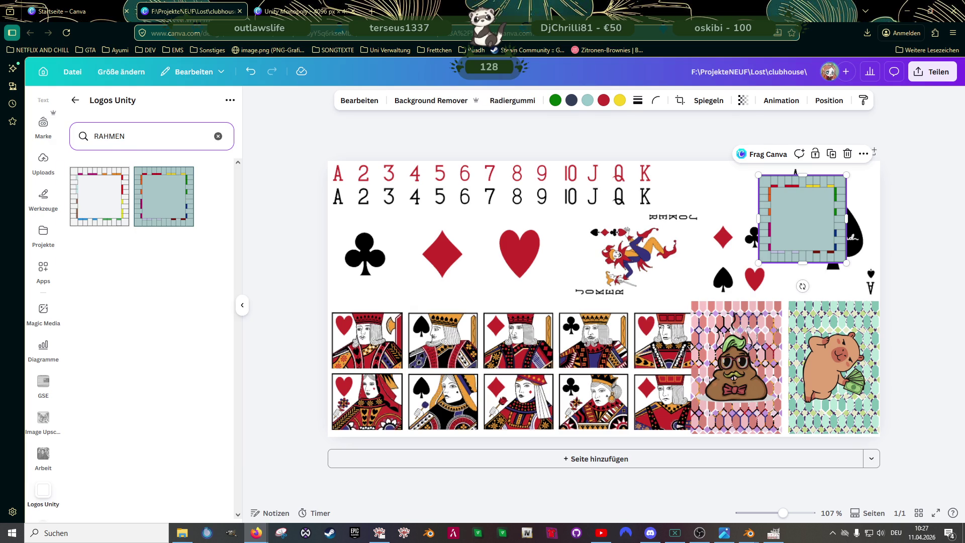
pyautogui.scroll(3)
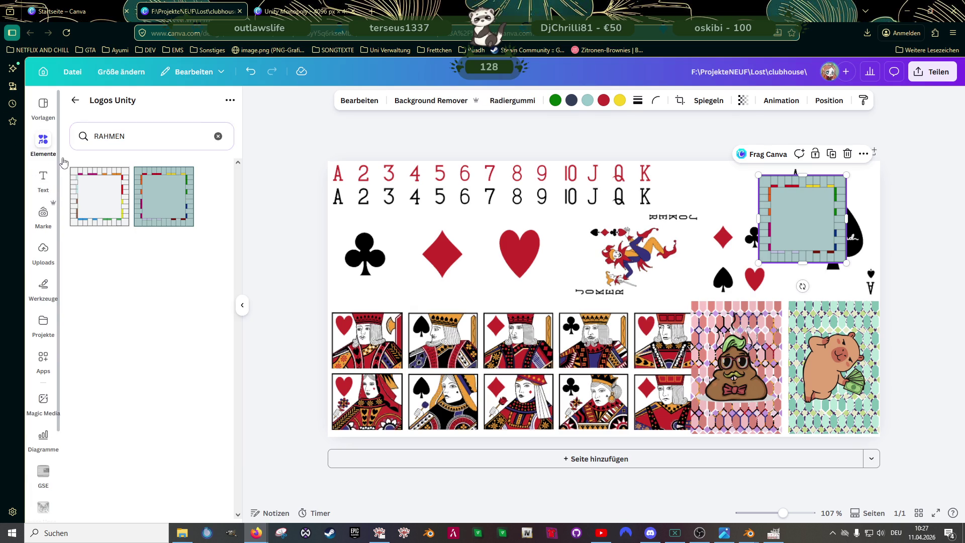
pyautogui.click(45, 144)
pyautogui.click(117, 108)
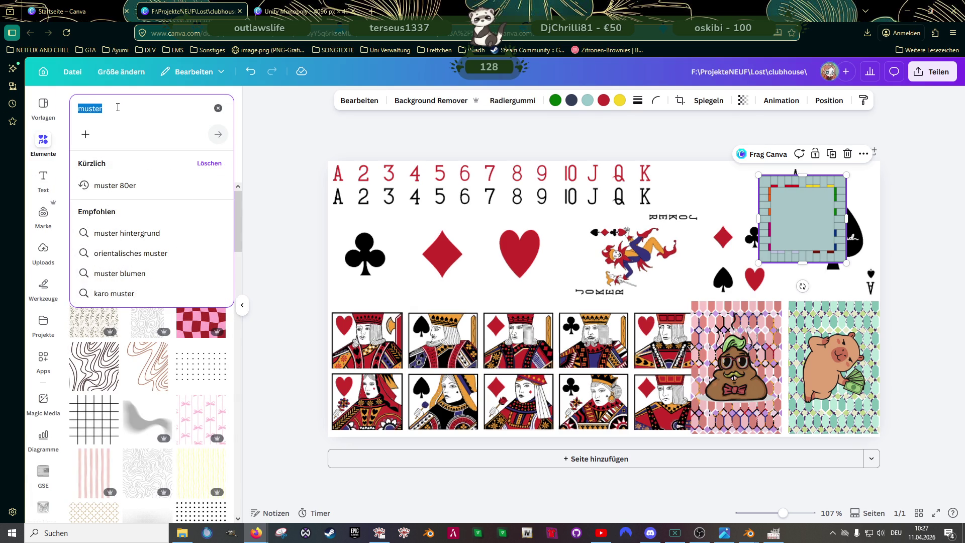
pyautogui.write('RAHMEN')
pyautogui.press('Return')
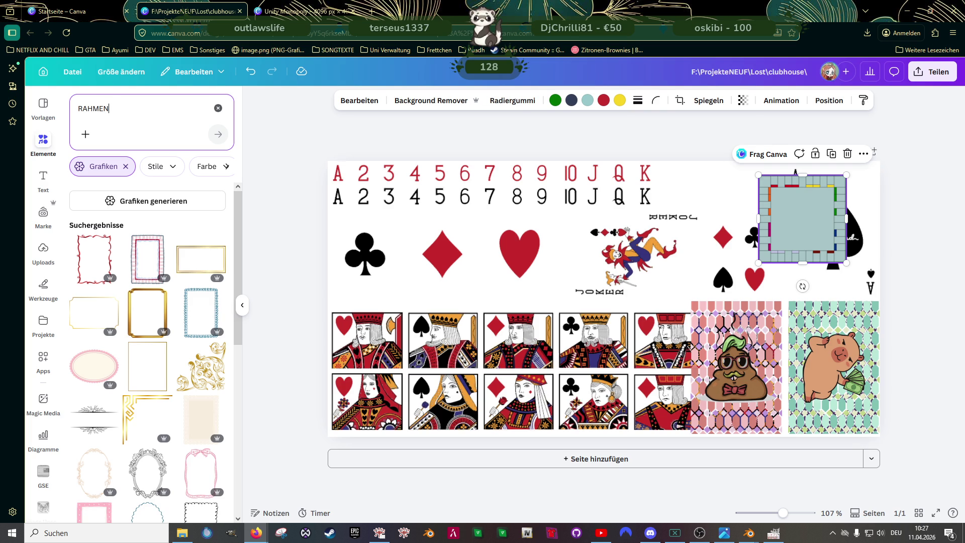
pyautogui.scroll(-3)
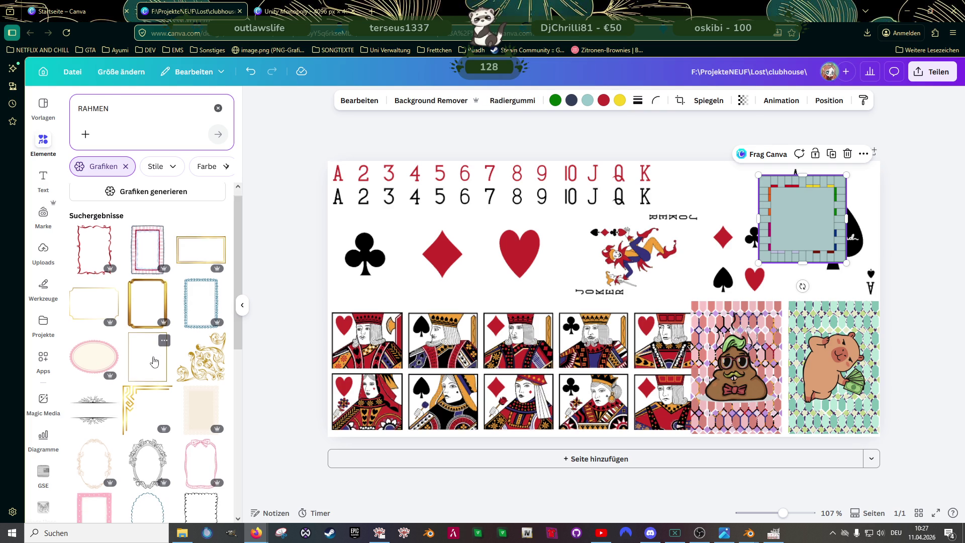
pyautogui.scroll(-3)
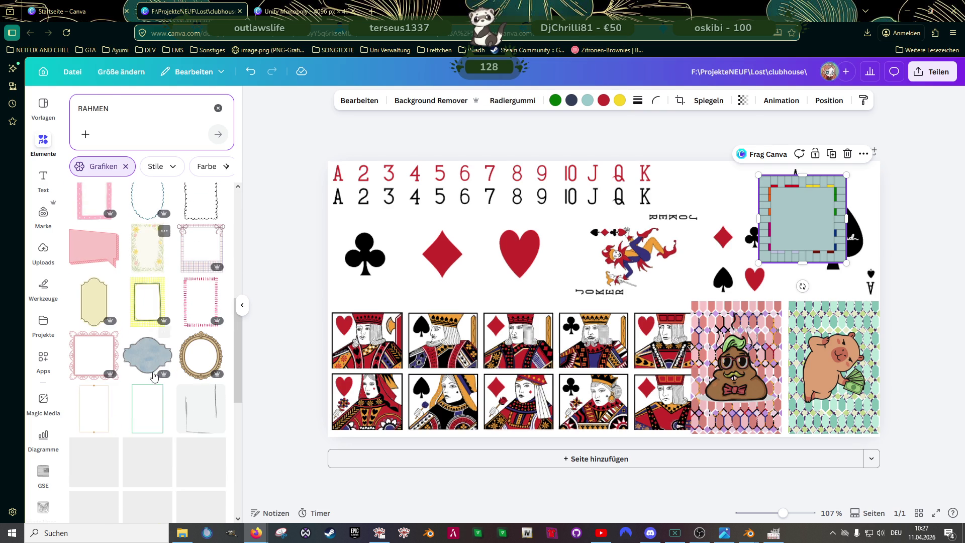
pyautogui.scroll(-3)
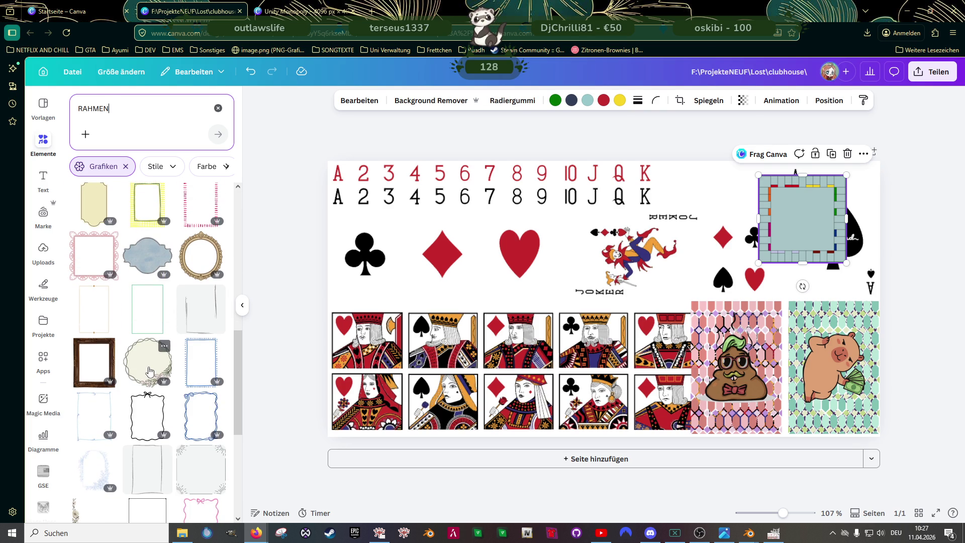
pyautogui.scroll(-3)
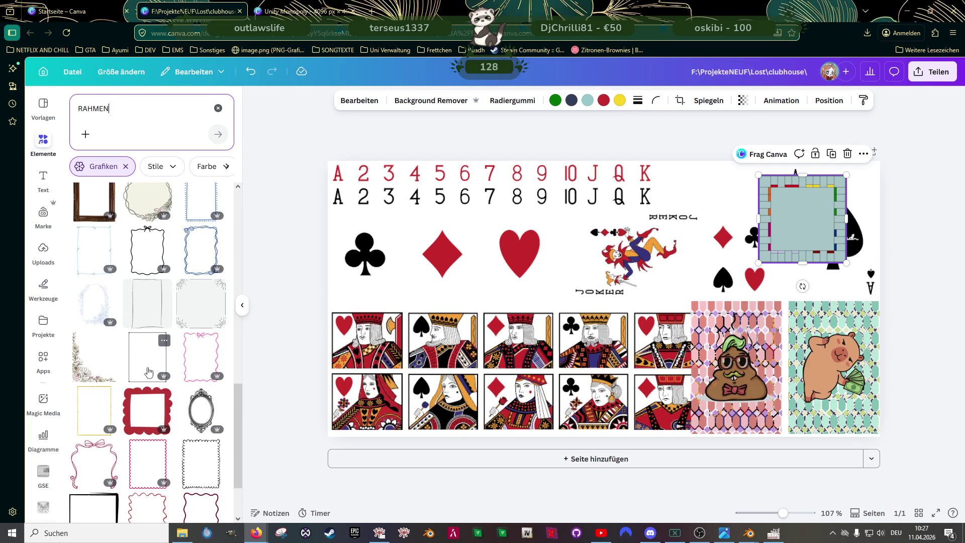
pyautogui.scroll(-3)
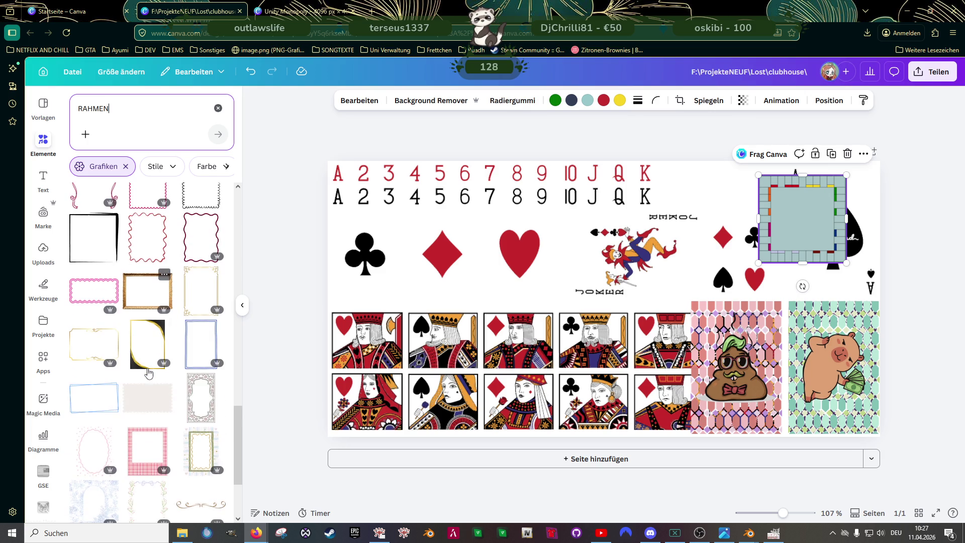
pyautogui.scroll(-3)
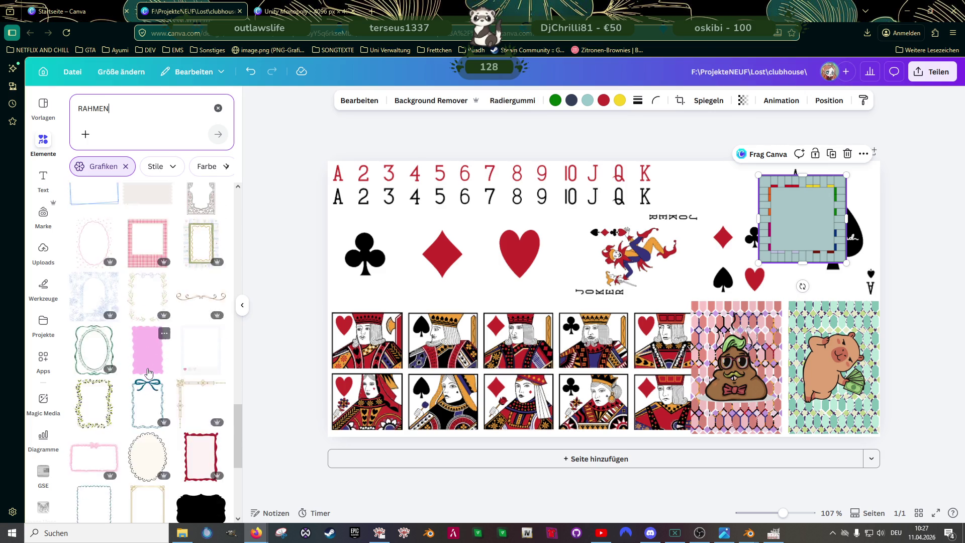
pyautogui.scroll(-3)
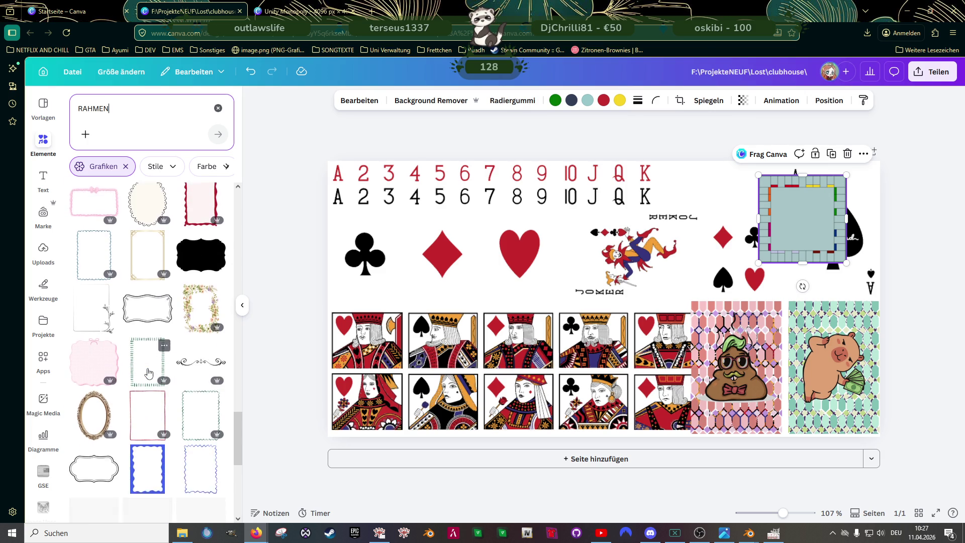
pyautogui.scroll(-3)
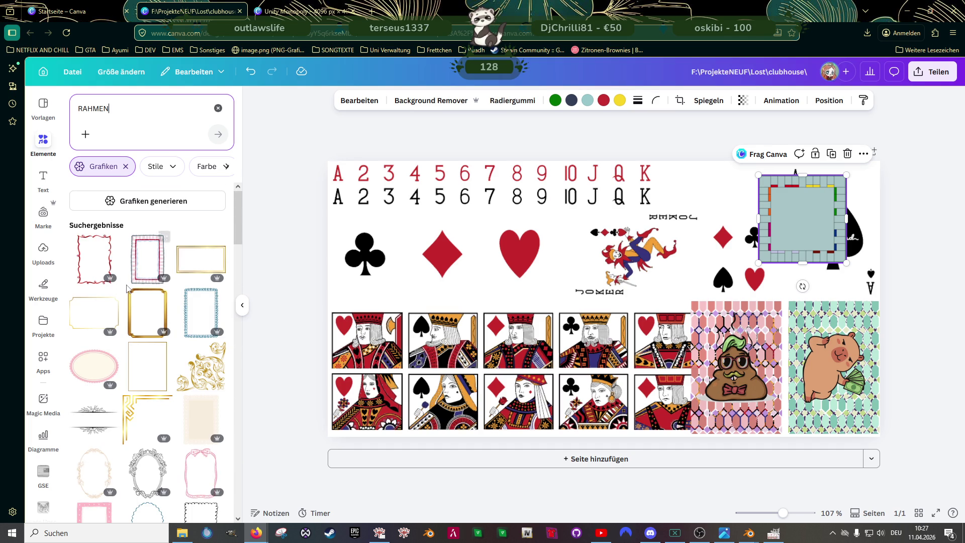
pyautogui.scroll(-3)
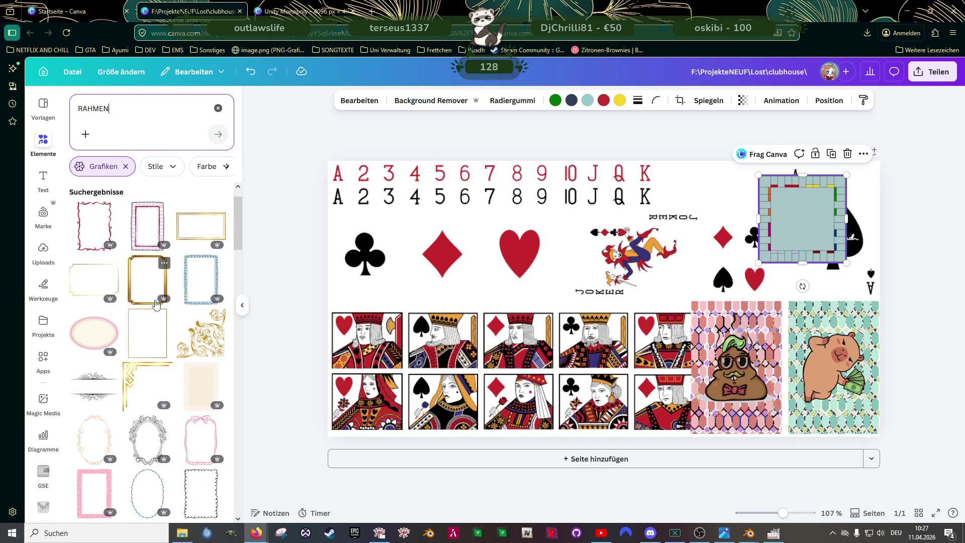
pyautogui.scroll(-3)
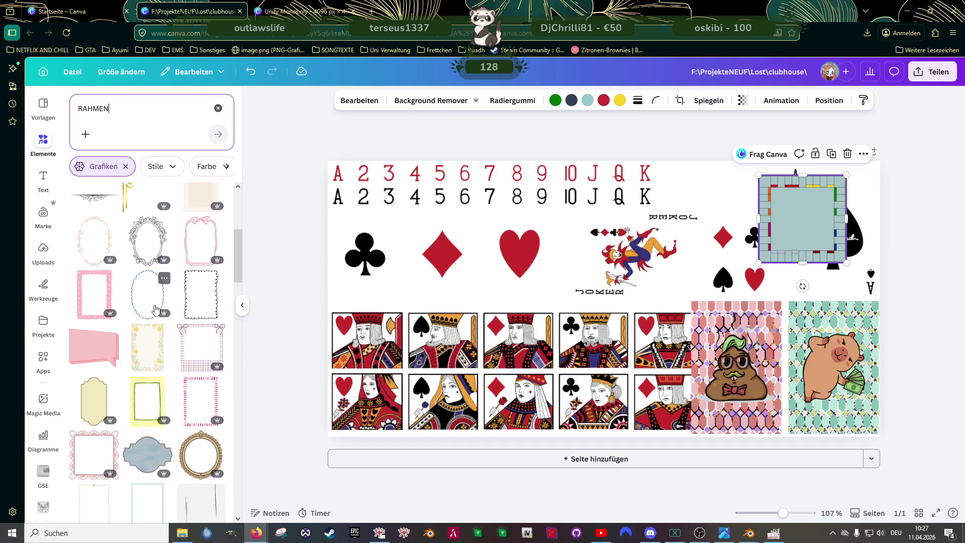
# Step: Search elements for 'rechteck' and add the outlined rounded rectangle
pyautogui.click(125, 108)
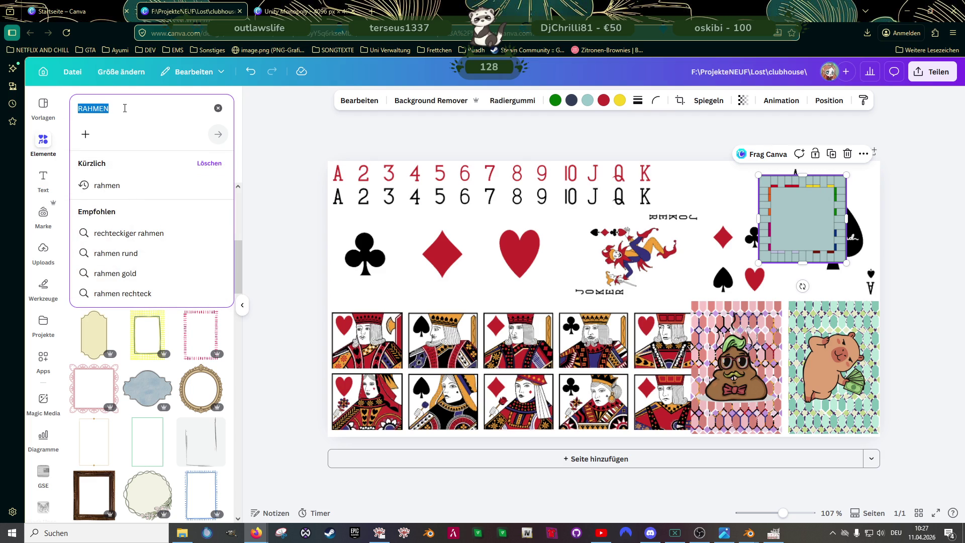
pyautogui.write('rechtec')
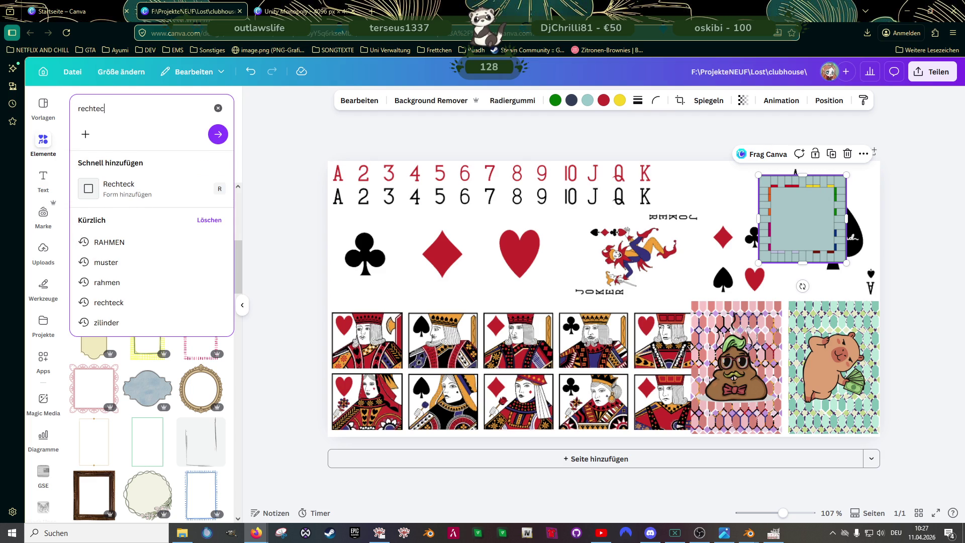
pyautogui.write('k')
pyautogui.press('Return')
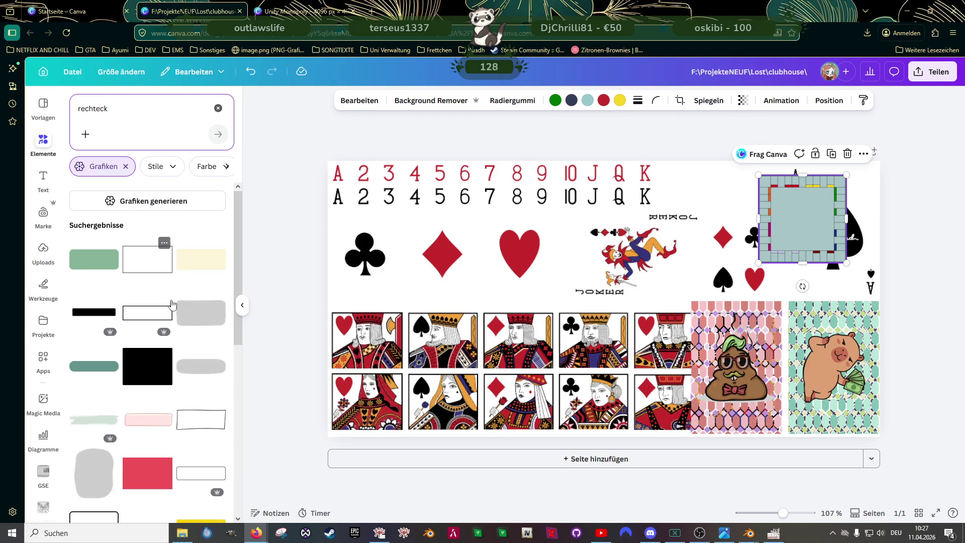
pyautogui.scroll(-3)
pyautogui.scroll(3)
pyautogui.scroll(-3)
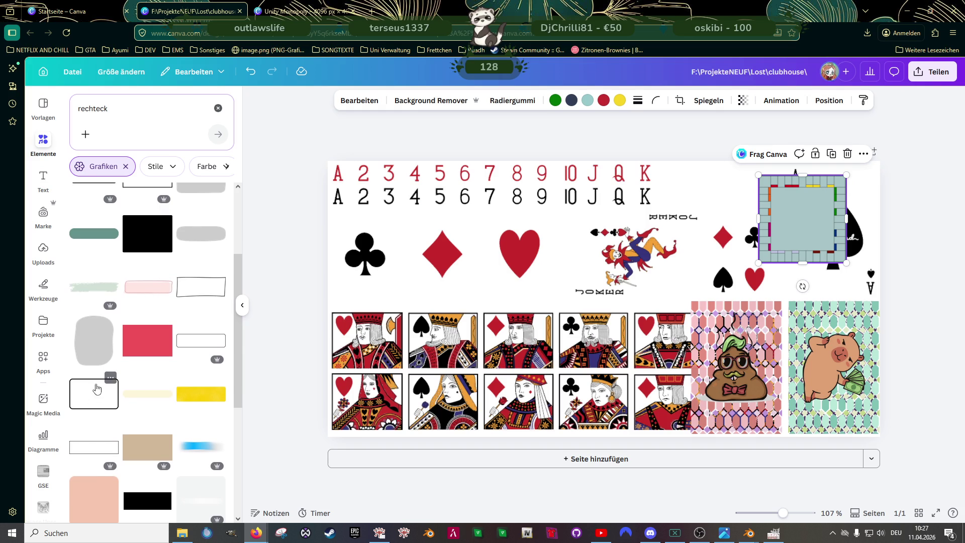
pyautogui.click(92, 394)
# Step: Rotate the rectangle upright, size it to about 250 by 155, and place it over the king/queen column
pyautogui.moveTo(604, 377); pyautogui.dragTo(513, 300)
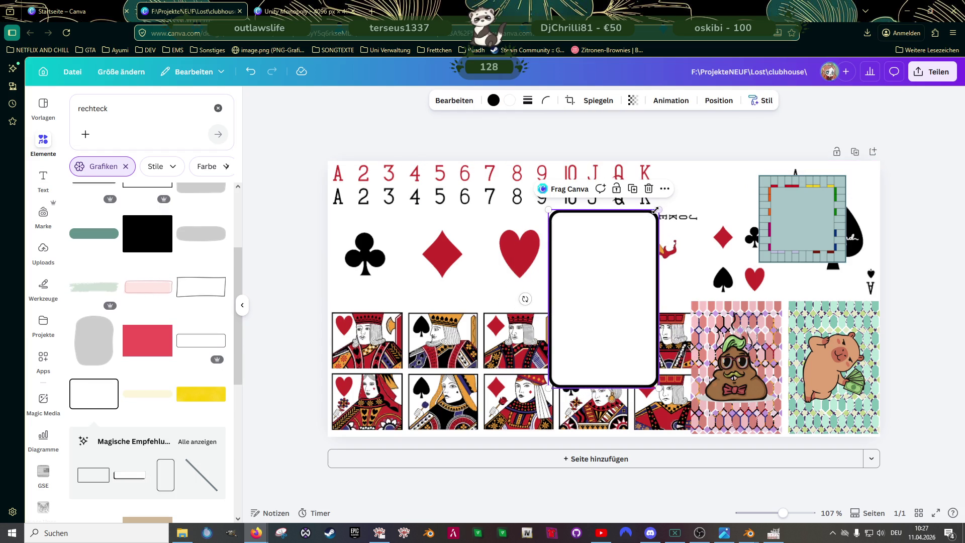
pyautogui.moveTo(660, 206); pyautogui.dragTo(649, 224)
pyautogui.moveTo(582, 282); pyautogui.dragTo(715, 328)
pyautogui.moveTo(683, 262); pyautogui.dragTo(700, 307)
pyautogui.moveTo(733, 370); pyautogui.dragTo(366, 368)
pyautogui.click(201, 443)
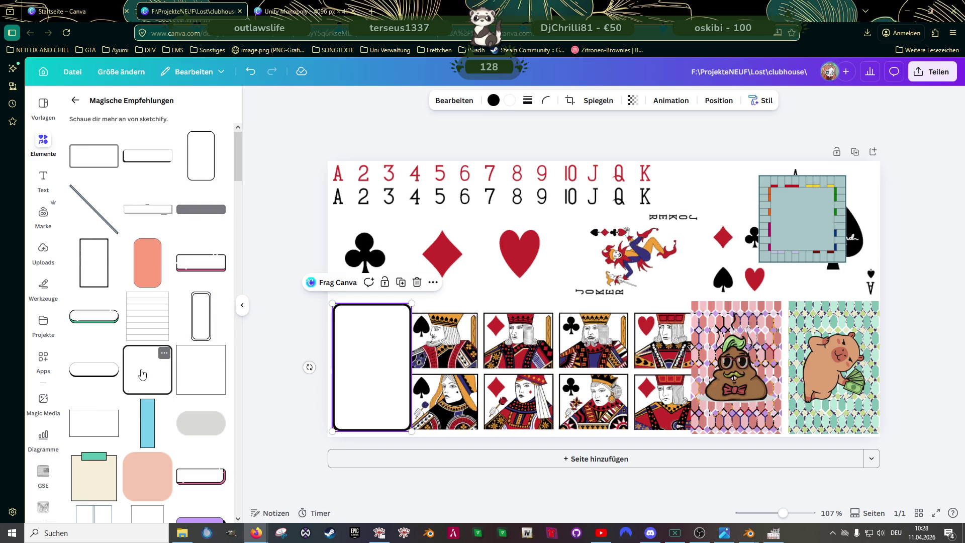
# Step: Try two extra rounded rectangles from the recommended shapes and delete them both
pyautogui.click(203, 153)
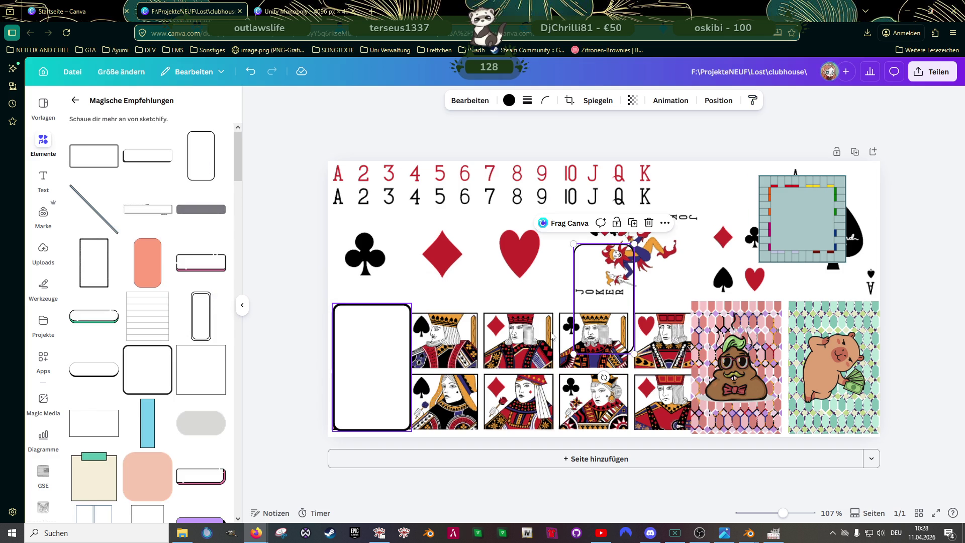
pyautogui.moveTo(617, 283); pyautogui.dragTo(473, 332)
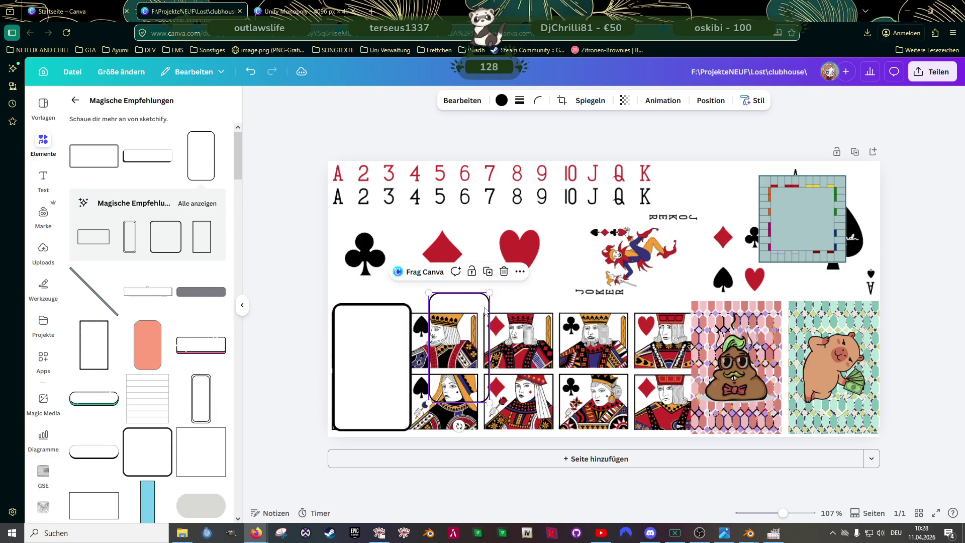
pyautogui.press('Delete')
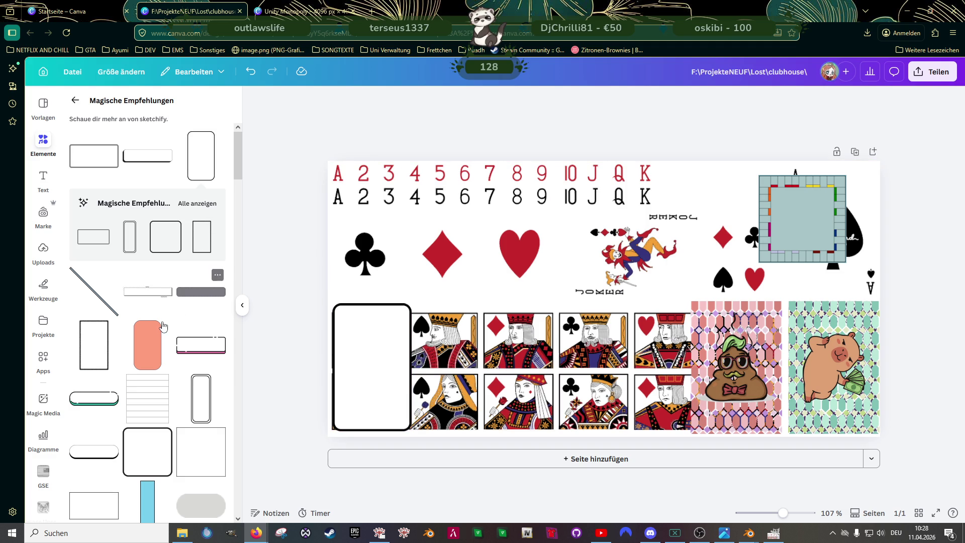
pyautogui.scroll(-3)
pyautogui.scroll(-3)
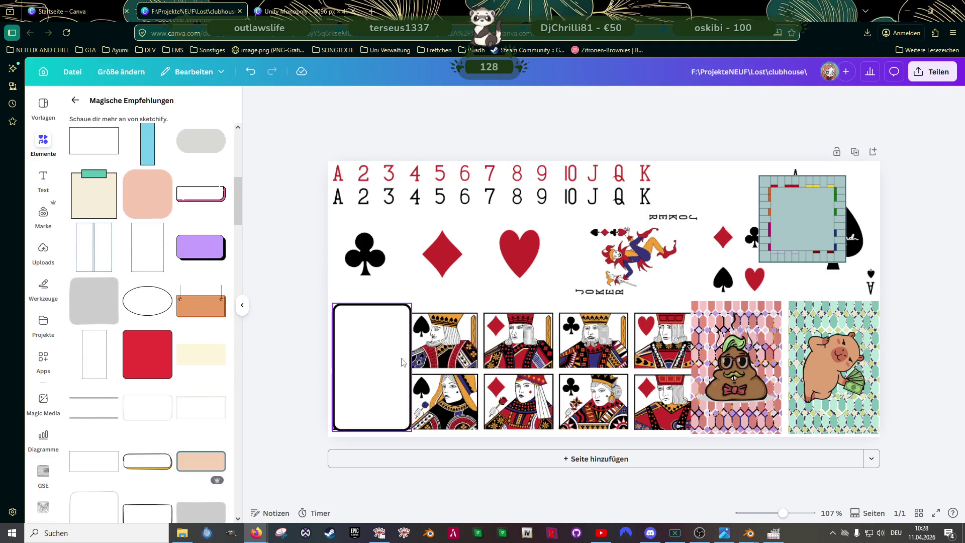
pyautogui.click(402, 362)
pyautogui.moveTo(403, 362); pyautogui.dragTo(405, 366)
pyautogui.scroll(-3)
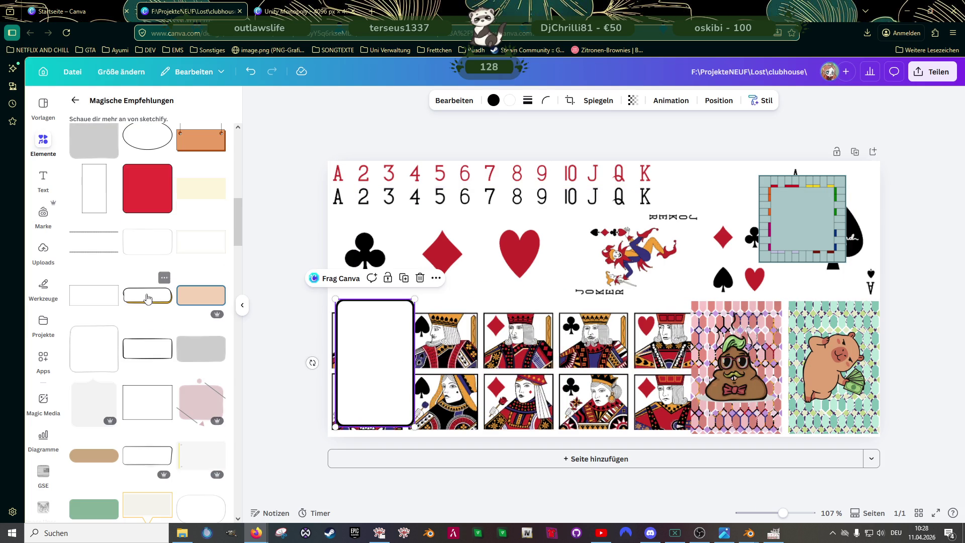
pyautogui.click(151, 240)
pyautogui.moveTo(589, 310); pyautogui.dragTo(572, 309)
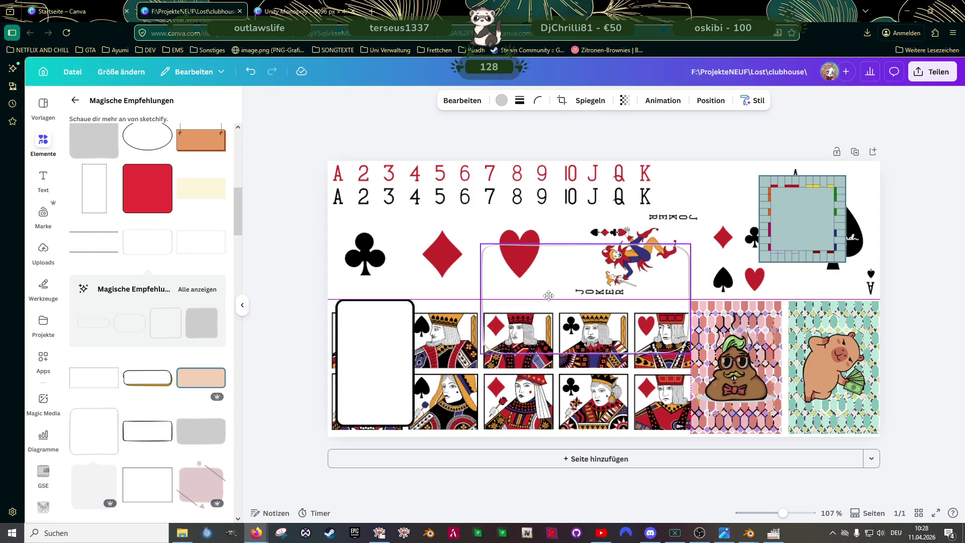
pyautogui.press('Delete')
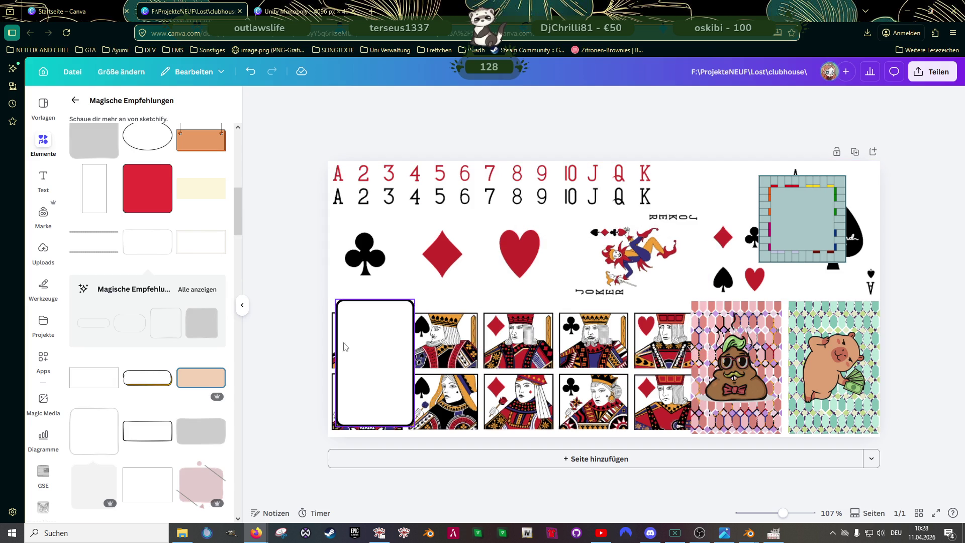
# Step: Delete the white card frame covering the heart king and queen
pyautogui.scroll(-3)
pyautogui.scroll(-3)
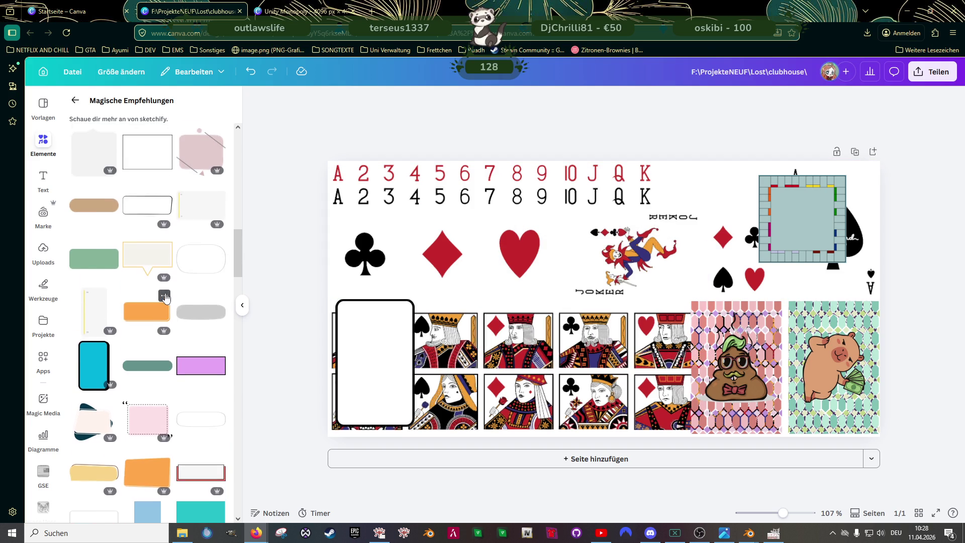
pyautogui.scroll(-3)
pyautogui.scroll(3)
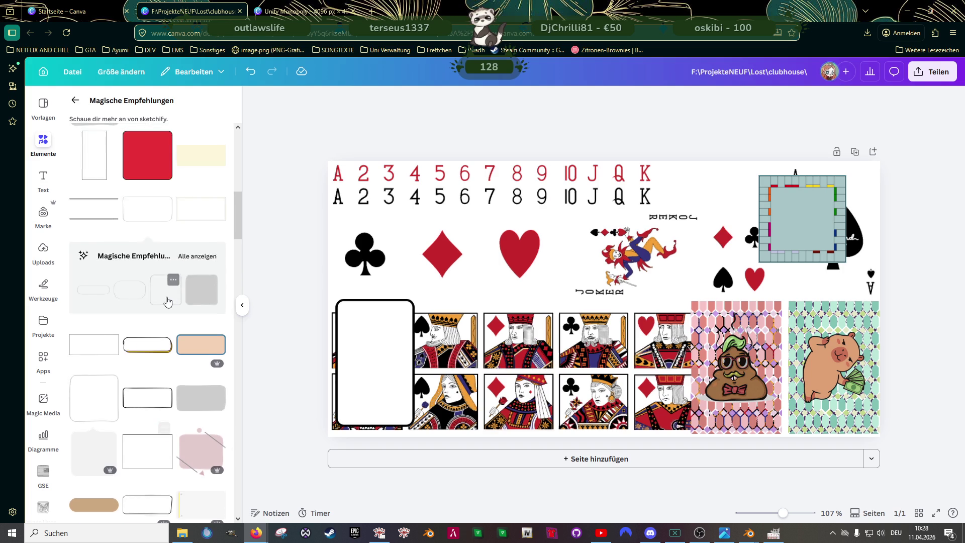
pyautogui.scroll(3)
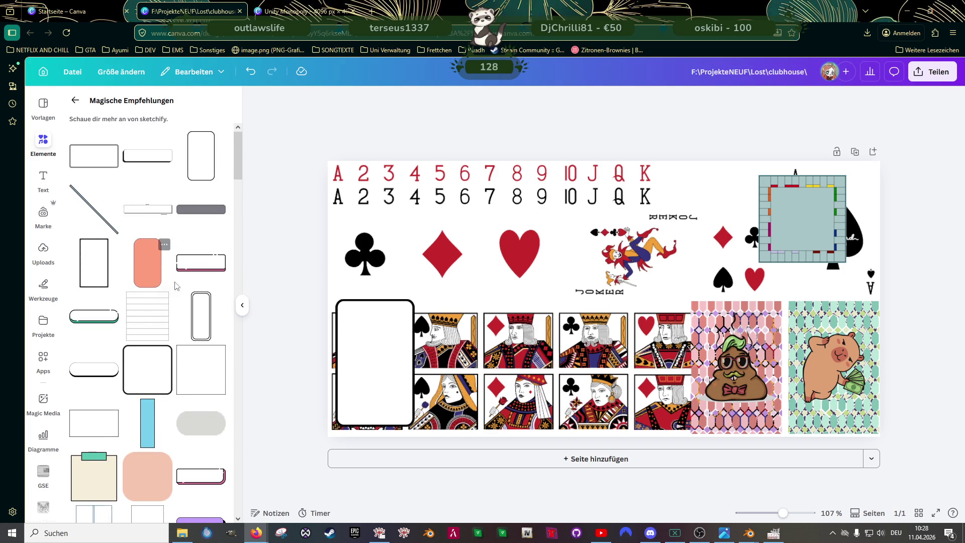
pyautogui.click(371, 352)
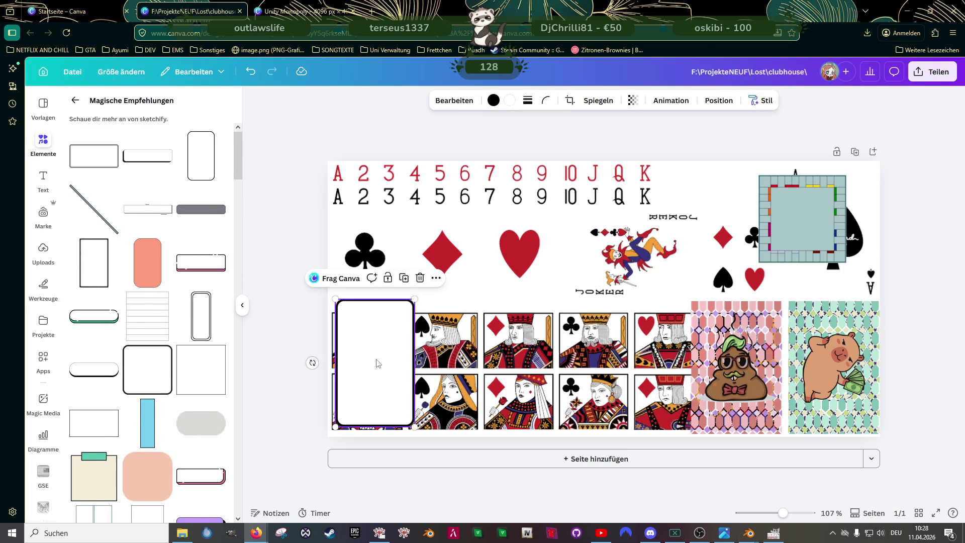
pyautogui.moveTo(373, 366); pyautogui.dragTo(378, 375)
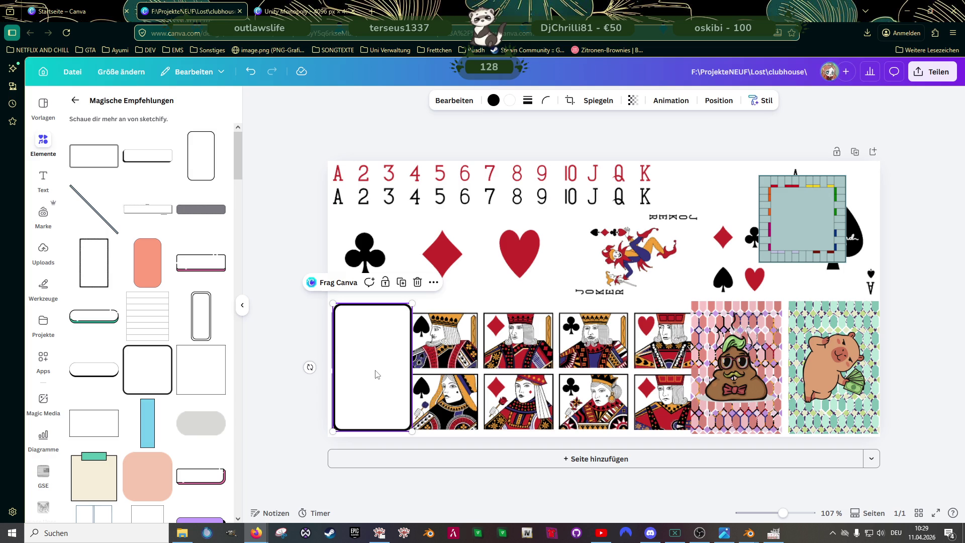
pyautogui.press('Delete')
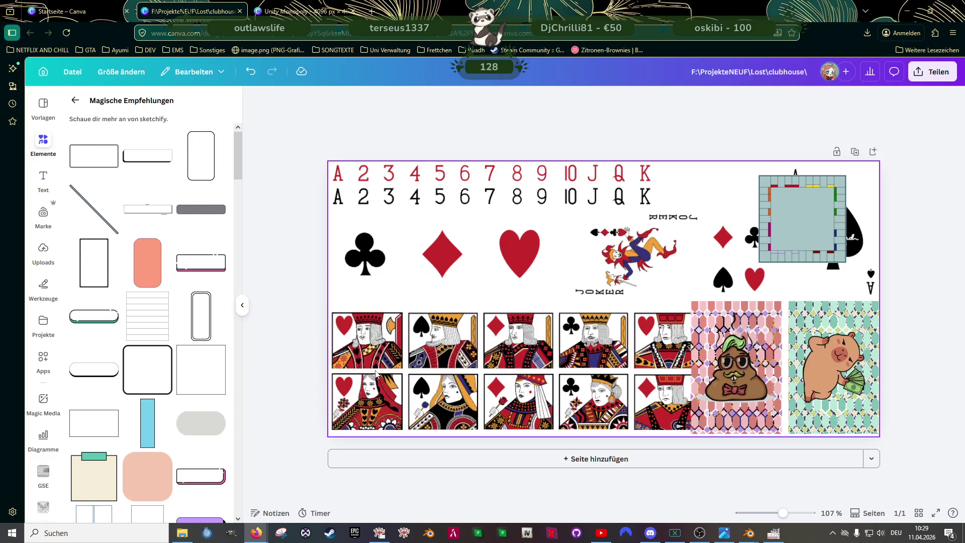
# Step: Search the graphics for 'rahmen rechteck'
pyautogui.click(75, 100)
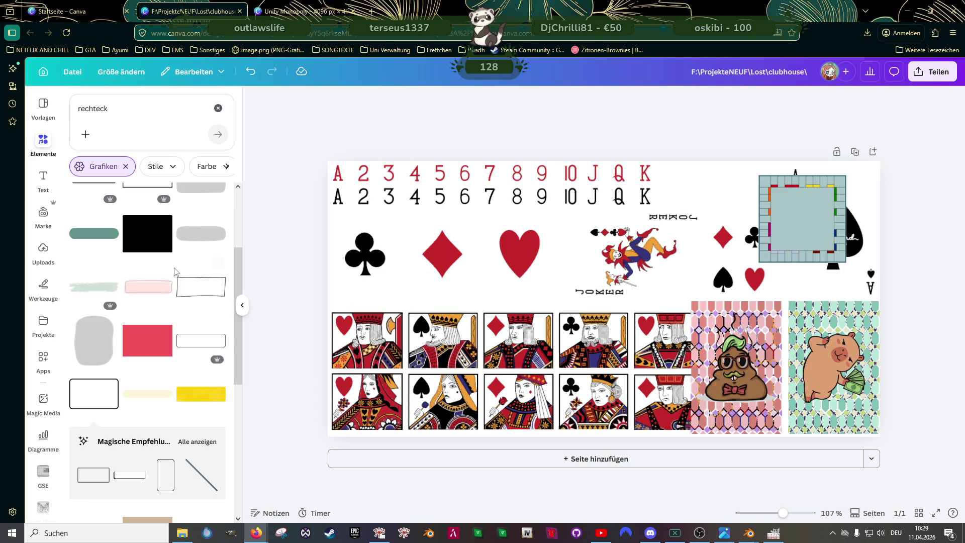
pyautogui.click(116, 113)
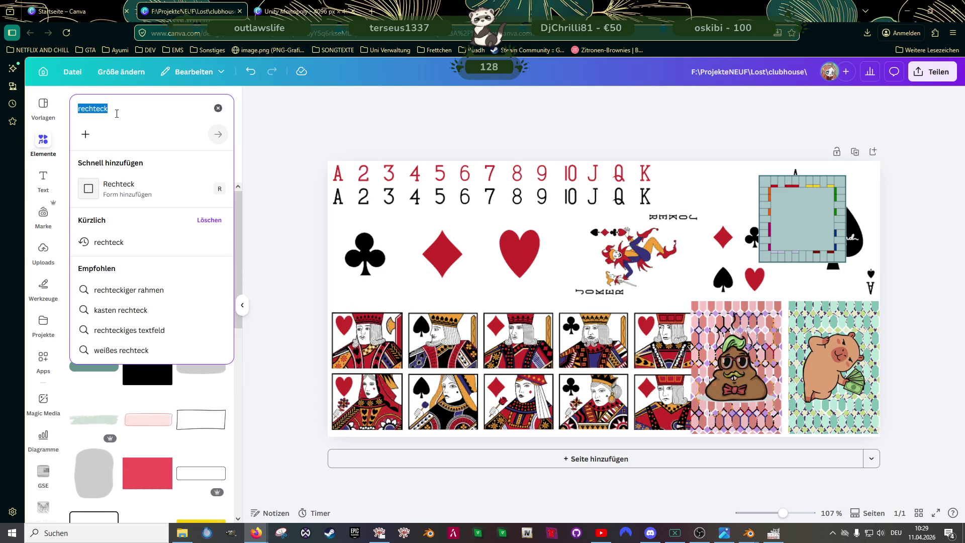
pyautogui.write('rahmen rec')
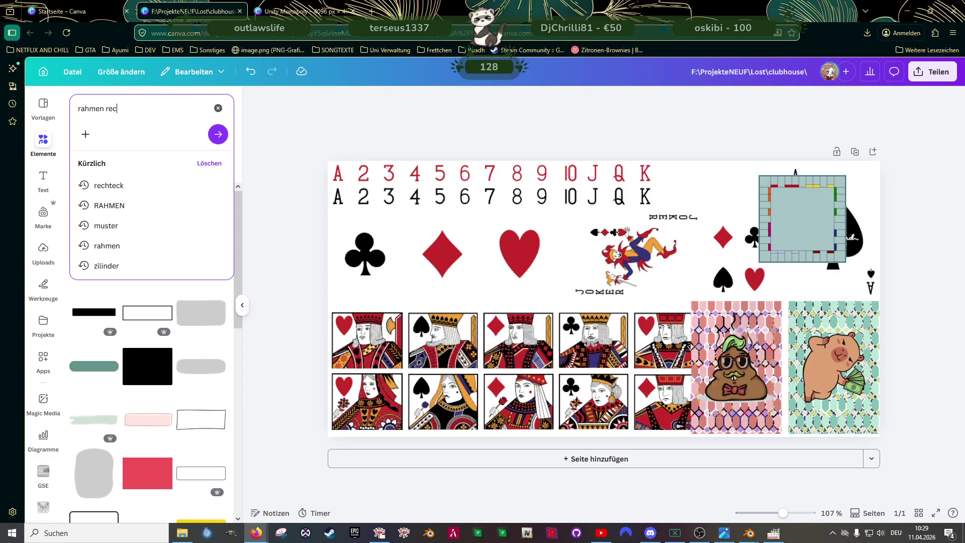
pyautogui.press('BackSpace')
pyautogui.press('BackSpace')
pyautogui.write('tec')
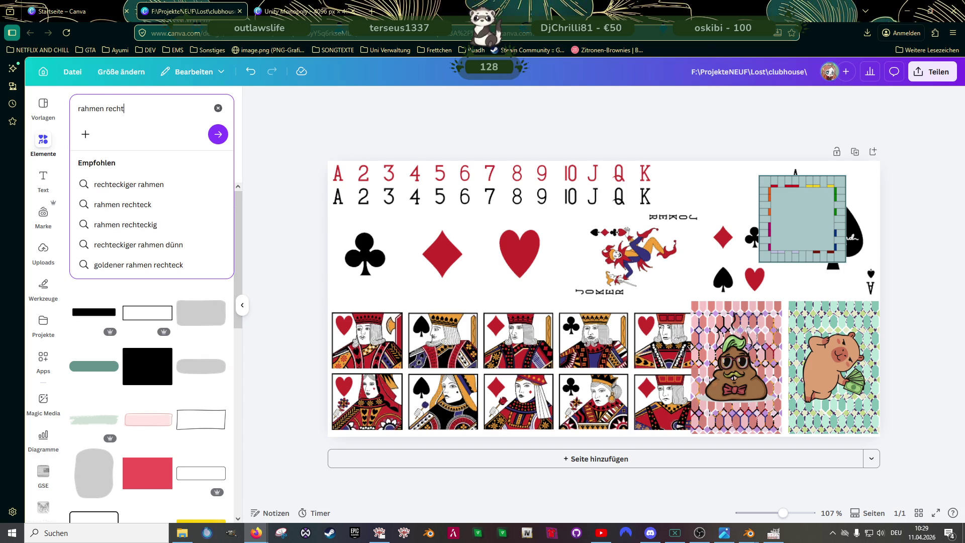
pyautogui.write('k')
pyautogui.press('Return')
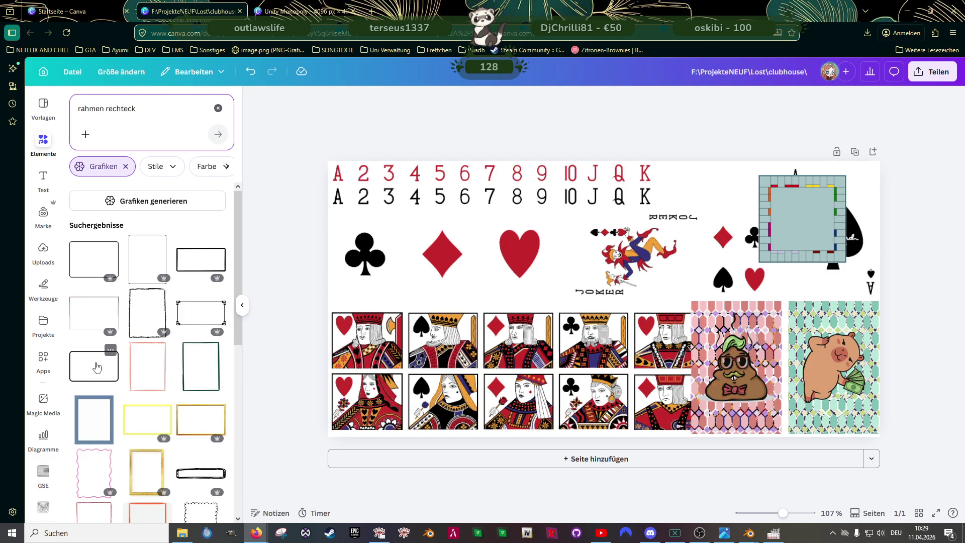
# Step: Try a rounded black-outlined rectangle and another frame element, deleting both
pyautogui.click(97, 365)
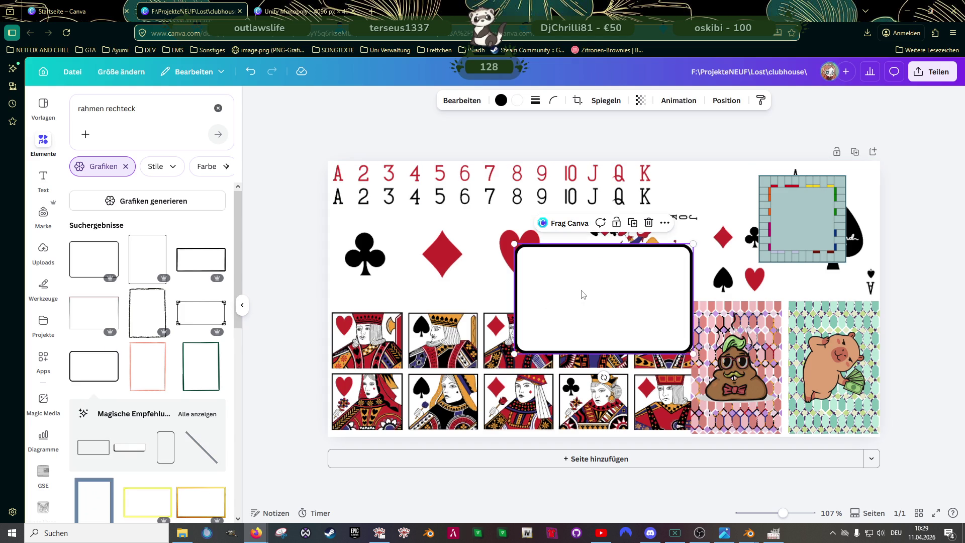
pyautogui.press('Delete')
pyautogui.click(595, 304)
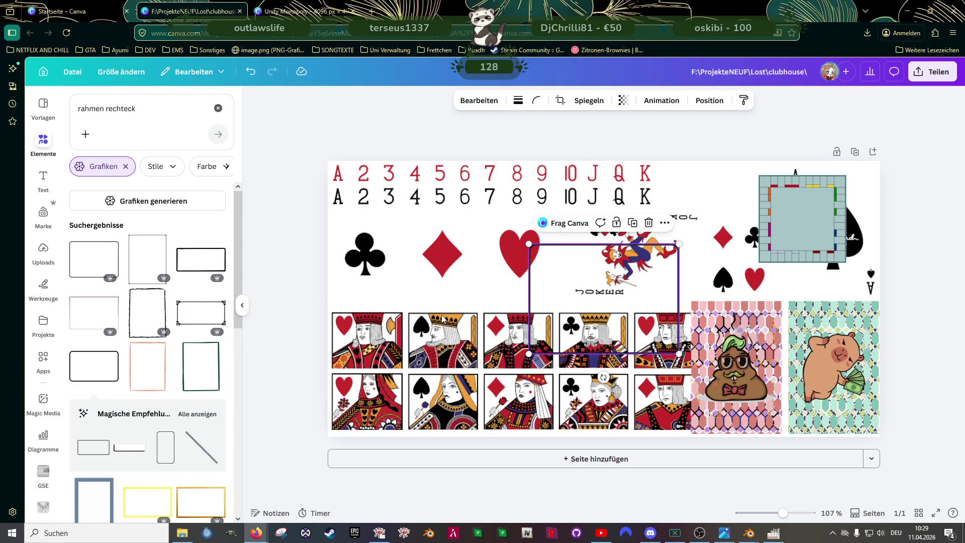
pyautogui.moveTo(594, 304); pyautogui.dragTo(533, 332)
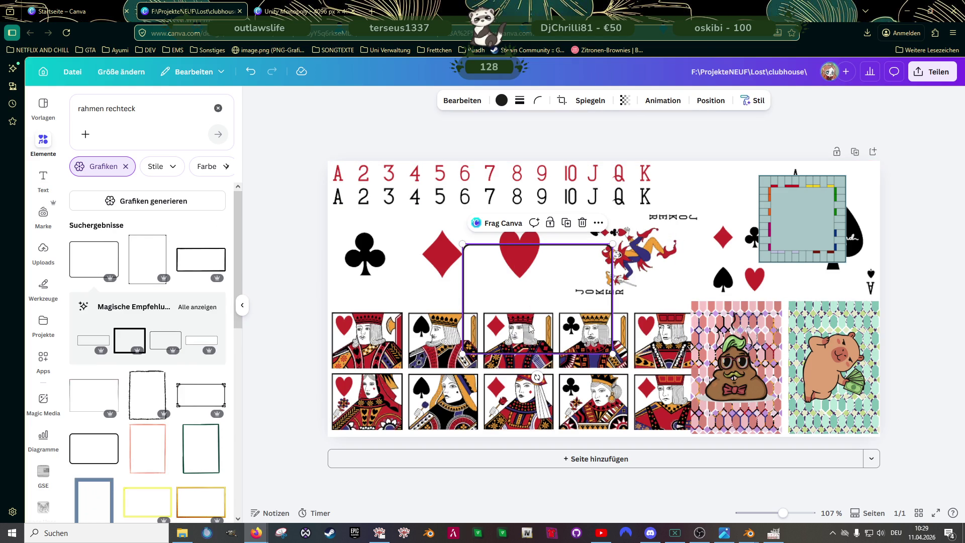
pyautogui.press('Delete')
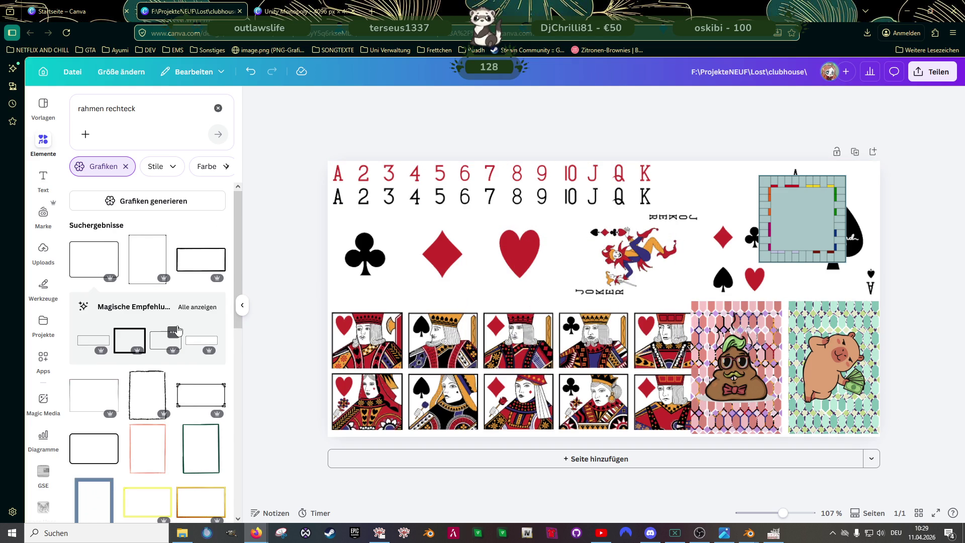
# Step: Scroll the results and add the thin rounded-rectangle frame to the page
pyautogui.scroll(-3)
pyautogui.scroll(-3)
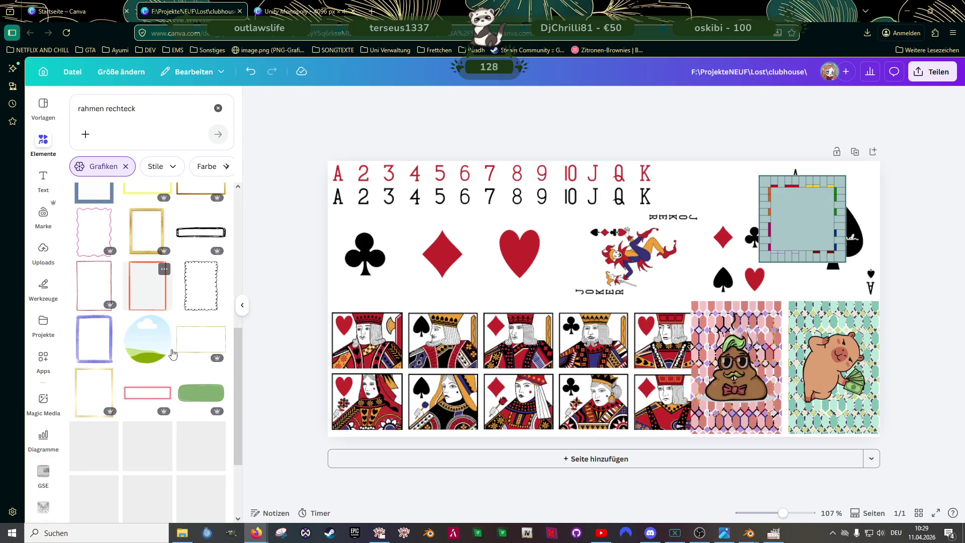
pyautogui.scroll(-3)
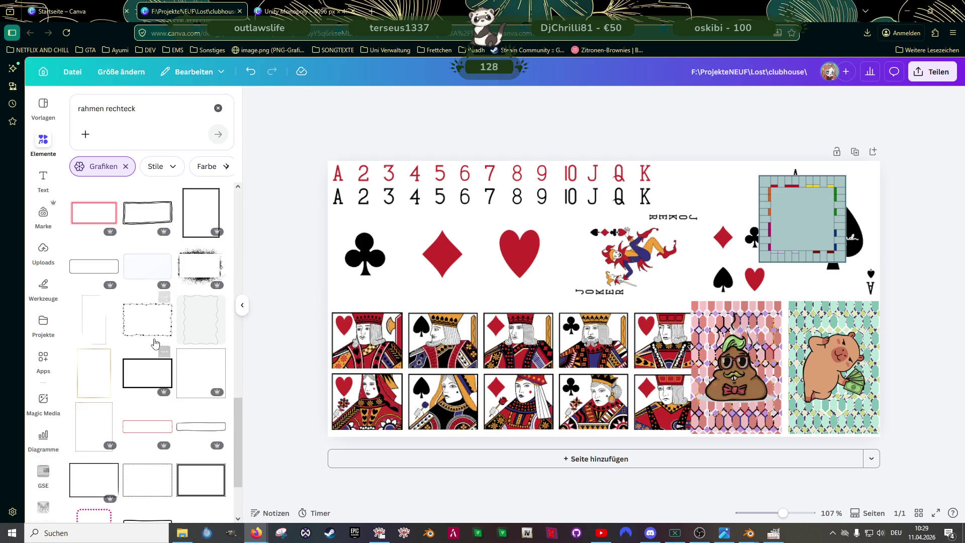
pyautogui.scroll(-3)
pyautogui.scroll(-3)
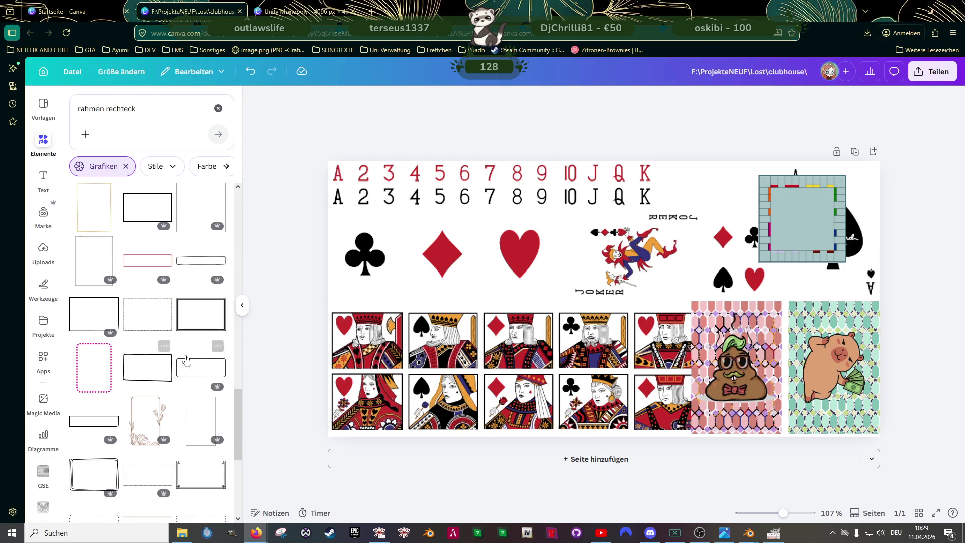
pyautogui.click(201, 369)
# Step: Place the thin frame over the diamond and heart, then try and delete a pink dotted frame
pyautogui.moveTo(626, 313); pyautogui.dragTo(521, 302)
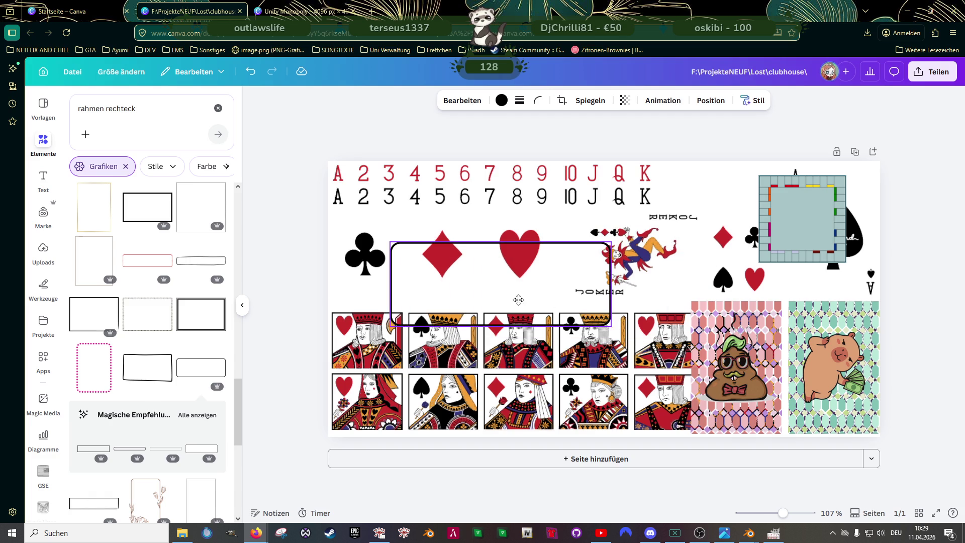
pyautogui.click(521, 302)
pyautogui.scroll(-3)
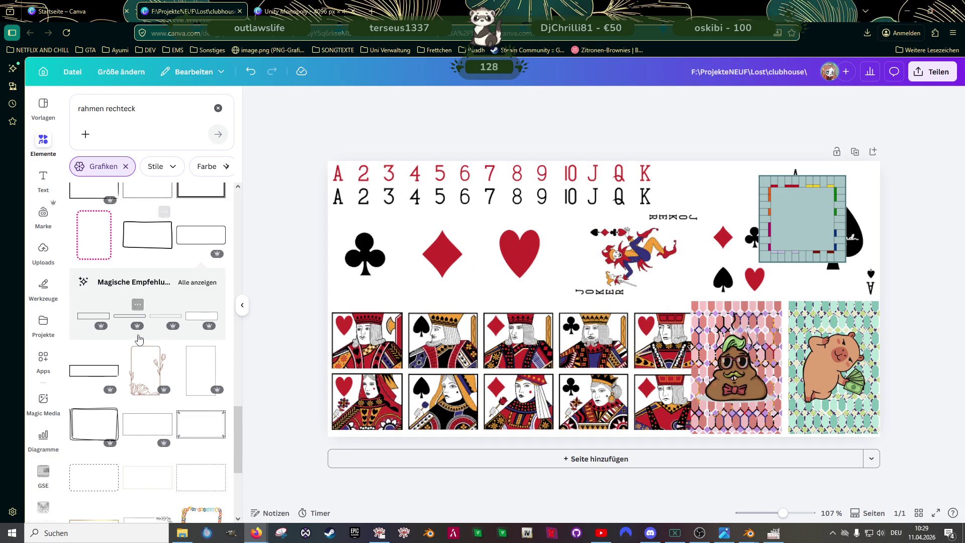
pyautogui.click(93, 235)
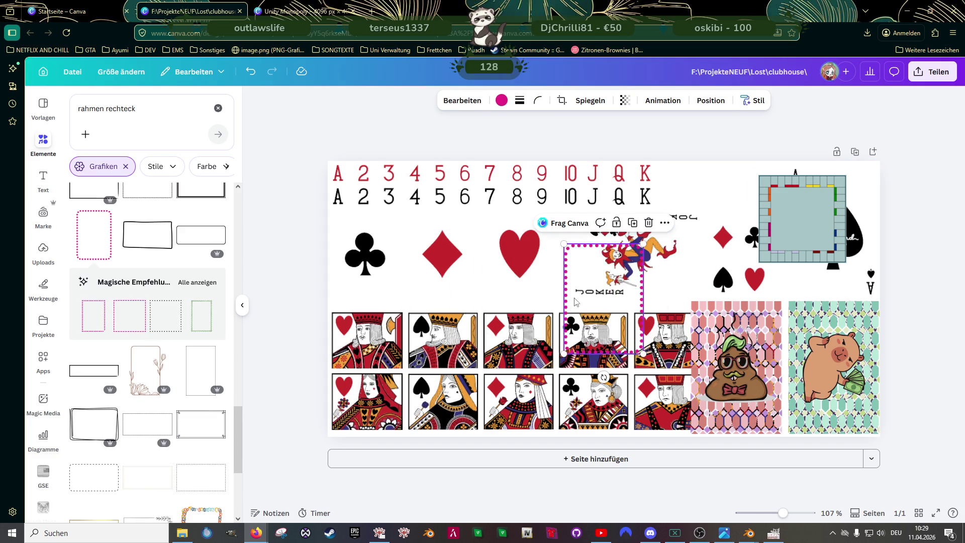
pyautogui.moveTo(606, 295); pyautogui.dragTo(547, 297)
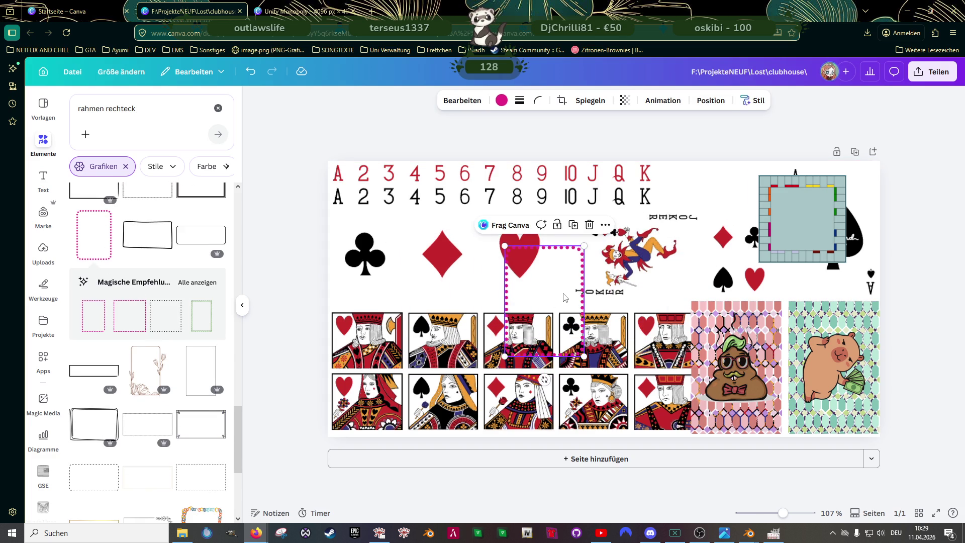
pyautogui.press('Delete')
# Step: Try a dashed rectangle frame with a solid border and rotation, then delete it
pyautogui.scroll(-3)
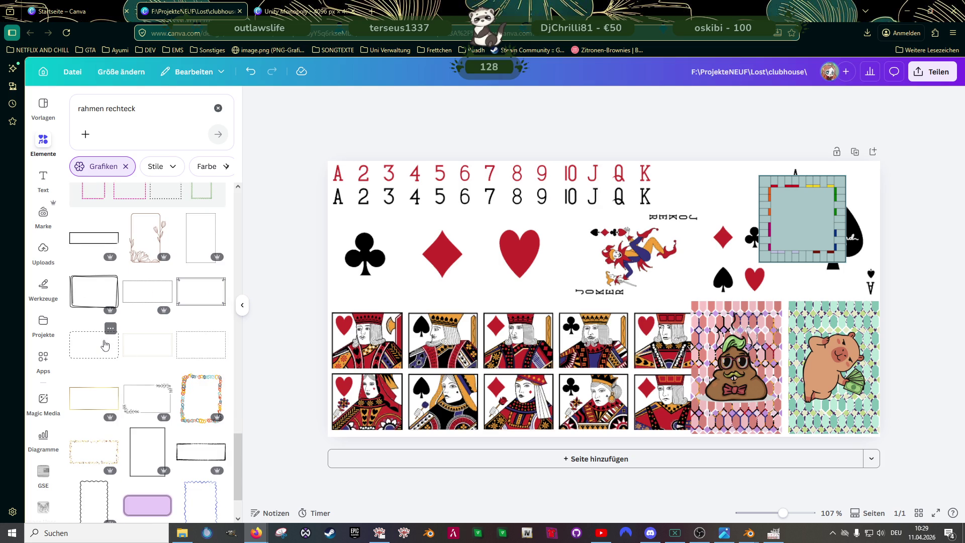
pyautogui.click(104, 345)
pyautogui.click(521, 101)
pyautogui.click(495, 134)
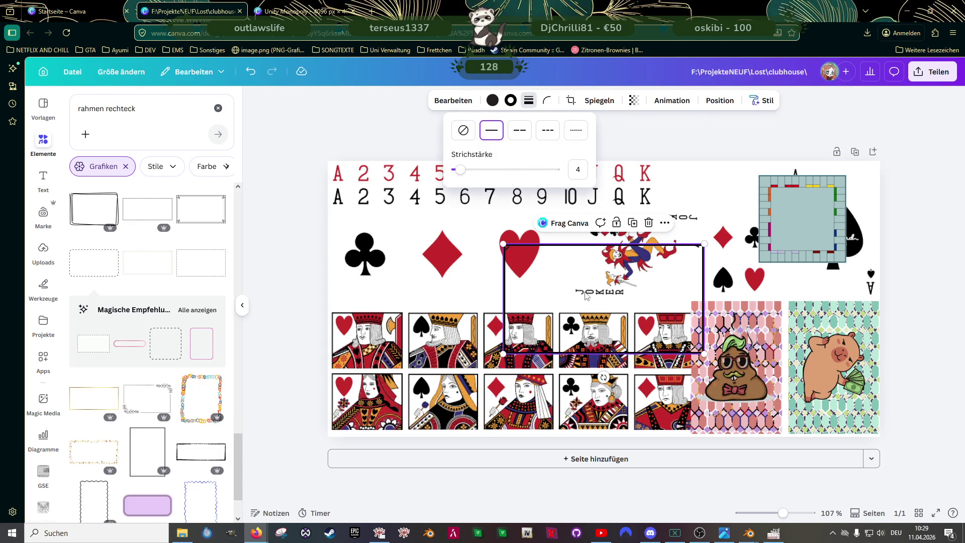
pyautogui.click(595, 307)
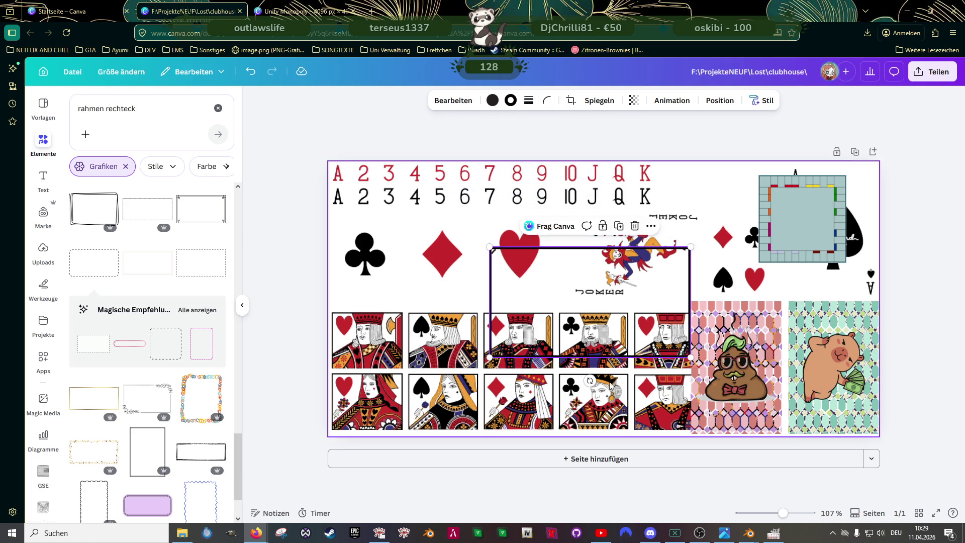
pyautogui.moveTo(603, 377); pyautogui.dragTo(511, 302)
pyautogui.press('Delete')
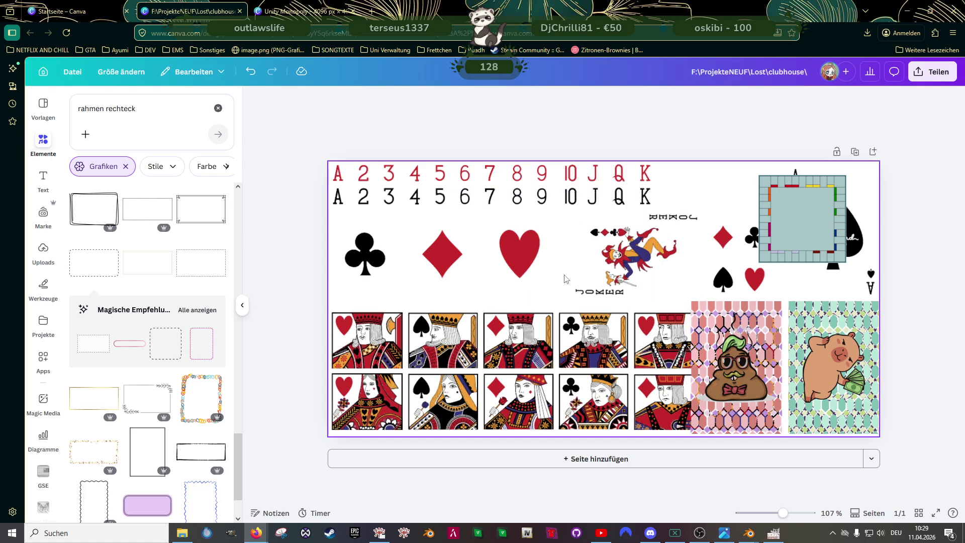
# Step: Try a wide rounded frame and an upright rounded frame, deleting both
pyautogui.scroll(-3)
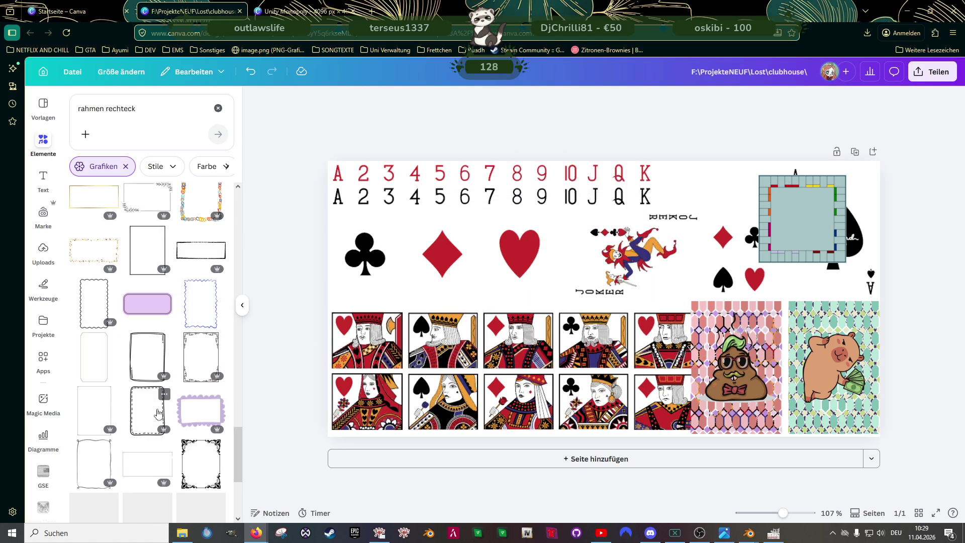
pyautogui.scroll(-3)
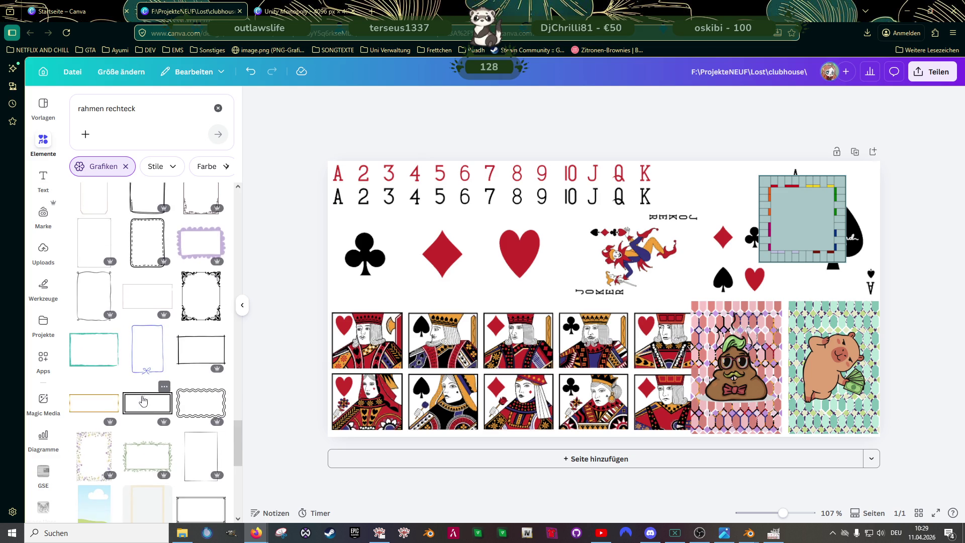
pyautogui.click(92, 372)
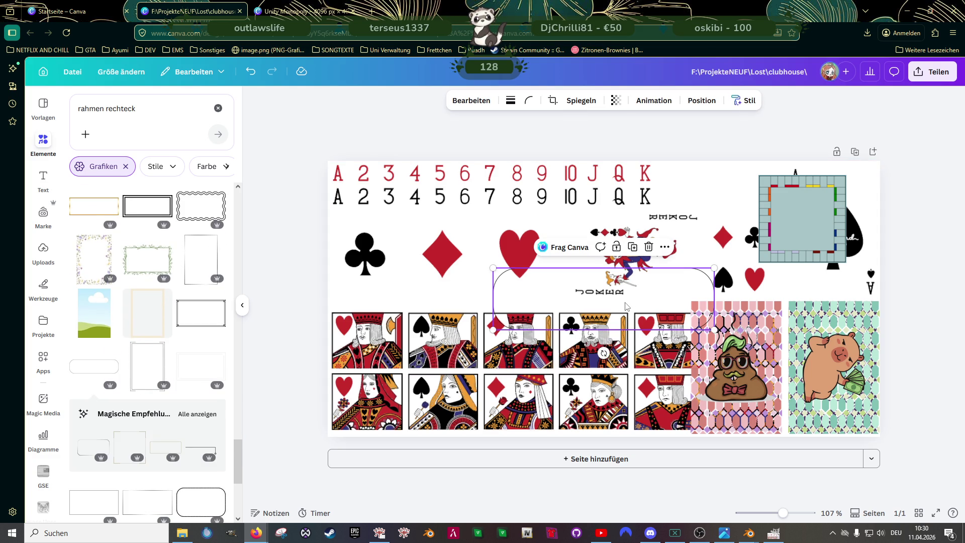
pyautogui.press('Delete')
pyautogui.scroll(-3)
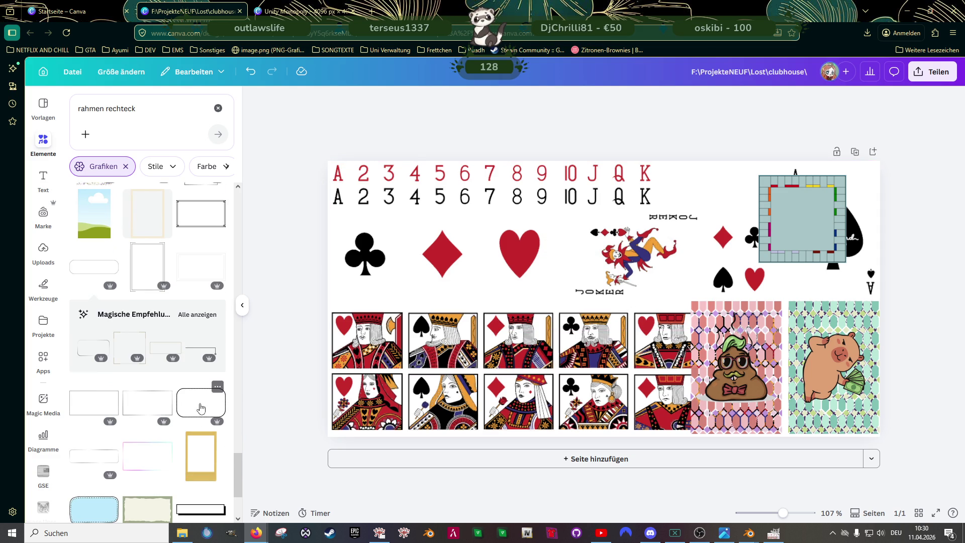
pyautogui.click(201, 408)
pyautogui.moveTo(604, 314); pyautogui.dragTo(577, 310)
pyautogui.moveTo(582, 381); pyautogui.dragTo(517, 300)
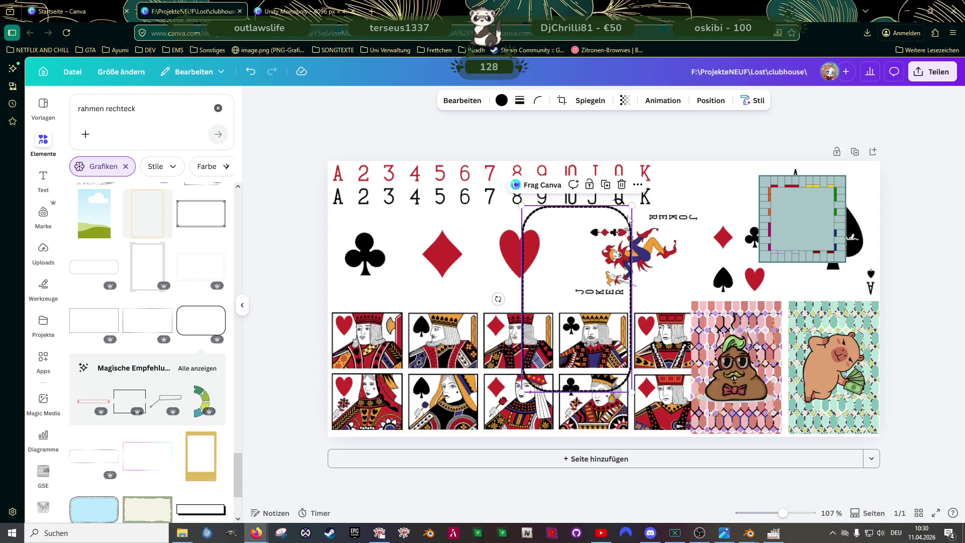
pyautogui.press('Delete')
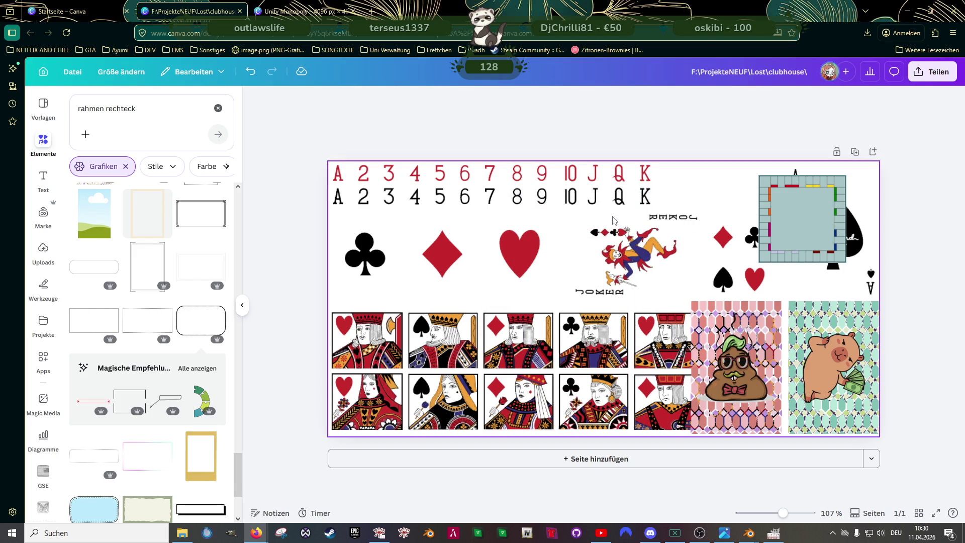
# Step: Add the gold rounded-rectangle frame and shrink it from its corner
pyautogui.scroll(-3)
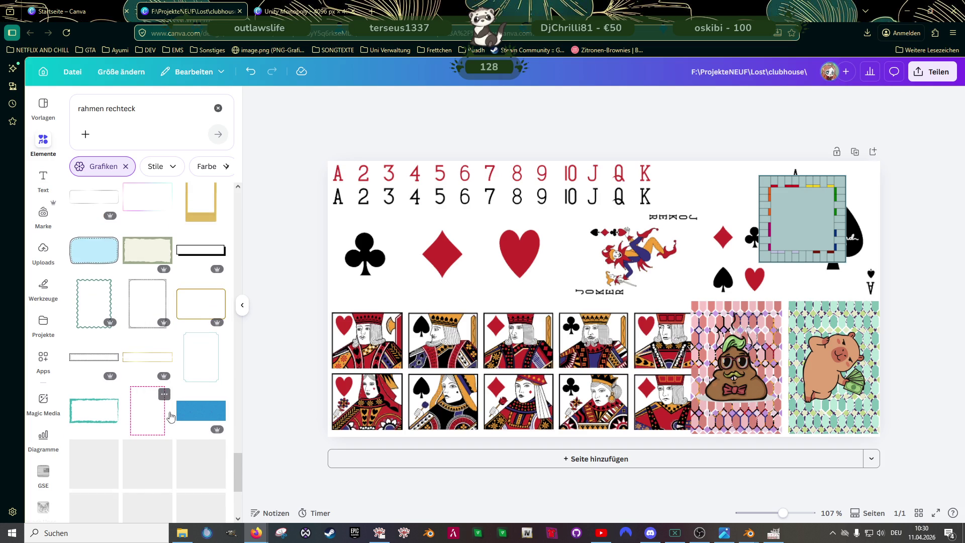
pyautogui.click(198, 308)
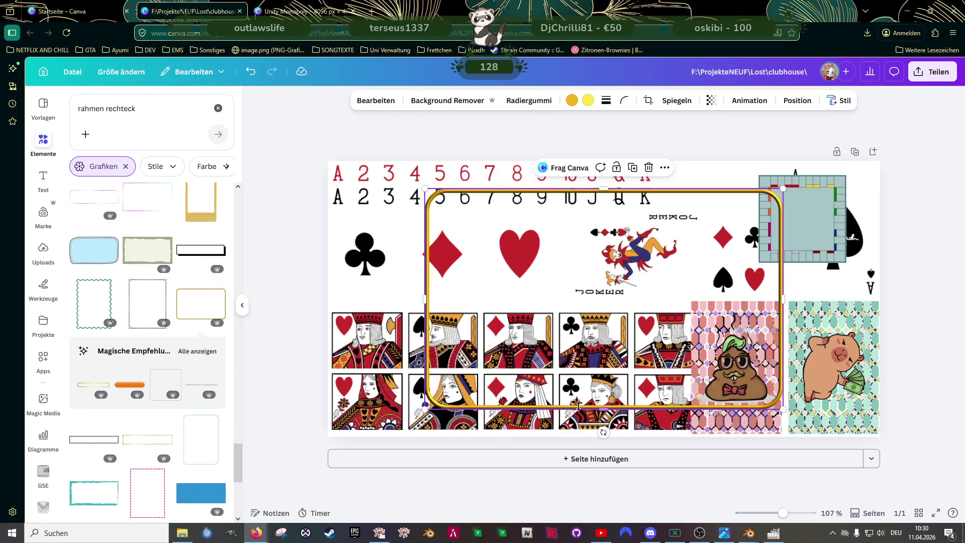
pyautogui.moveTo(784, 411); pyautogui.dragTo(732, 377)
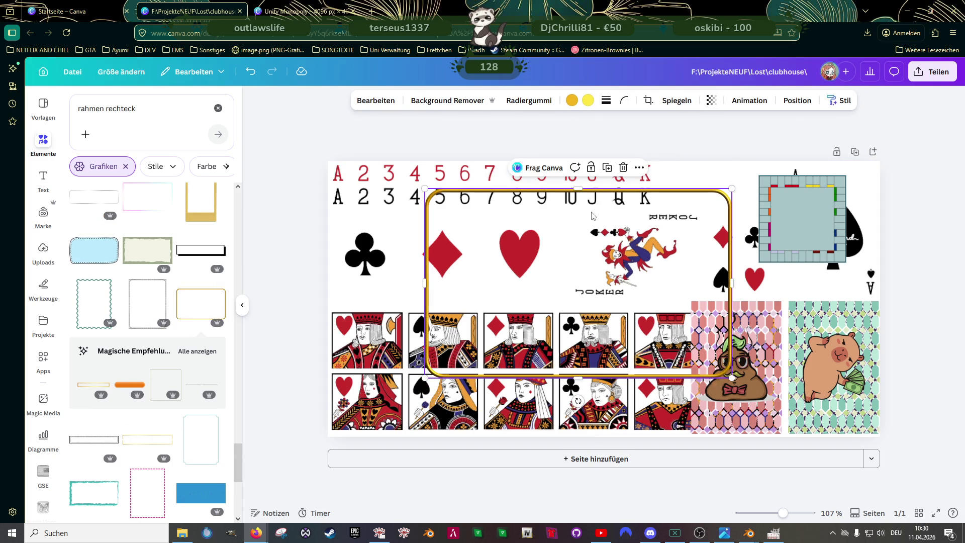
pyautogui.click(572, 100)
# Step: Recolour both of the frame's colours to black
pyautogui.click(153, 317)
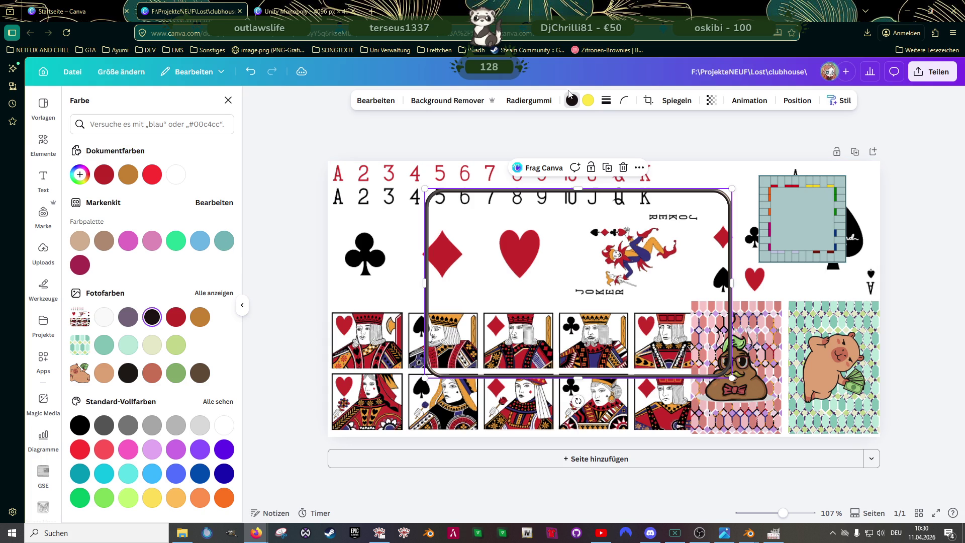
pyautogui.click(589, 100)
pyautogui.click(225, 241)
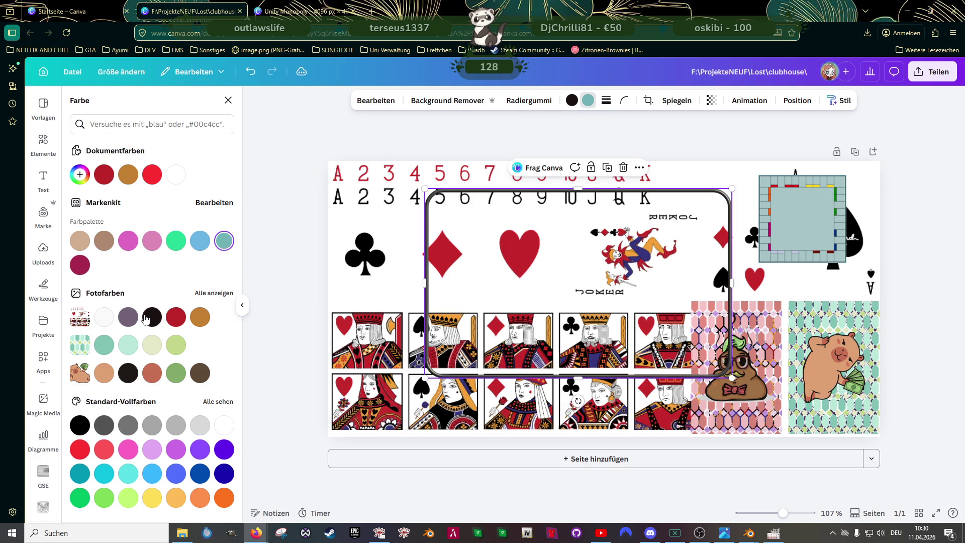
pyautogui.click(152, 316)
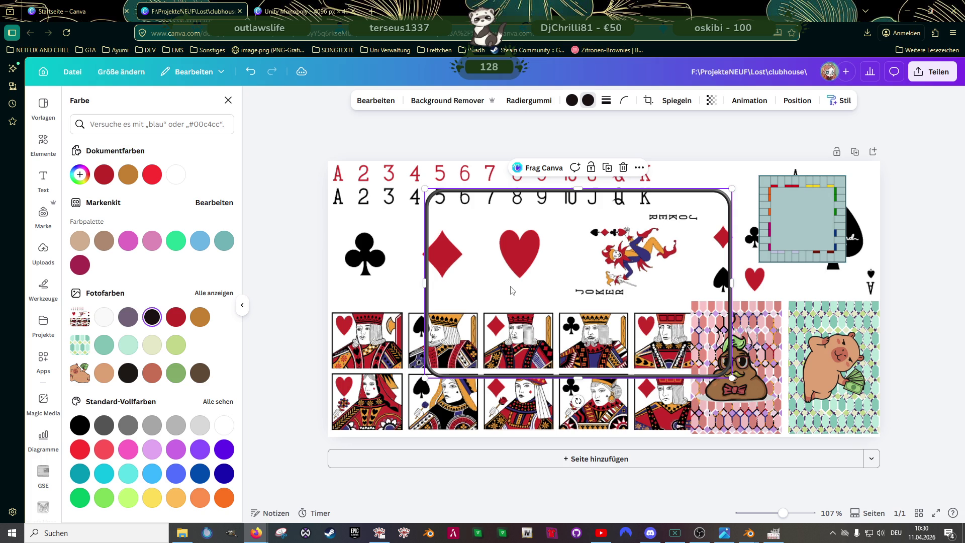
pyautogui.press('Escape')
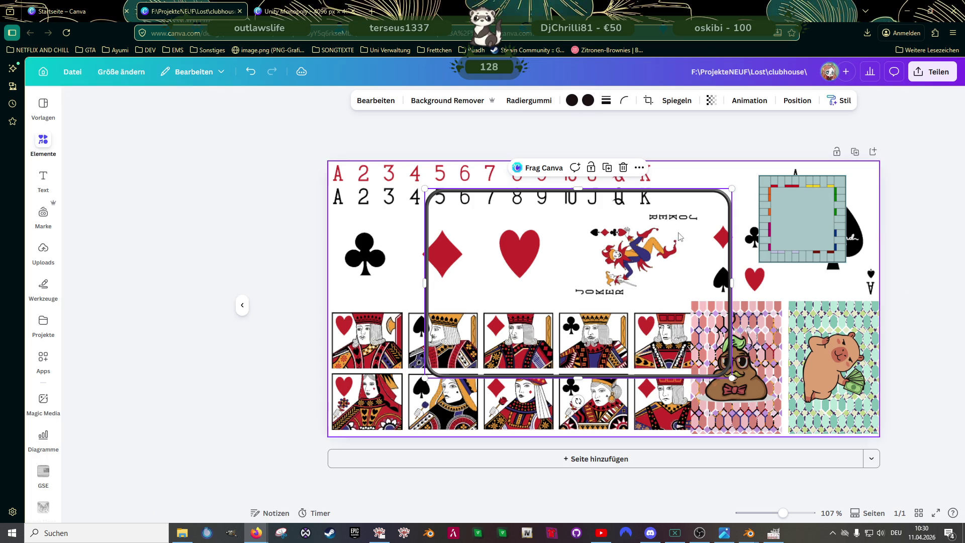
# Step: Shrink, rotate upright and move the frame onto the poop card back, about 229 × 150
pyautogui.moveTo(732, 189); pyautogui.dragTo(647, 237)
pyautogui.moveTo(537, 401); pyautogui.dragTo(446, 308)
pyautogui.moveTo(519, 280); pyautogui.dragTo(697, 301)
pyautogui.moveTo(639, 205); pyautogui.dragTo(701, 306)
pyautogui.moveTo(697, 364); pyautogui.dragTo(696, 364)
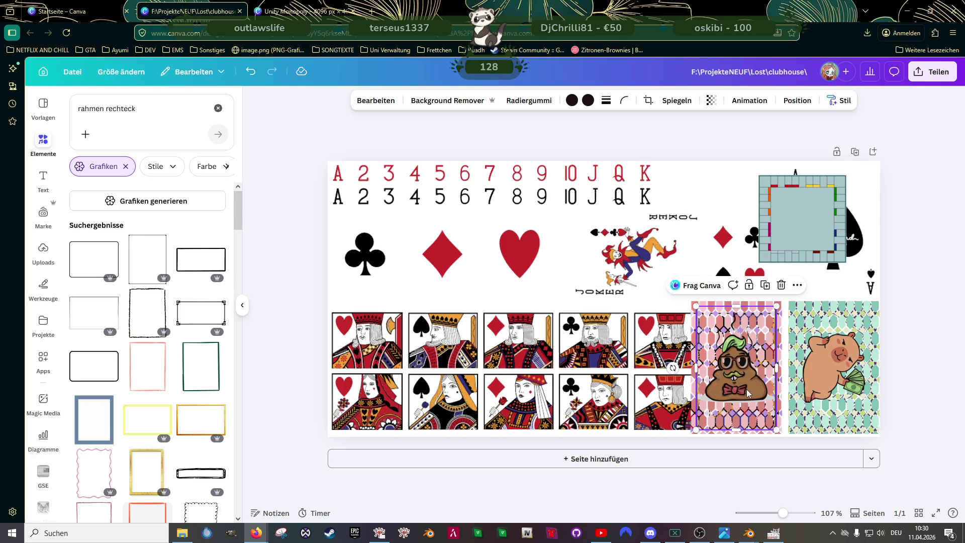
# Step: Resize the black frame to 230 × 150 inside the poop card back, undoing an accidental pink-frame resize
pyautogui.scroll(3)
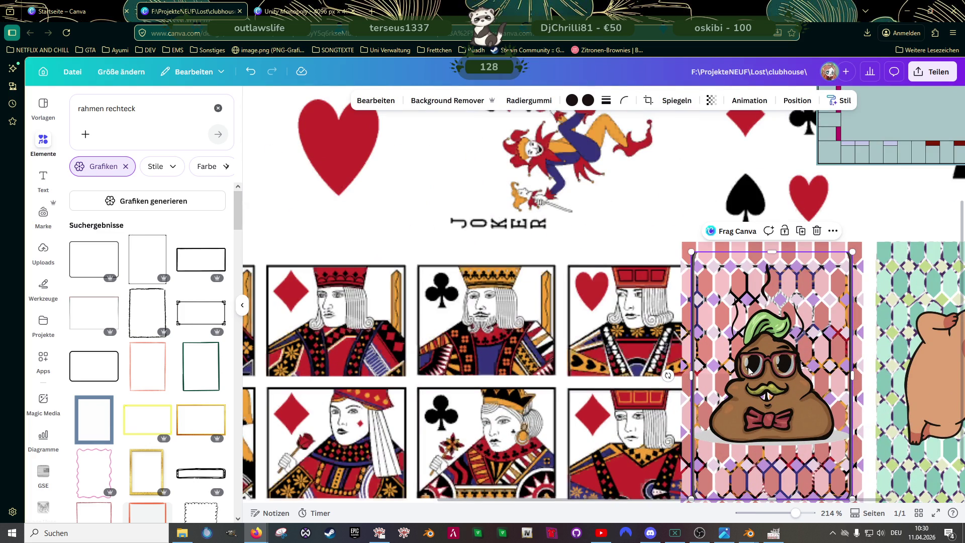
pyautogui.scroll(-3)
pyautogui.click(640, 246)
pyautogui.click(699, 289)
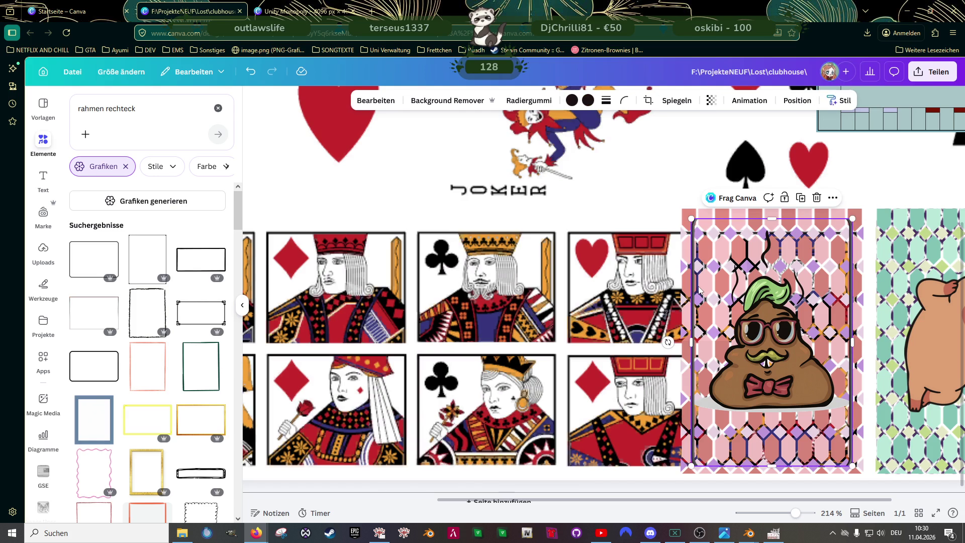
pyautogui.moveTo(693, 286); pyautogui.dragTo(700, 283)
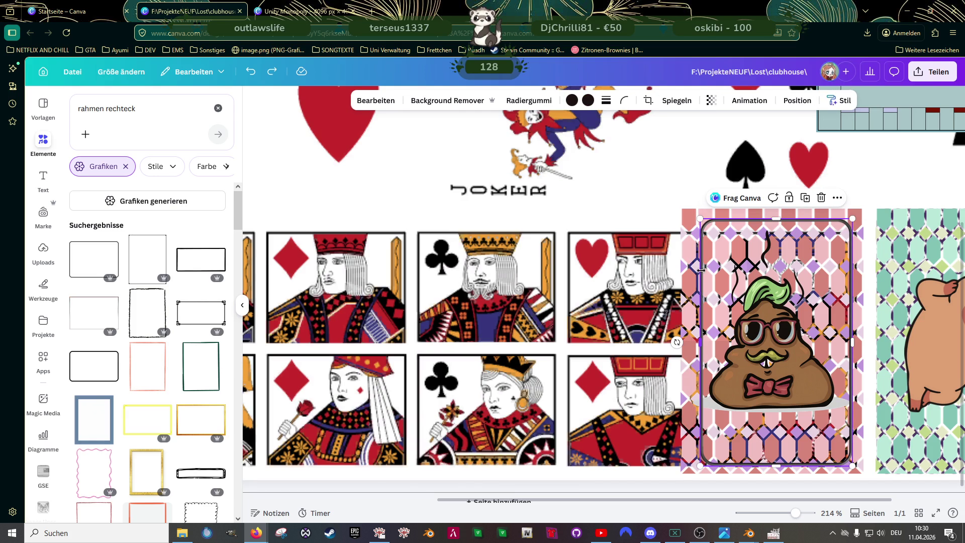
pyautogui.hotkey('ctrl', 'z')
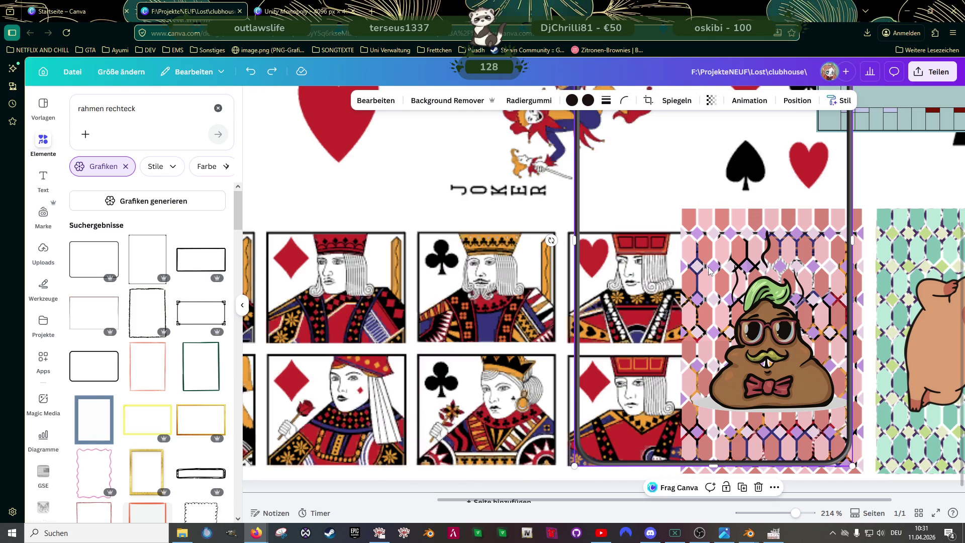
pyautogui.scroll(-3)
pyautogui.moveTo(664, 234); pyautogui.dragTo(709, 314)
pyautogui.scroll(3)
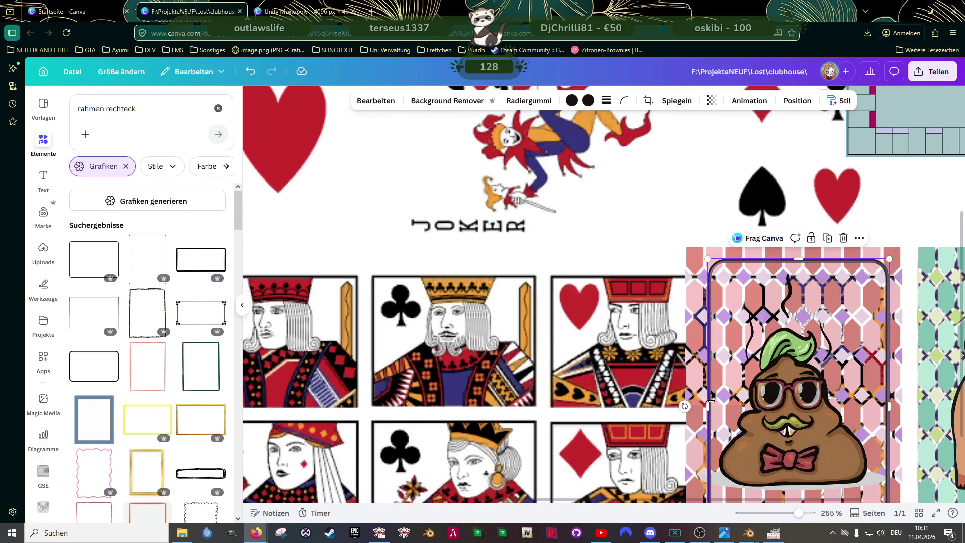
pyautogui.moveTo(709, 405); pyautogui.dragTo(697, 401)
pyautogui.scroll(-3)
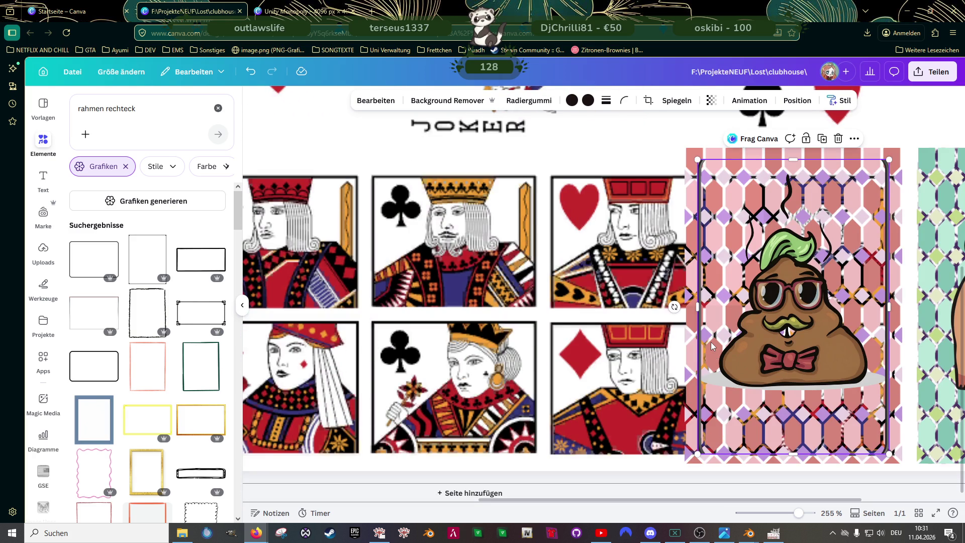
pyautogui.press('Escape')
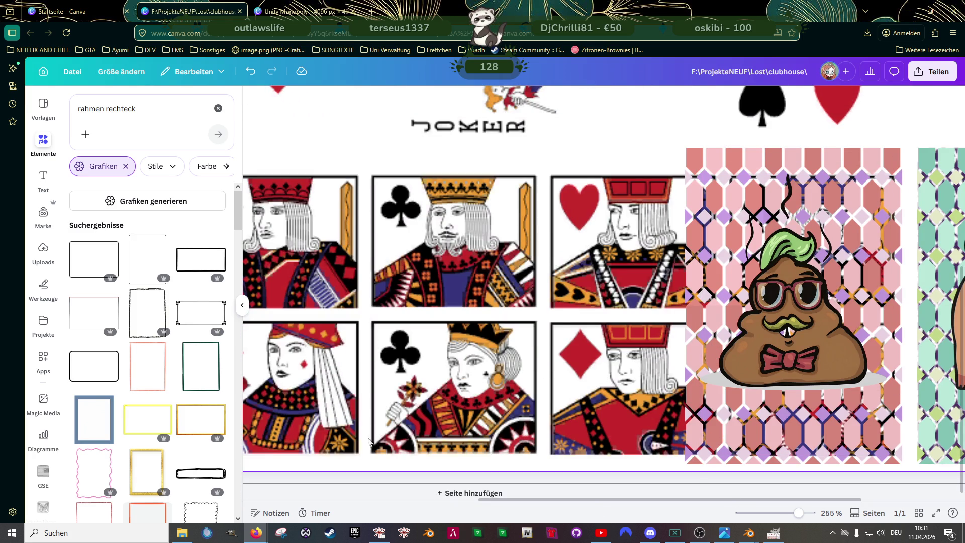
# Step: Add another rounded-rectangle frame, rotate it about 45 degrees, then discard it
pyautogui.scroll(-3)
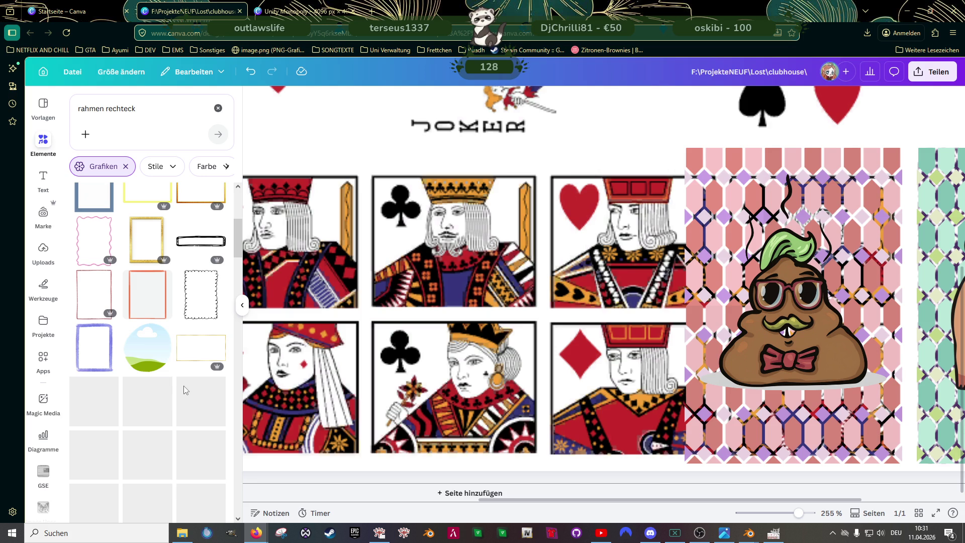
pyautogui.scroll(-3)
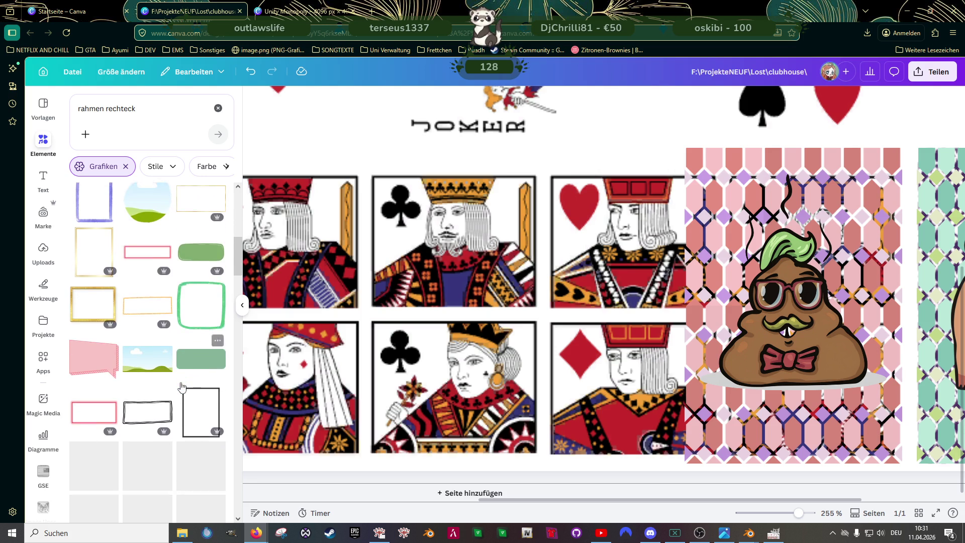
pyautogui.scroll(-3)
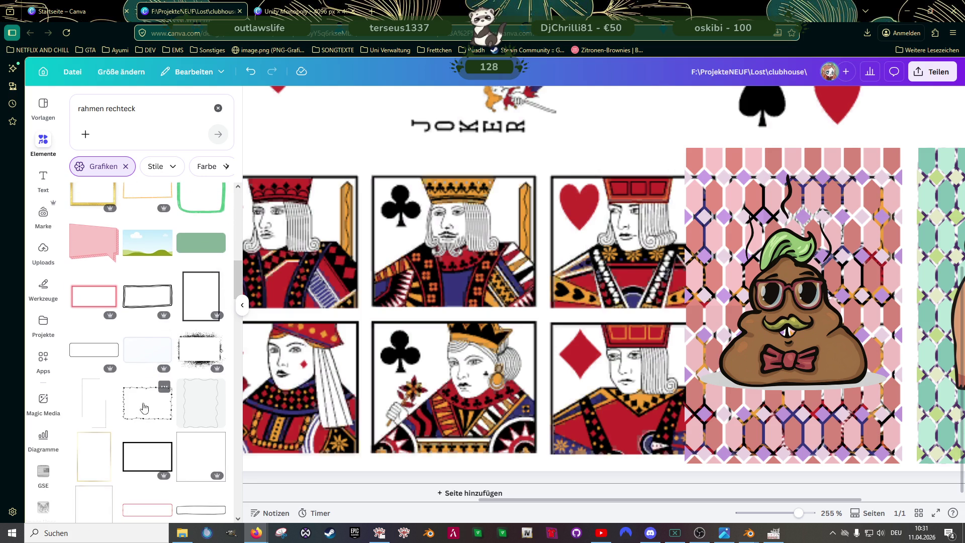
pyautogui.scroll(-3)
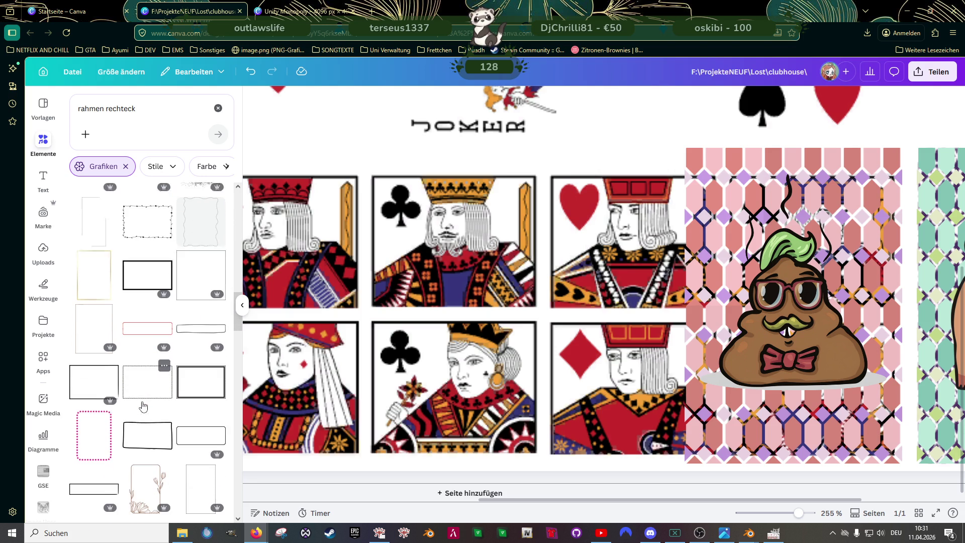
pyautogui.click(204, 457)
pyautogui.scroll(3)
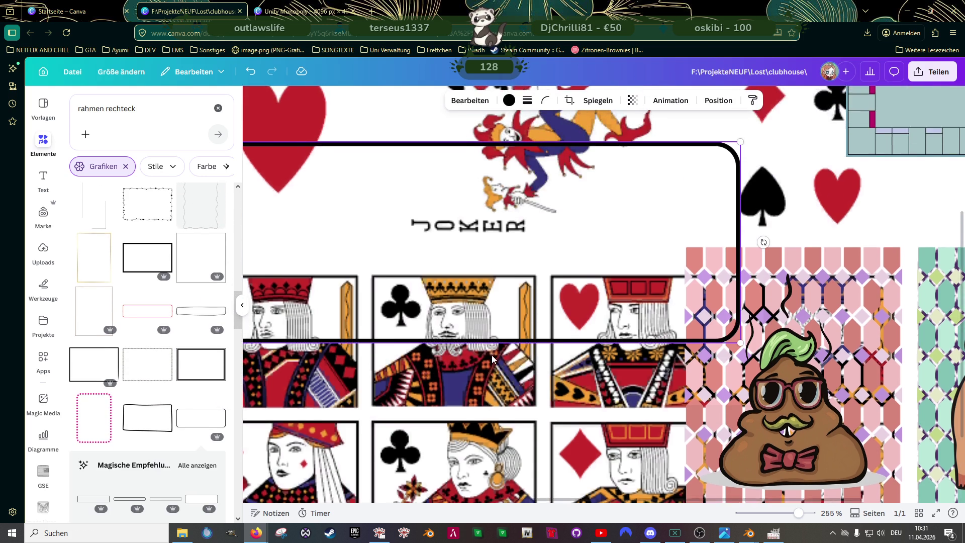
pyautogui.scroll(-3)
pyautogui.moveTo(537, 286); pyautogui.dragTo(595, 283)
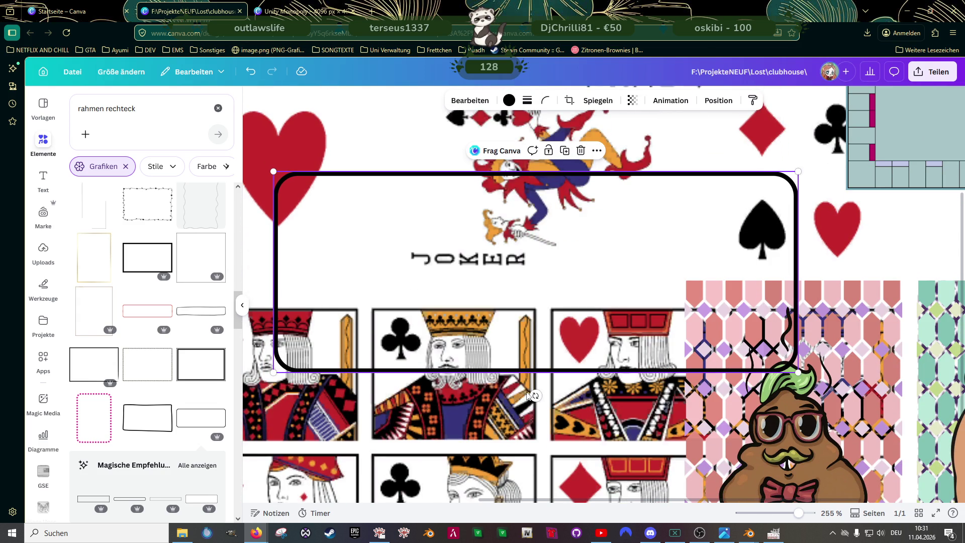
pyautogui.moveTo(535, 396); pyautogui.dragTo(618, 340)
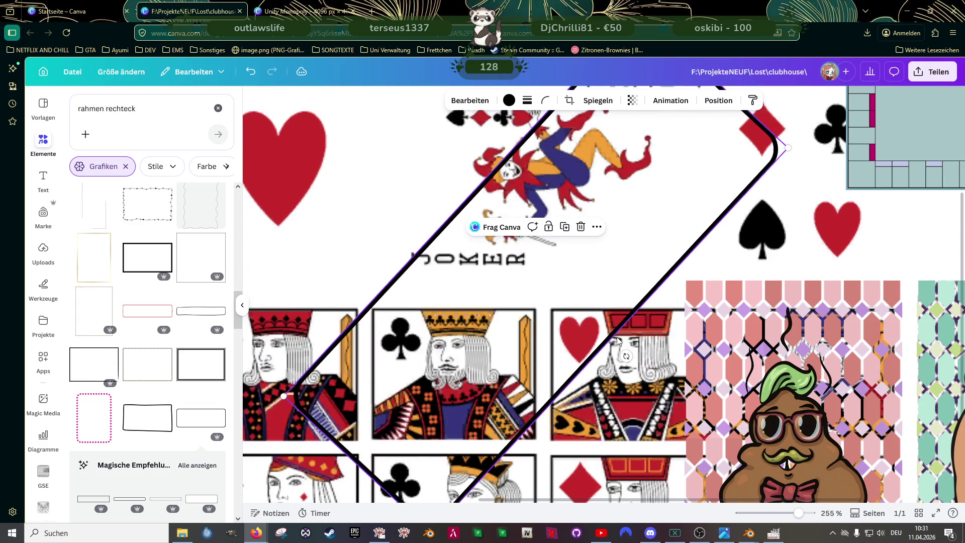
pyautogui.press('Delete')
# Step: Duplicate the row of four card frames into an upper row
pyautogui.scroll(3)
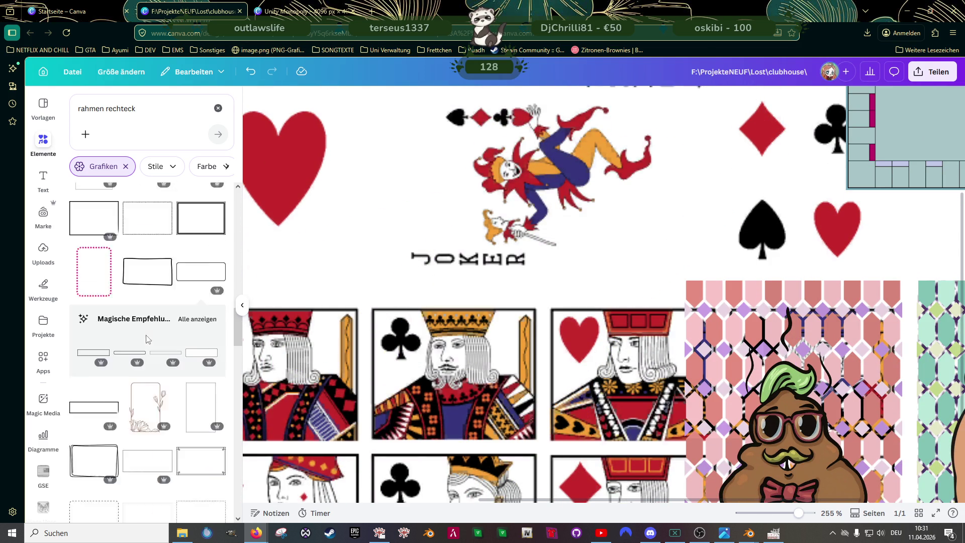
pyautogui.hotkey('ctrl', 'z')
pyautogui.hotkey('ctrl', 'd')
pyautogui.moveTo(463, 378); pyautogui.dragTo(462, 238)
# Step: Move two frames to extend the top row and shrink the board image into the top-right corner
pyautogui.click(610, 254)
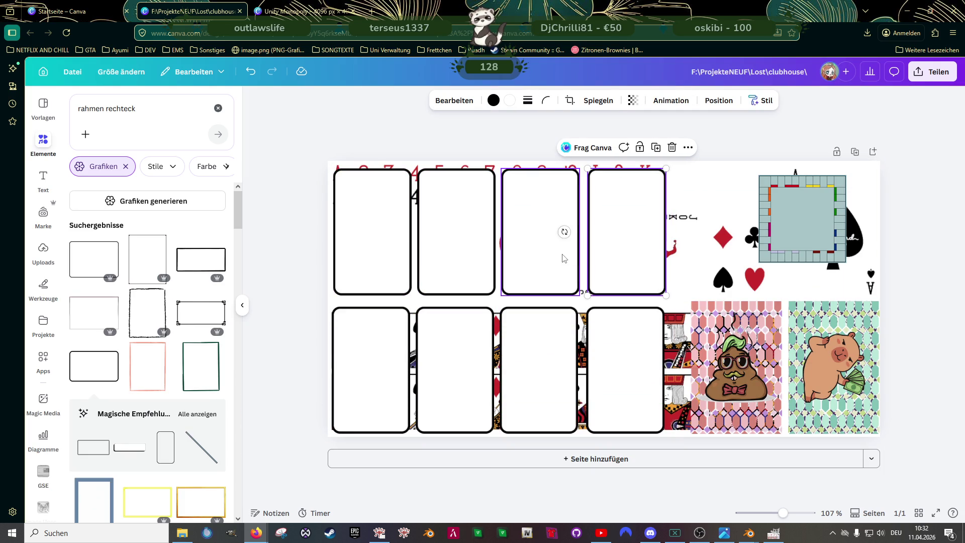
pyautogui.click(562, 258)
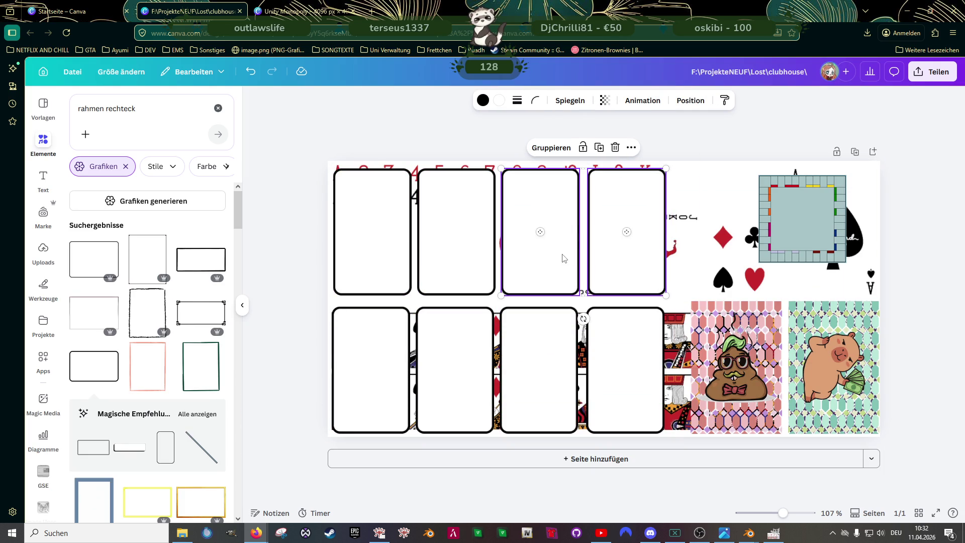
pyautogui.moveTo(553, 250); pyautogui.dragTo(717, 239)
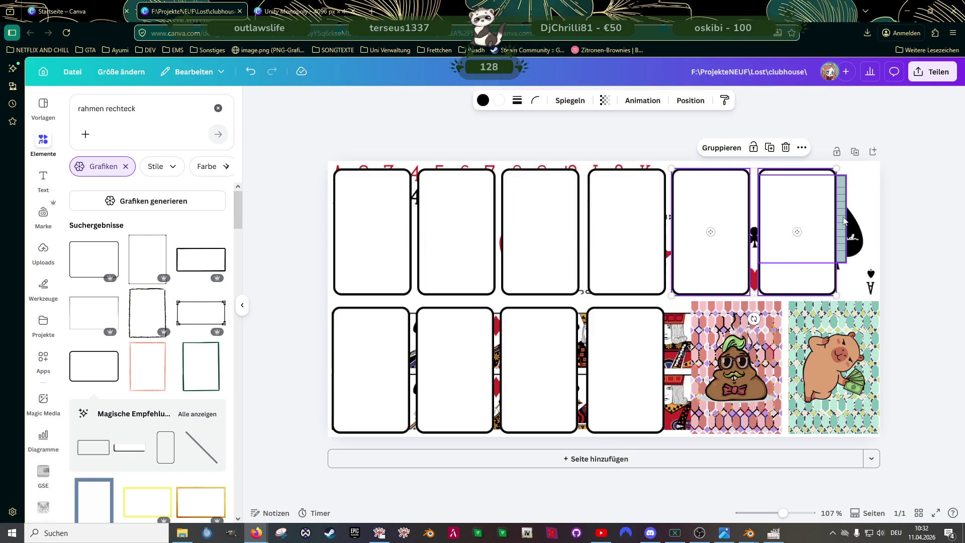
pyautogui.click(775, 251)
pyautogui.moveTo(759, 263); pyautogui.dragTo(858, 197)
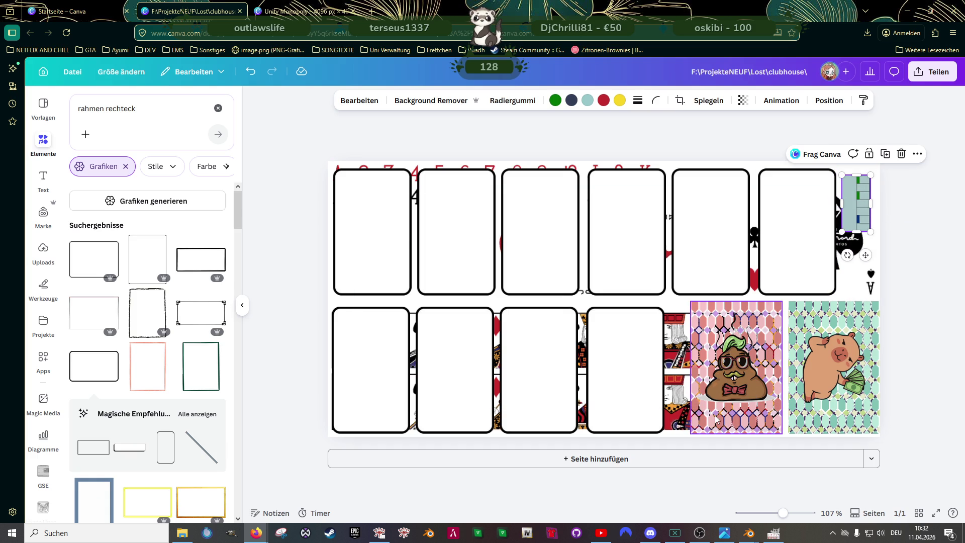
# Step: Nudge the four bottom-row cards up and right
pyautogui.click(390, 362)
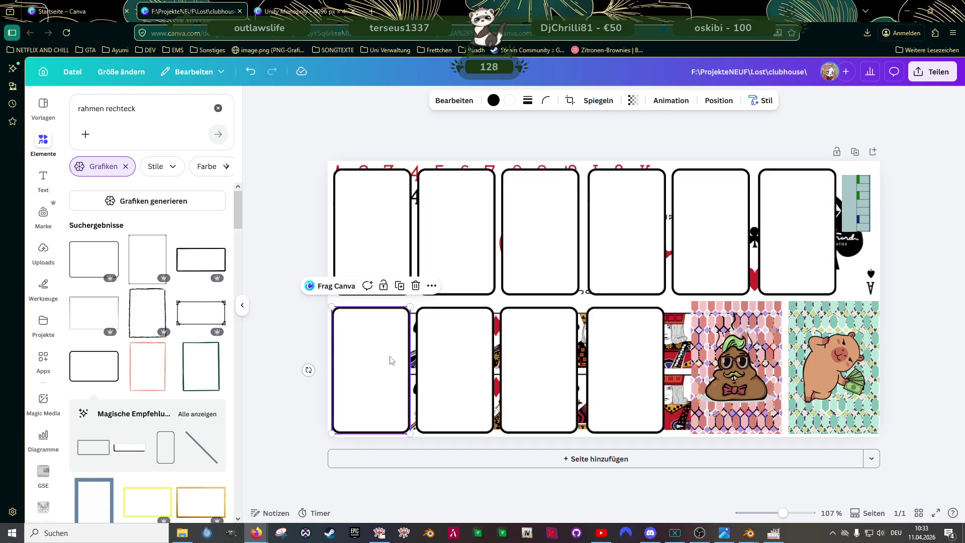
pyautogui.click(453, 365)
pyautogui.click(558, 347)
pyautogui.click(623, 352)
pyautogui.moveTo(550, 352); pyautogui.dragTo(548, 350)
pyautogui.click(289, 256)
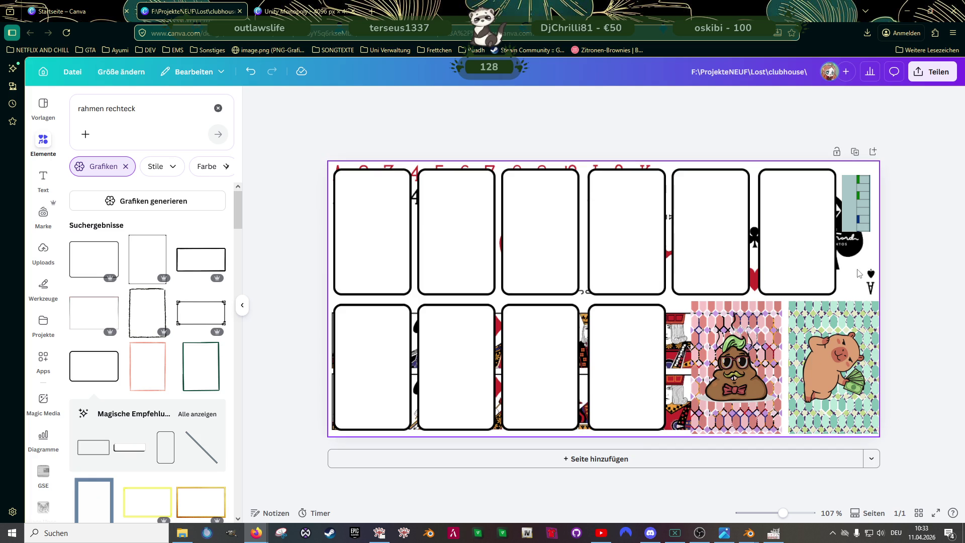
# Step: Delete the page-wide playing-card image
pyautogui.click(859, 273)
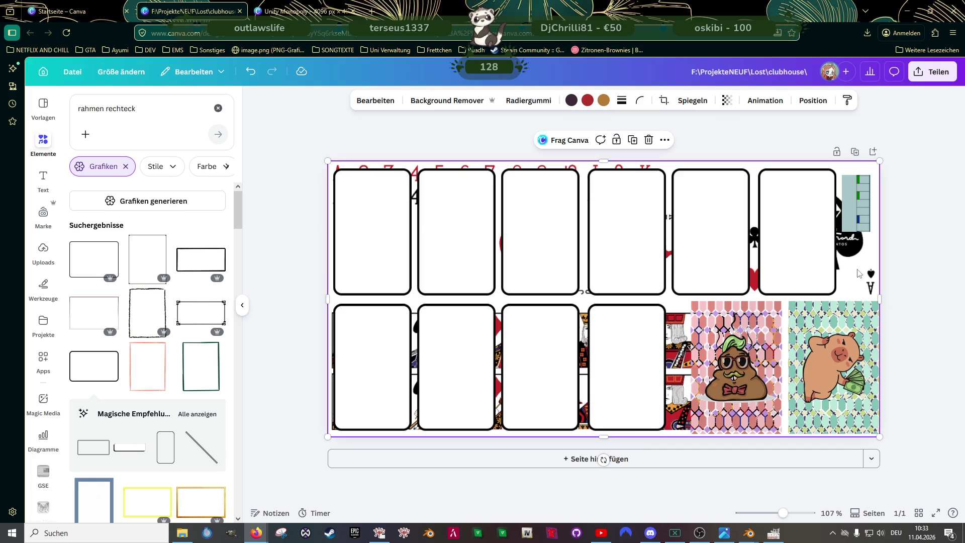
pyautogui.press('Delete')
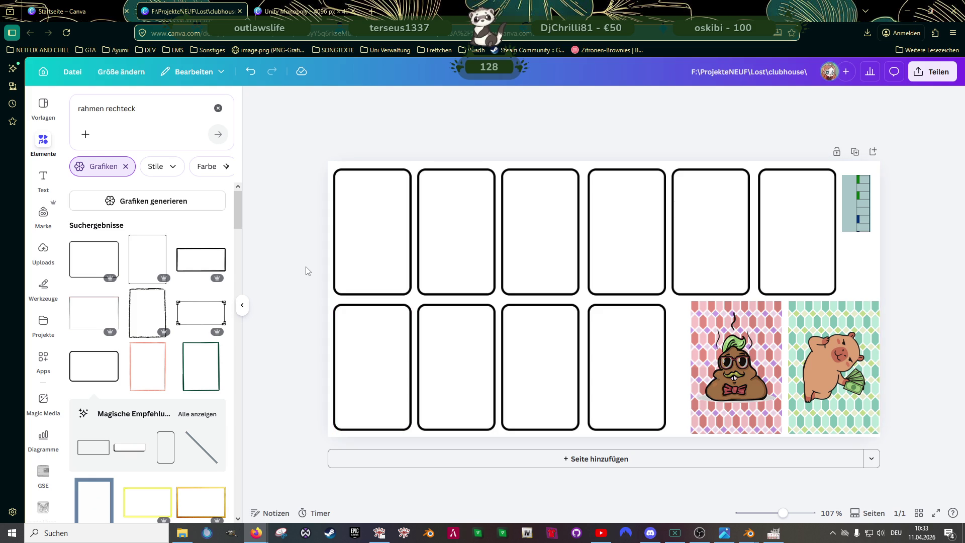
pyautogui.click(372, 11)
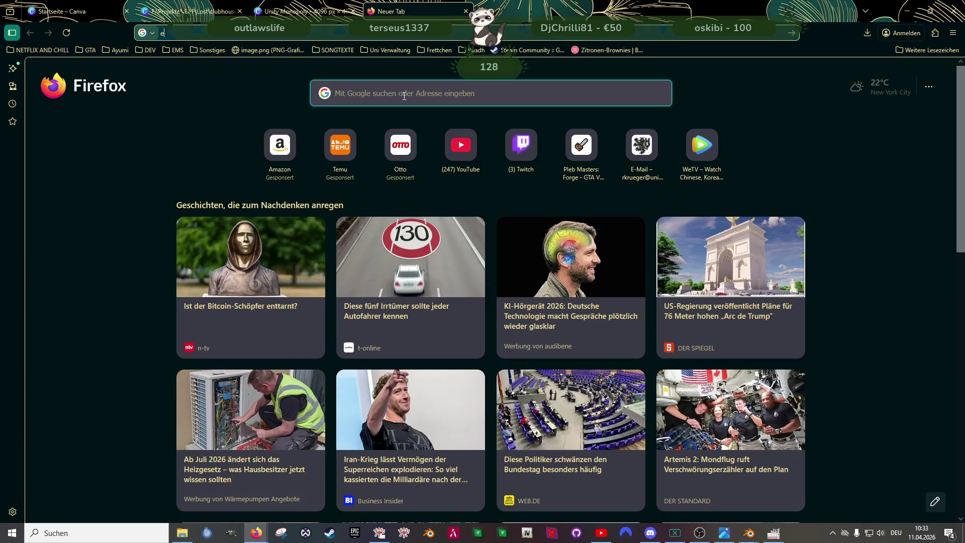
# Step: Google 'ereigniskarte monopoly' for event card images
pyautogui.write('ereigniskarte m')
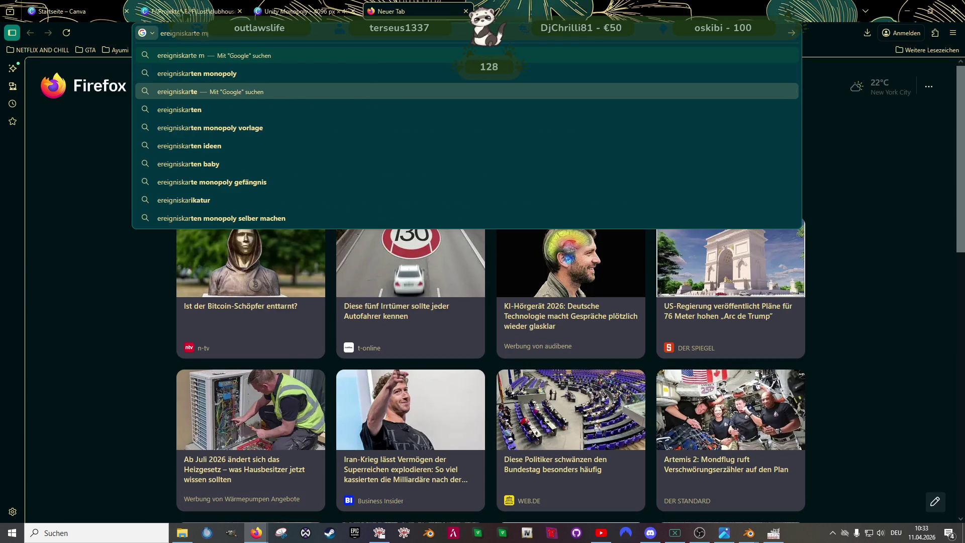
pyautogui.write('onopoly')
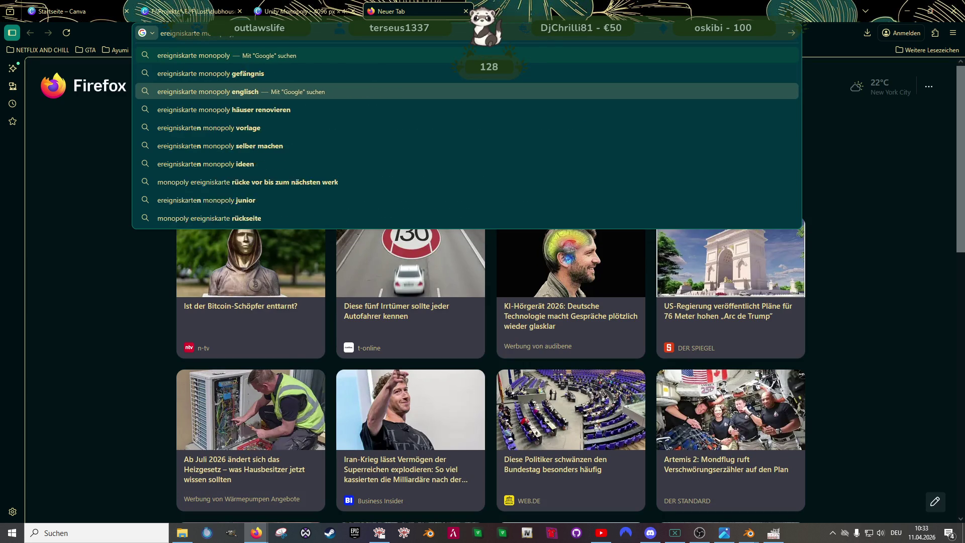
pyautogui.press('Return')
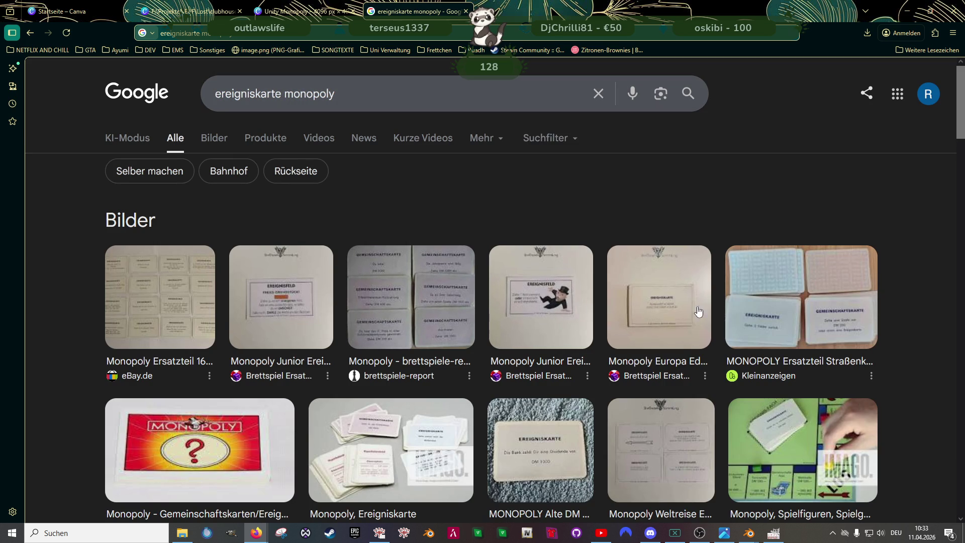
pyautogui.scroll(-3)
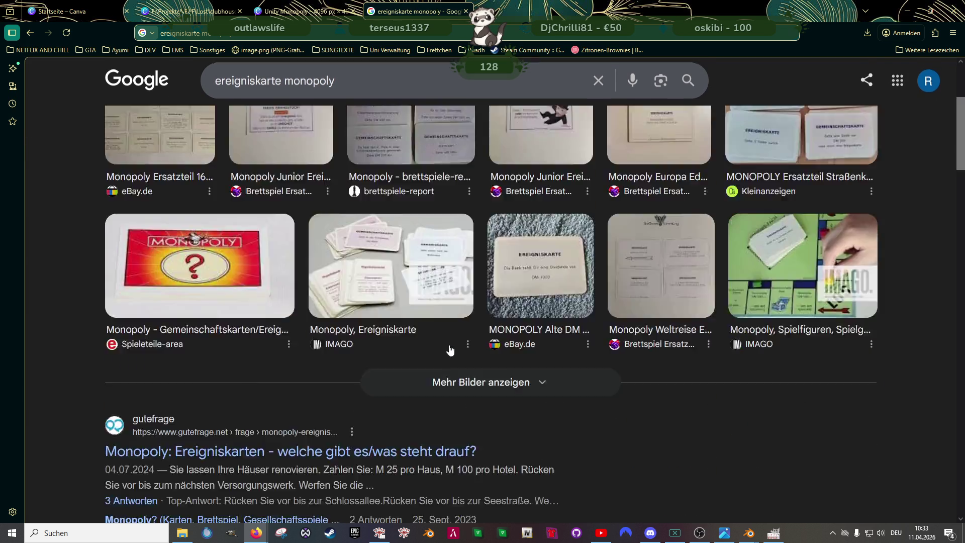
pyautogui.scroll(3)
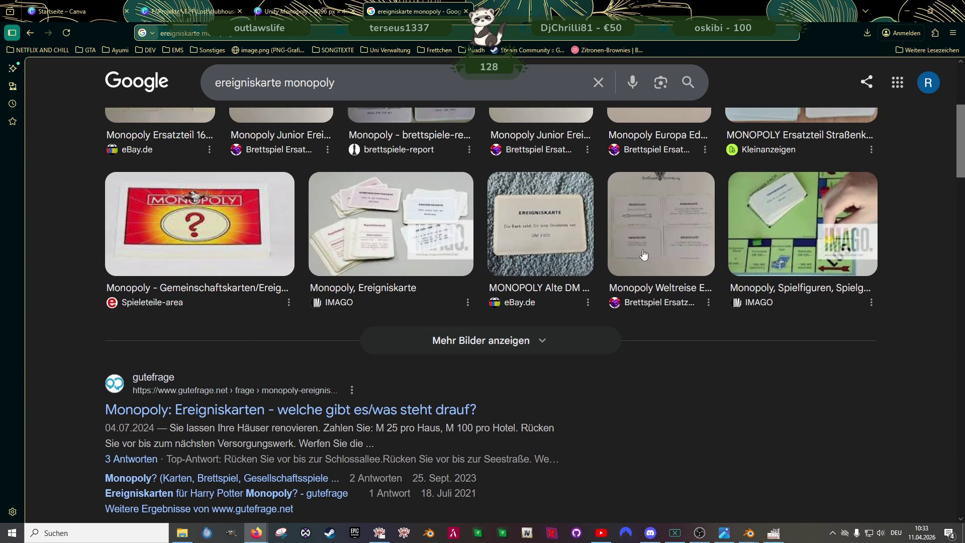
# Step: Preview the Monopoly Weltreise event card sheet, then return to the clubhouse card design
pyautogui.click(644, 241)
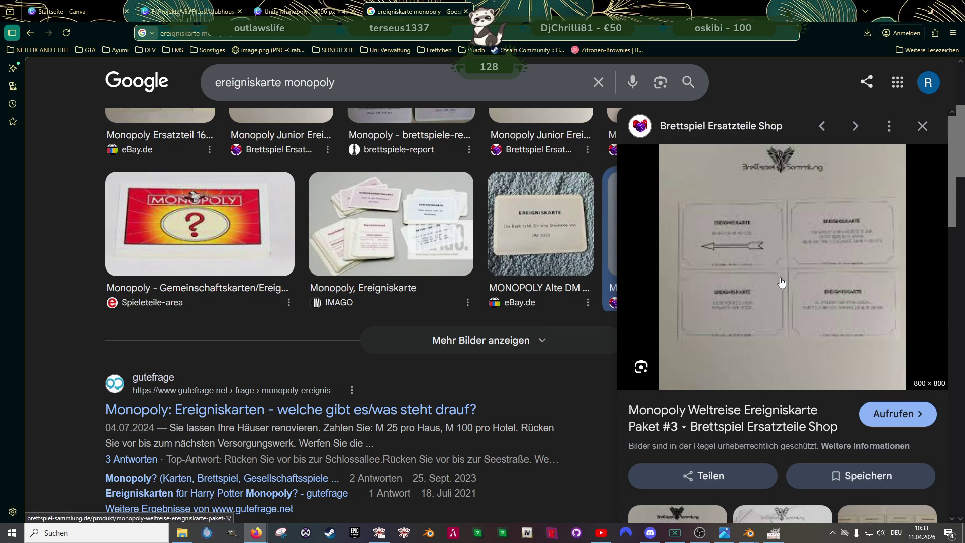
pyautogui.scroll(-3)
pyautogui.scroll(3)
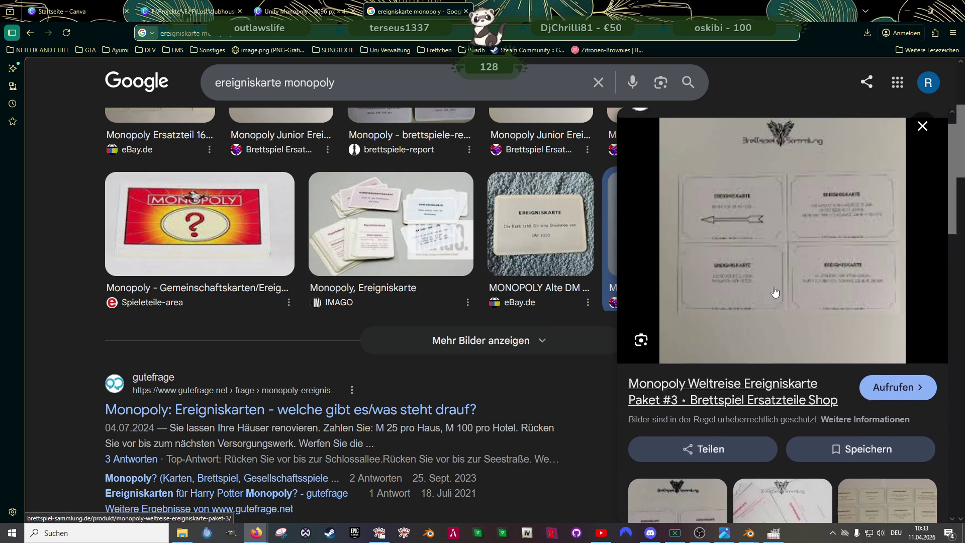
pyautogui.click(303, 11)
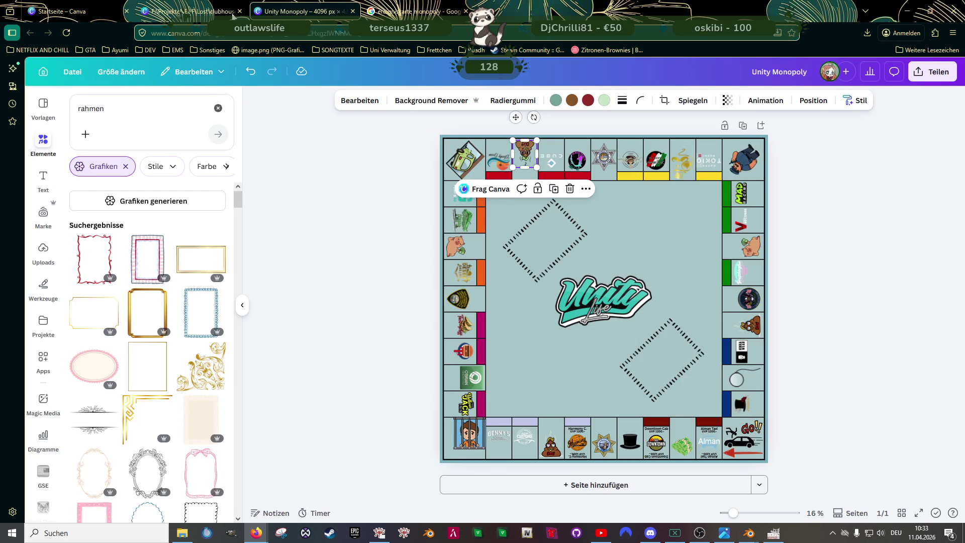
pyautogui.click(189, 12)
# Step: Move the poop image onto a bottom-row card and send it one layer back
pyautogui.moveTo(754, 385); pyautogui.dragTo(745, 385)
pyautogui.rightClick(742, 385)
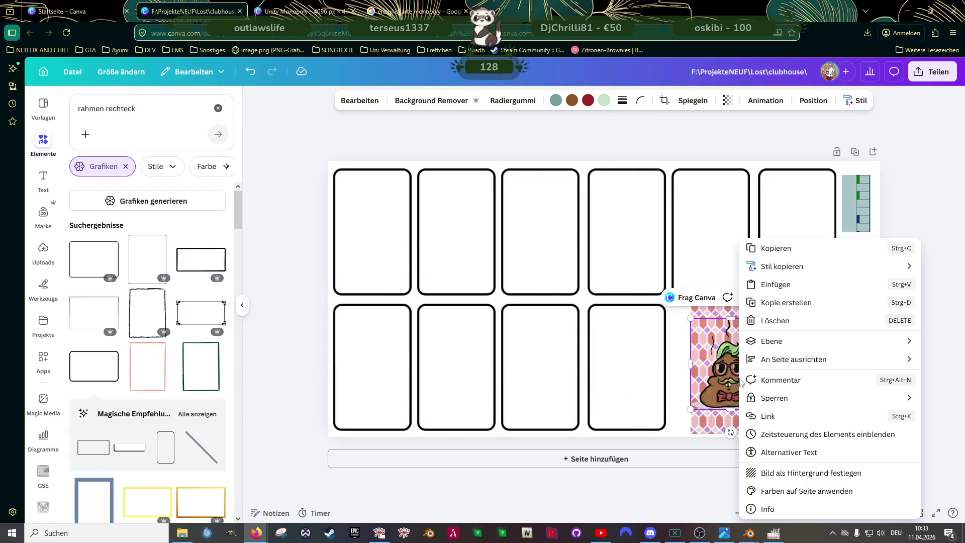
pyautogui.moveTo(778, 345)
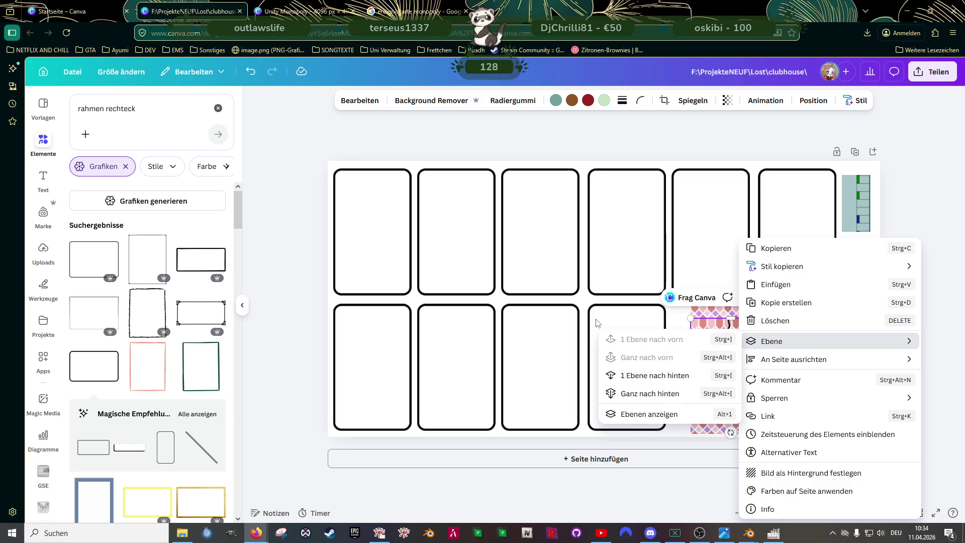
pyautogui.click(649, 375)
pyautogui.rightClick(725, 370)
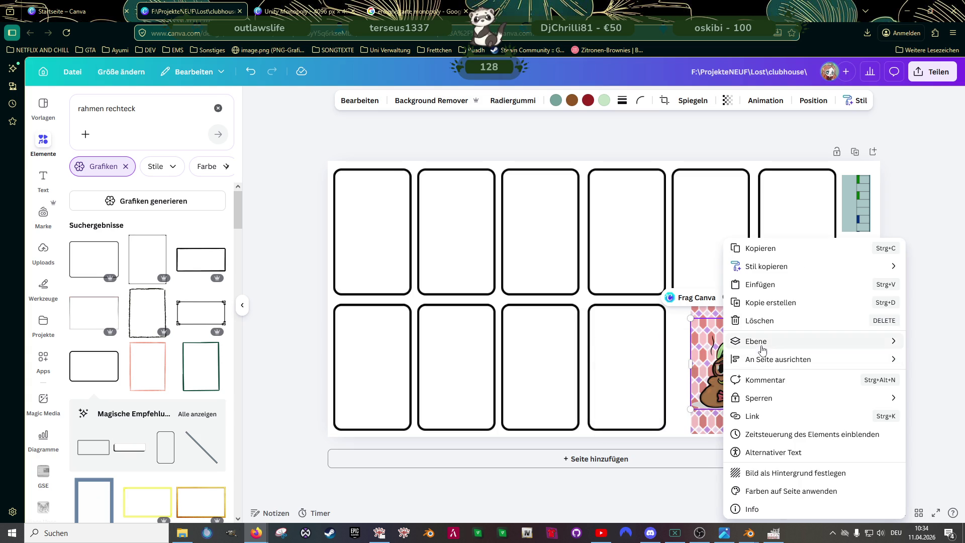
pyautogui.moveTo(813, 346)
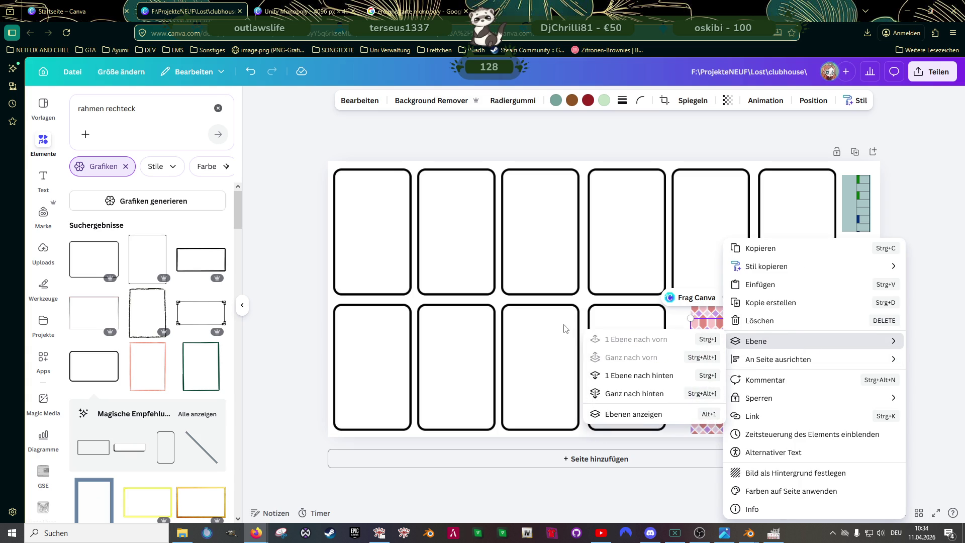
pyautogui.click(714, 355)
pyautogui.moveTo(738, 381); pyautogui.dragTo(742, 387)
# Step: Drop the poop image into the fourth bottom-row card frame
pyautogui.click(606, 352)
pyautogui.rightClick(606, 352)
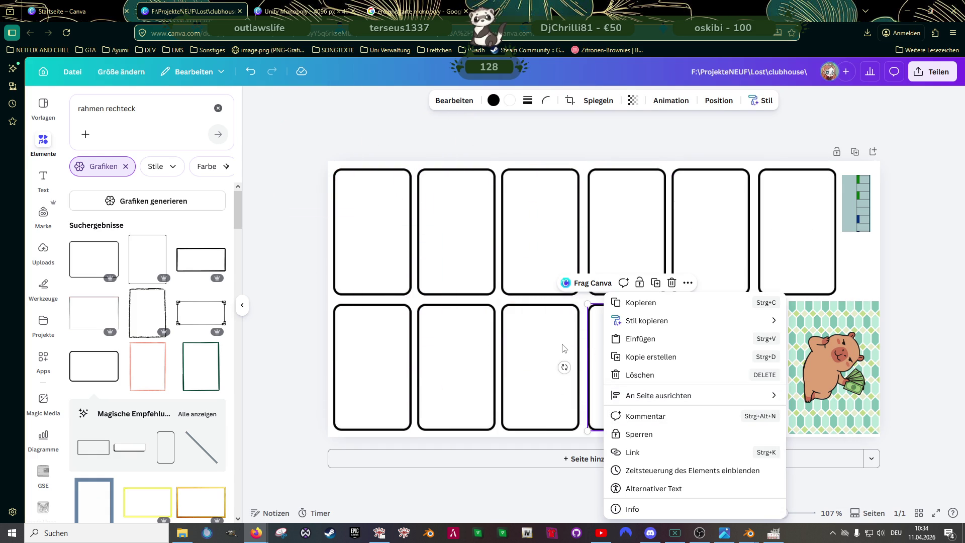
pyautogui.press('Escape')
pyautogui.moveTo(707, 375); pyautogui.dragTo(726, 397)
pyautogui.click(637, 394)
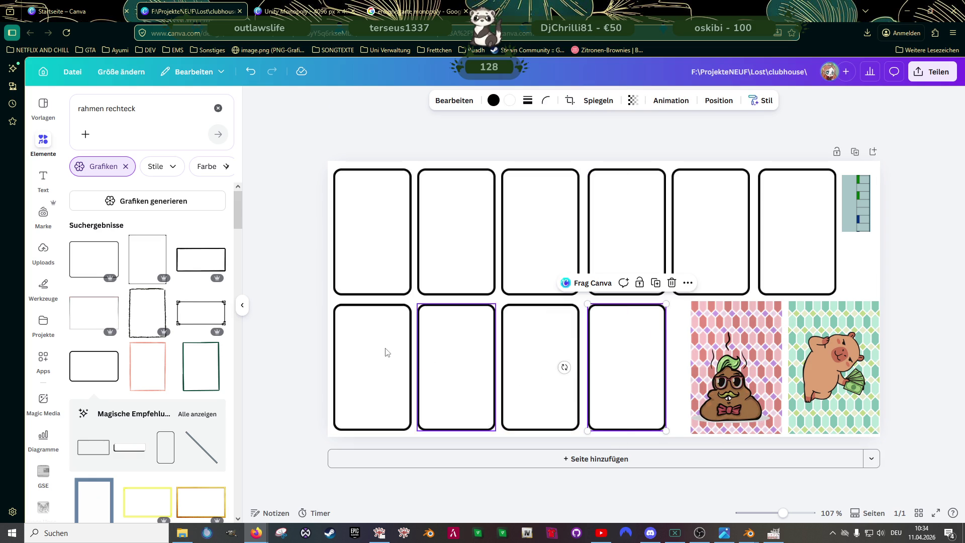
# Step: Select all the card frames in both rows and delete them
pyautogui.click(365, 339)
pyautogui.click(450, 368)
pyautogui.click(541, 368)
pyautogui.click(624, 368)
pyautogui.moveTo(303, 199); pyautogui.dragTo(765, 268)
pyautogui.press('Delete')
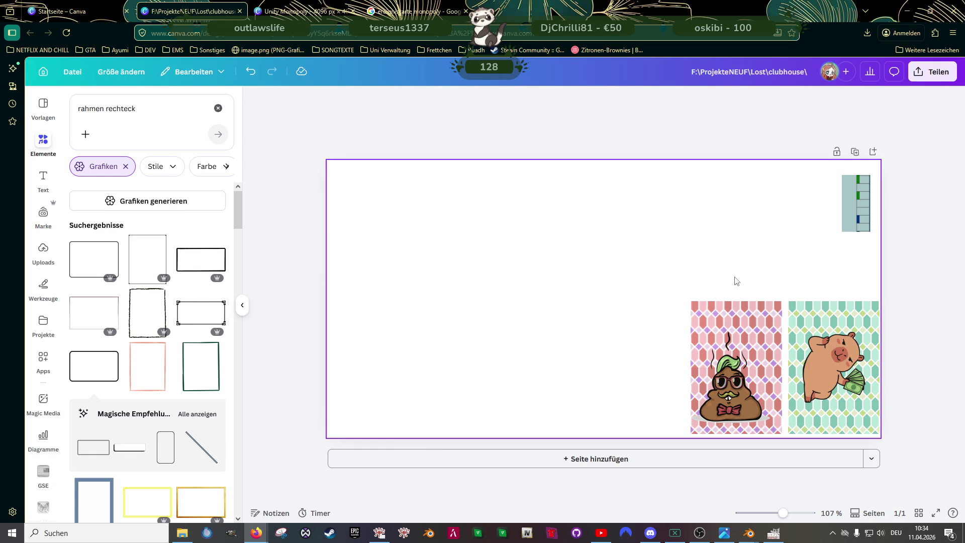
# Step: Shrink the poop graphic at the left and add a 280 × 366 rectangle frame
pyautogui.moveTo(737, 389); pyautogui.dragTo(387, 387)
pyautogui.moveTo(423, 332); pyautogui.dragTo(380, 379)
pyautogui.click(150, 265)
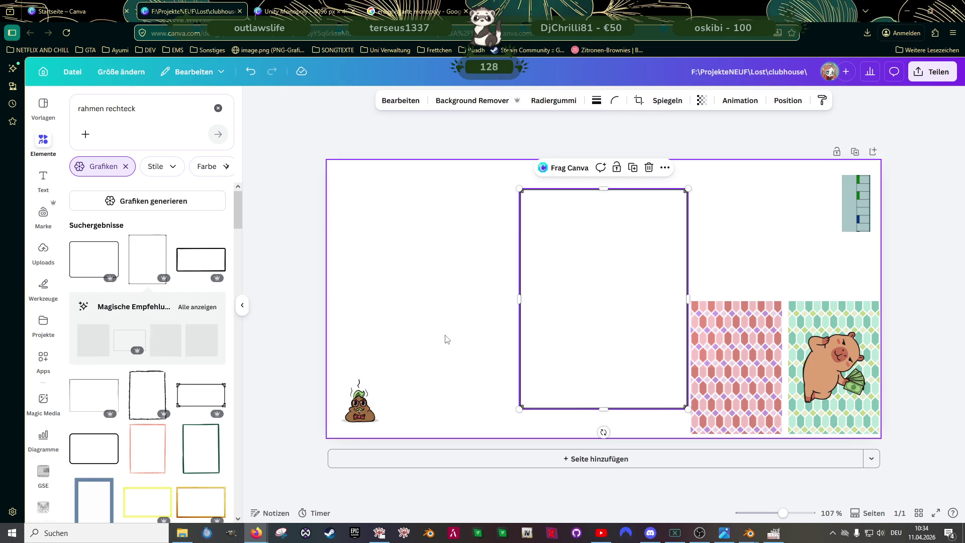
pyautogui.moveTo(620, 280); pyautogui.dragTo(582, 311)
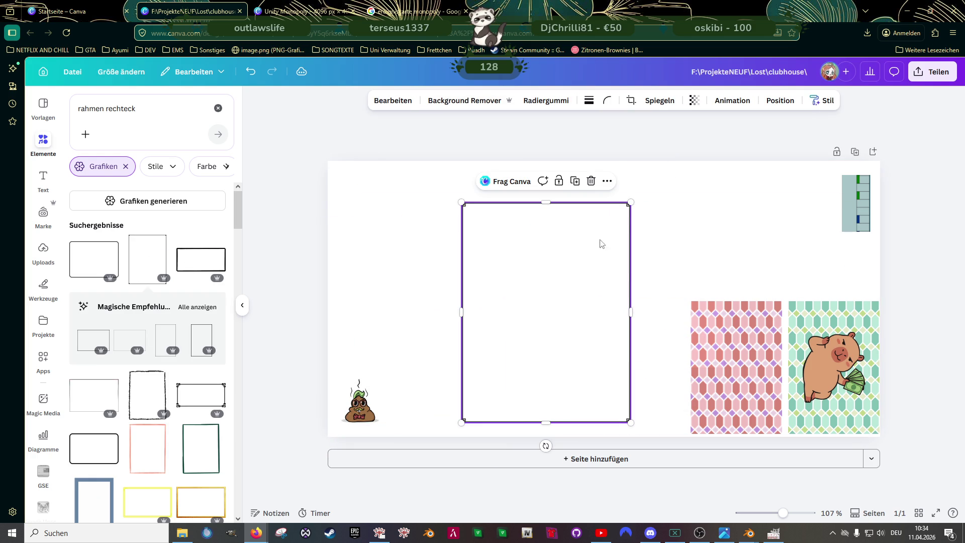
pyautogui.moveTo(631, 203); pyautogui.dragTo(735, 358)
# Step: Narrow the rectangle frame over the pink card from its left side
pyautogui.scroll(3)
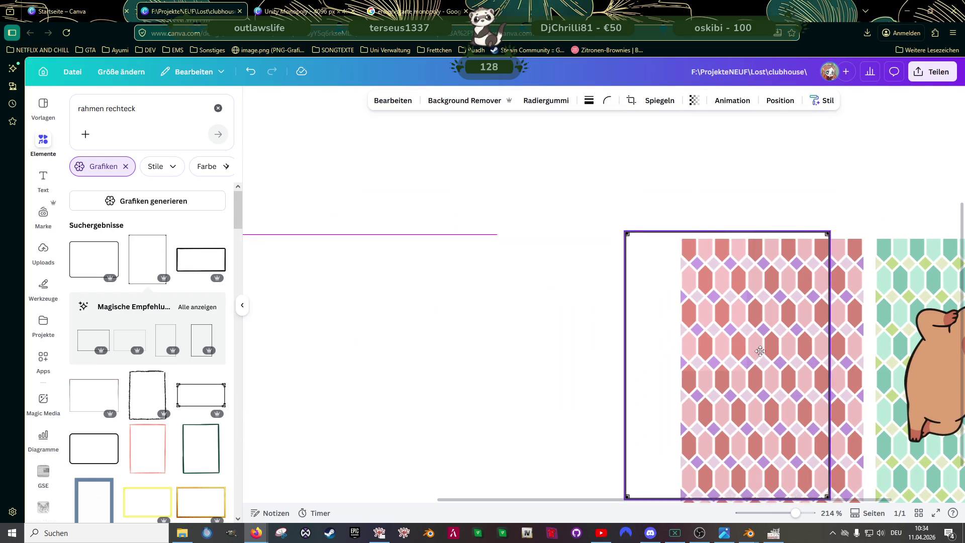
pyautogui.click(629, 293)
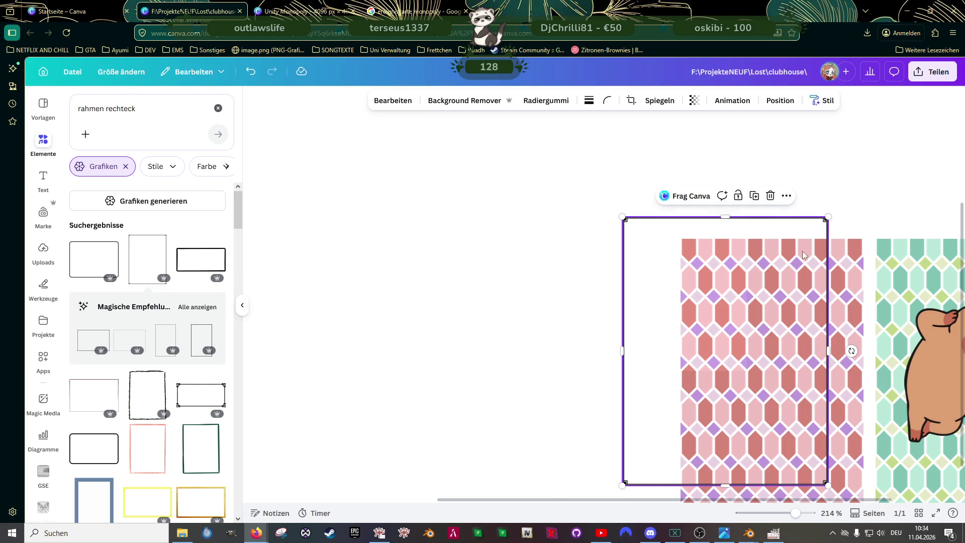
pyautogui.scroll(-3)
pyautogui.moveTo(732, 260); pyautogui.dragTo(769, 286)
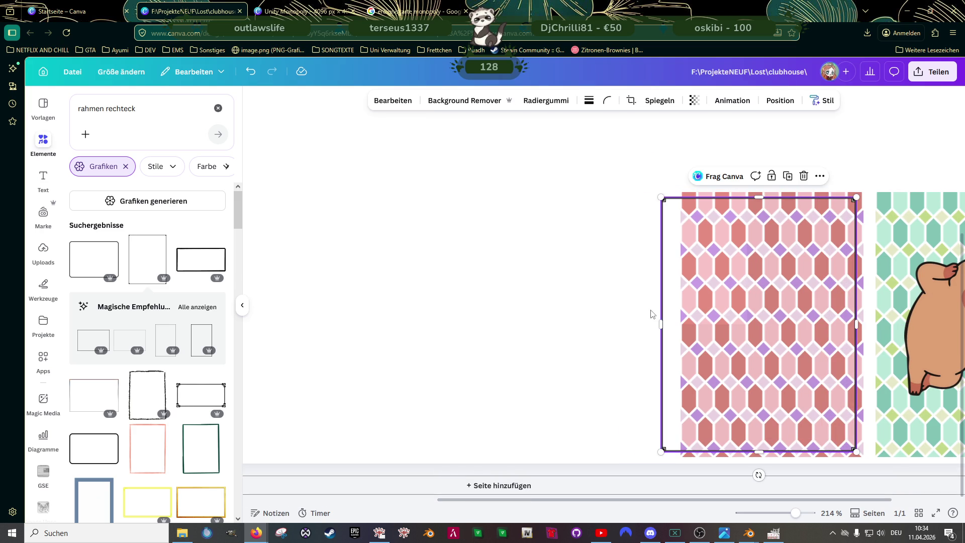
pyautogui.moveTo(662, 323); pyautogui.dragTo(688, 318)
pyautogui.click(651, 320)
pyautogui.click(725, 306)
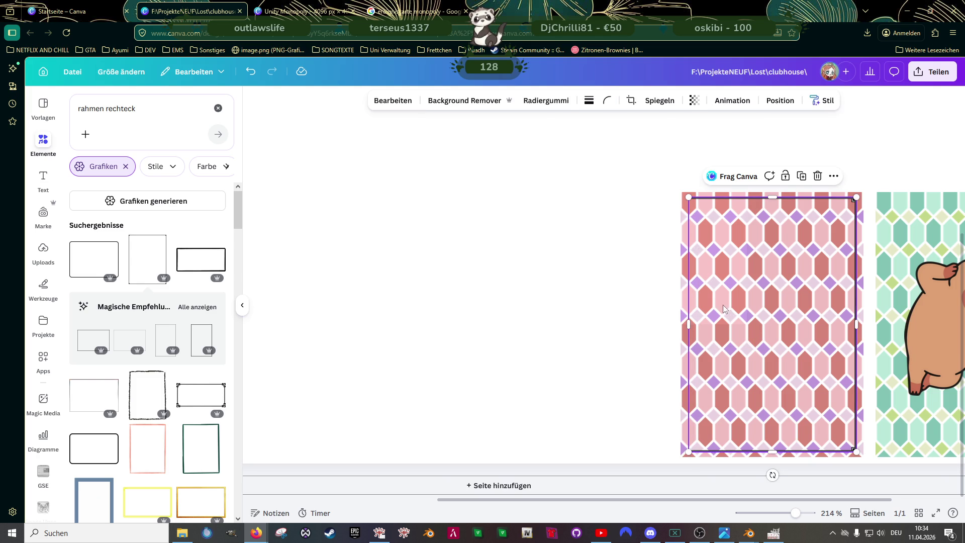
pyautogui.moveTo(689, 322); pyautogui.dragTo(770, 312)
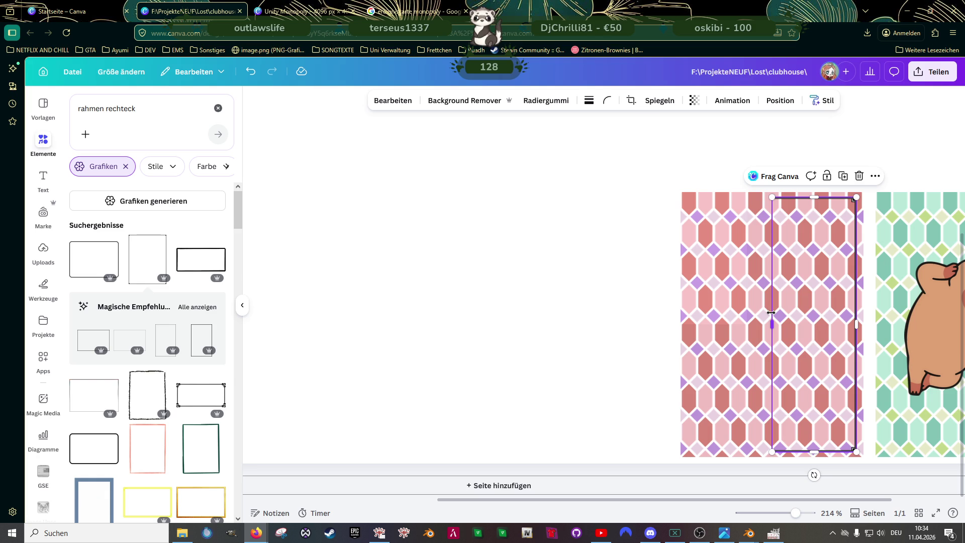
# Step: Copy and rotate the frame, overlap both outlines, and group them
pyautogui.moveTo(801, 297); pyautogui.dragTo(678, 302)
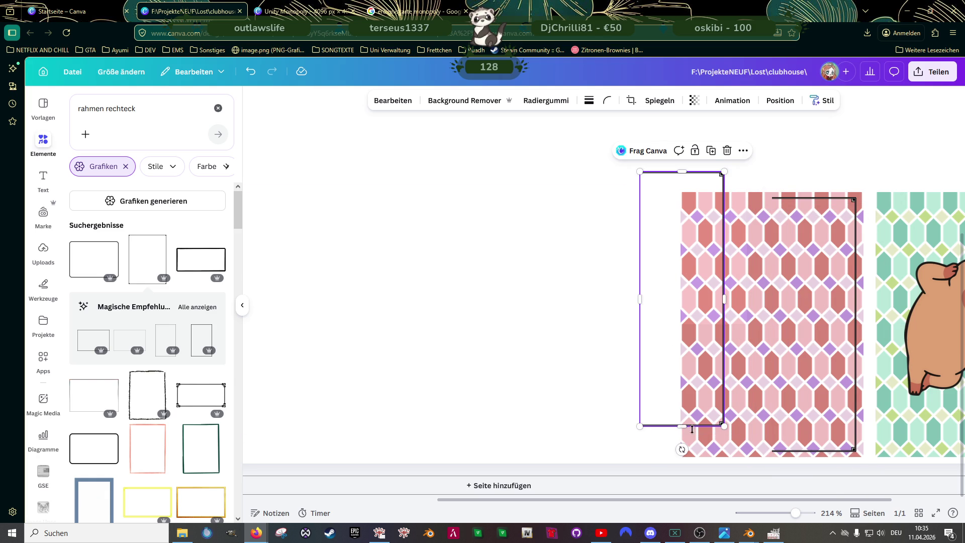
pyautogui.moveTo(682, 449); pyautogui.dragTo(679, 226)
pyautogui.moveTo(659, 281); pyautogui.dragTo(707, 308)
pyautogui.click(647, 327)
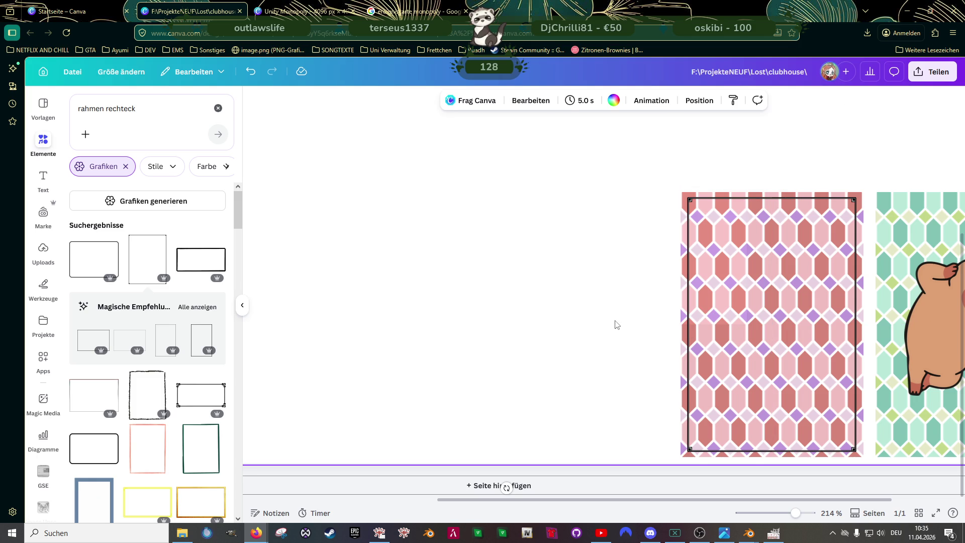
pyautogui.moveTo(618, 325); pyautogui.dragTo(792, 316)
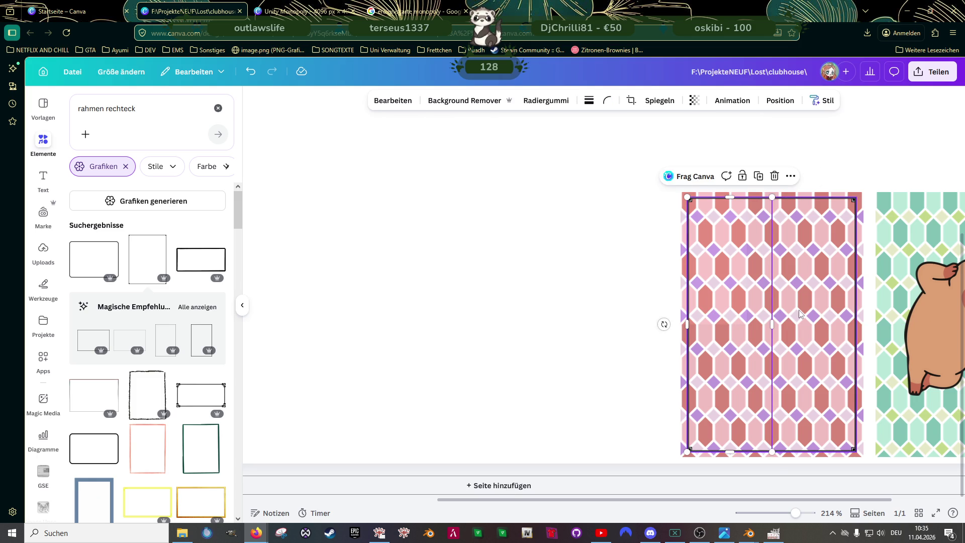
pyautogui.click(740, 176)
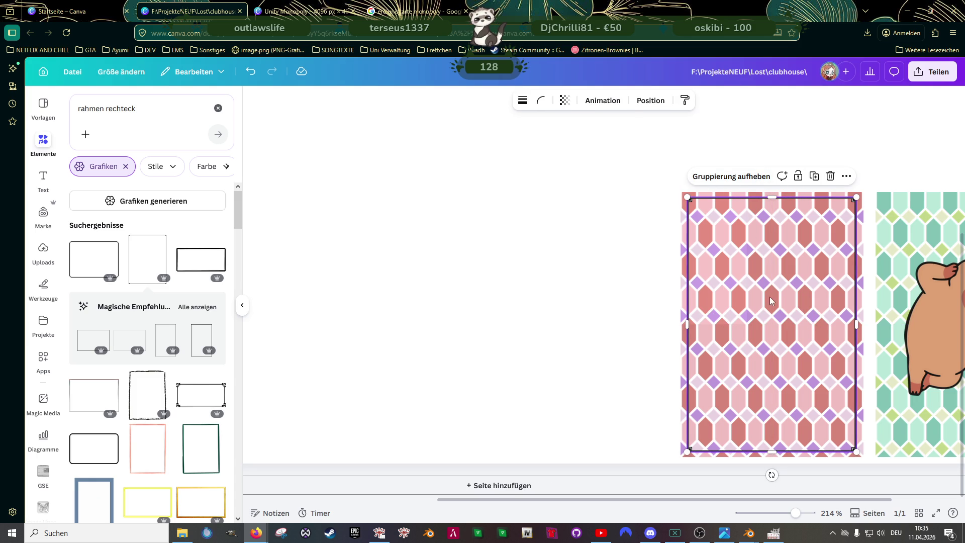
# Step: Move the card frame to the page's bottom-left and duplicate it into four frames beside the pink card
pyautogui.moveTo(781, 298); pyautogui.dragTo(594, 300)
pyautogui.scroll(-3)
pyautogui.moveTo(625, 352); pyautogui.dragTo(422, 338)
pyautogui.hotkey('ctrl', 'd')
pyautogui.click(399, 340)
pyautogui.click(422, 342)
pyautogui.hotkey('ctrl', 'd')
pyautogui.moveTo(422, 341); pyautogui.dragTo(569, 334)
# Step: Nudge the four lower frames left so their spacing starts to even out
pyautogui.click(349, 341)
pyautogui.moveTo(349, 340); pyautogui.dragTo(343, 340)
pyautogui.moveTo(453, 347); pyautogui.dragTo(446, 345)
pyautogui.click(520, 358)
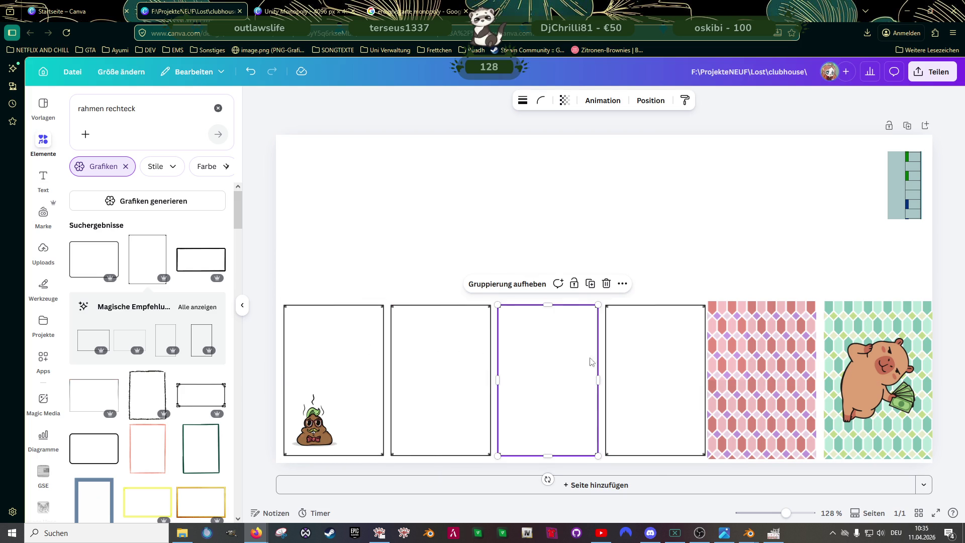
pyautogui.click(640, 357)
pyautogui.moveTo(640, 357); pyautogui.dragTo(637, 352)
pyautogui.click(550, 357)
pyautogui.moveTo(549, 358); pyautogui.dragTo(550, 354)
pyautogui.click(466, 357)
pyautogui.click(338, 338)
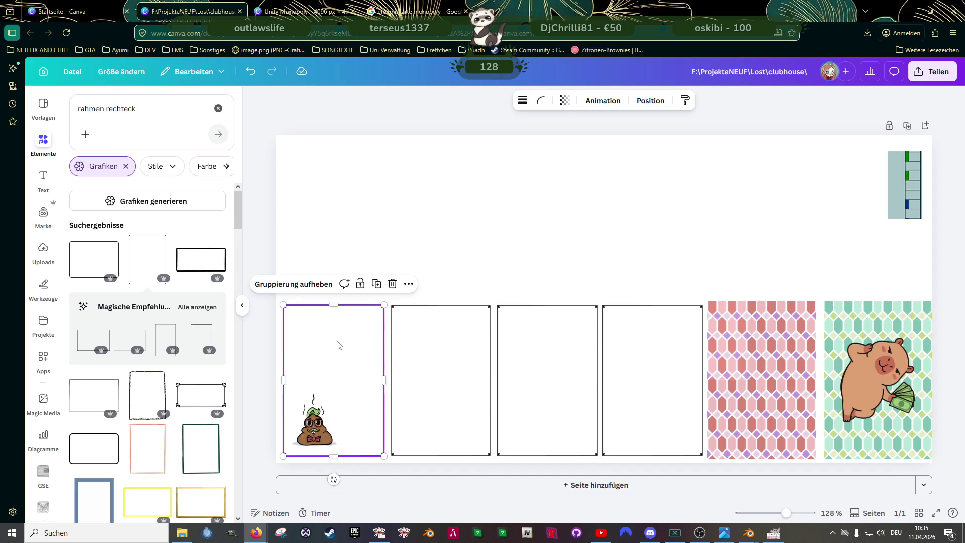
pyautogui.moveTo(335, 341); pyautogui.dragTo(335, 341)
# Step: Fine-tune the second, third and fourth frames so the lower row is evenly spaced and level
pyautogui.click(431, 355)
pyautogui.moveTo(427, 354); pyautogui.dragTo(428, 355)
pyautogui.click(549, 362)
pyautogui.moveTo(551, 363); pyautogui.dragTo(546, 361)
pyautogui.click(639, 362)
pyautogui.moveTo(639, 362); pyautogui.dragTo(656, 385)
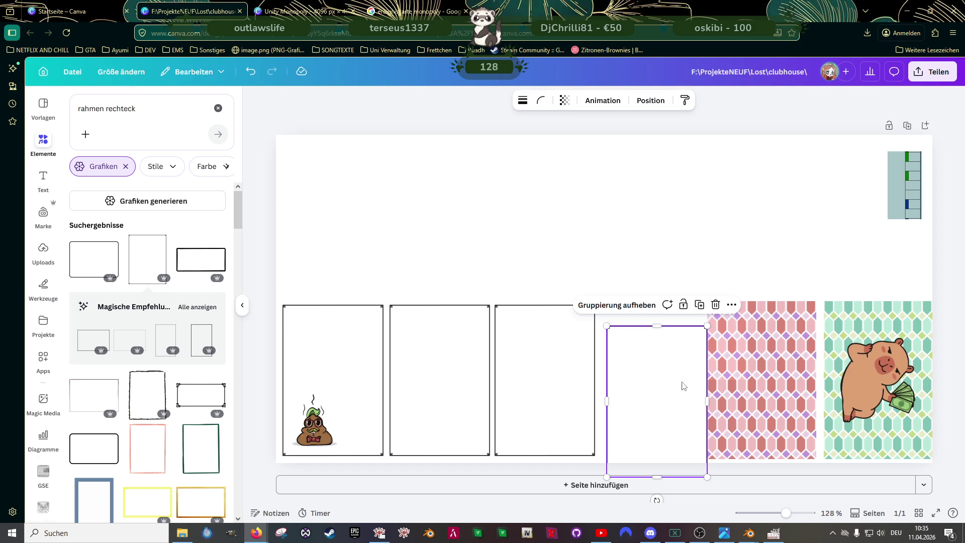
pyautogui.moveTo(671, 403); pyautogui.dragTo(664, 379)
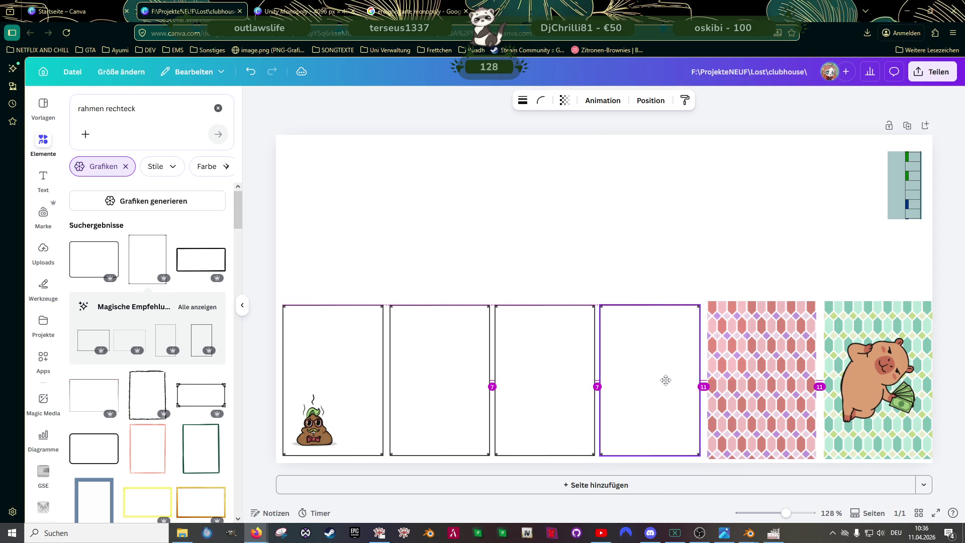
# Step: Duplicate the row of four frames and place the copy in the top area
pyautogui.click(366, 375)
pyautogui.click(445, 369)
pyautogui.click(537, 371)
pyautogui.click(632, 365)
pyautogui.hotkey('ctrl', 'd')
pyautogui.moveTo(632, 364); pyautogui.dragTo(555, 210)
# Step: Shift the last two top-row frames into the empty right-hand slots
pyautogui.click(619, 254)
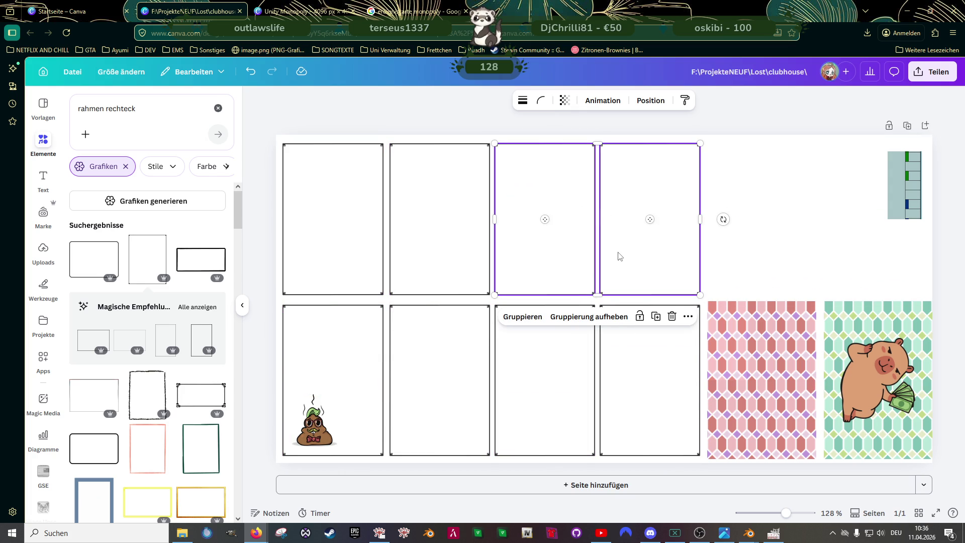
pyautogui.moveTo(606, 247); pyautogui.dragTo(776, 224)
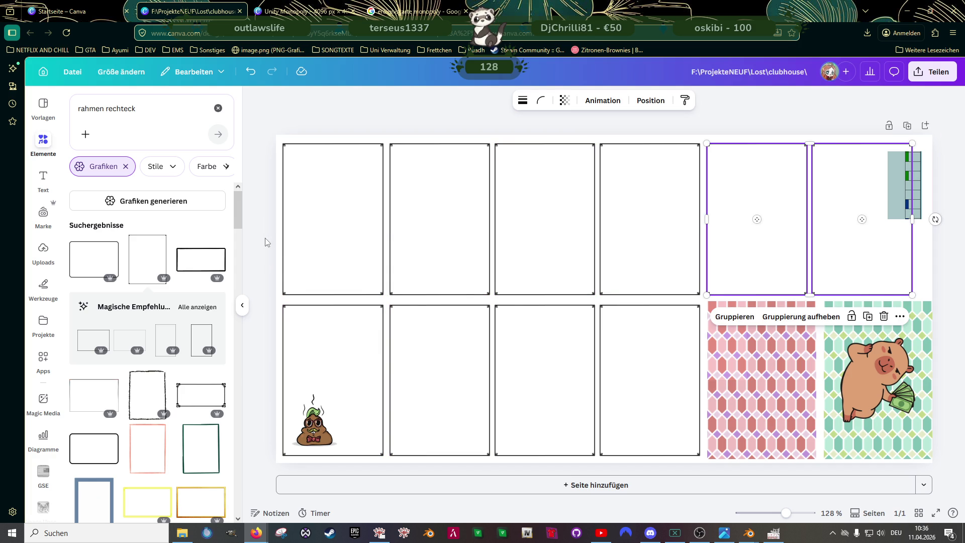
pyautogui.click(267, 243)
pyautogui.click(323, 433)
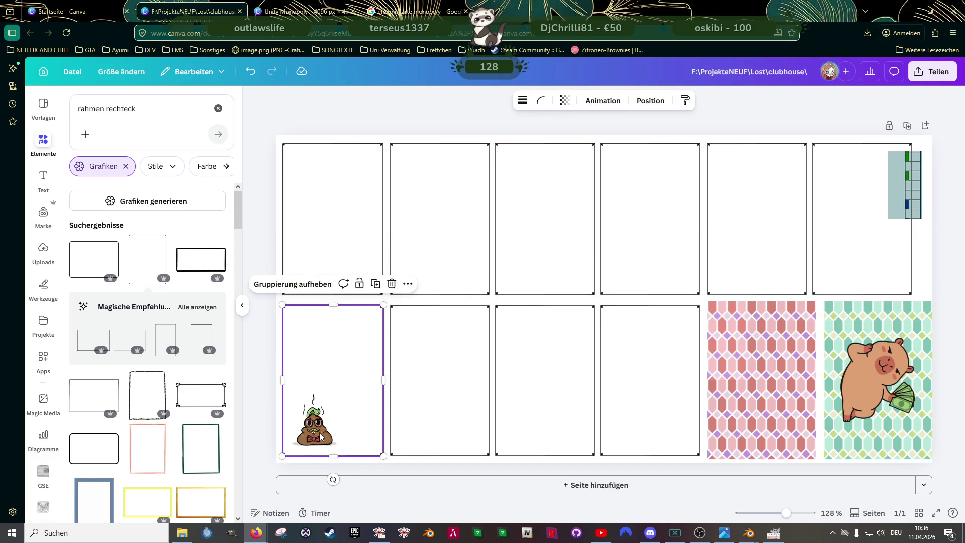
# Step: Lift the bottom-left frame group up, off the poop icon
pyautogui.click(319, 437)
pyautogui.click(348, 410)
pyautogui.click(315, 437)
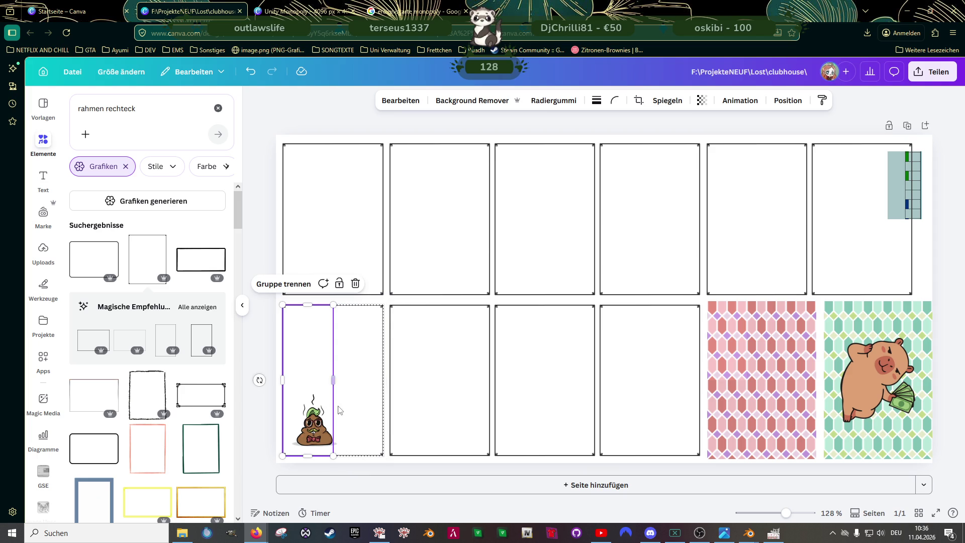
pyautogui.moveTo(318, 399); pyautogui.dragTo(317, 351)
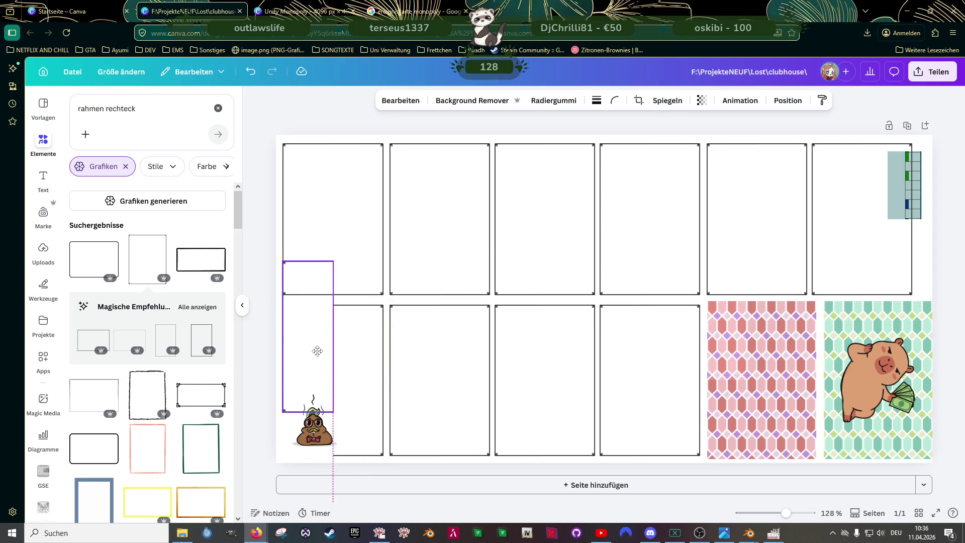
pyautogui.hotkey('ctrl', 'z')
pyautogui.click(334, 363)
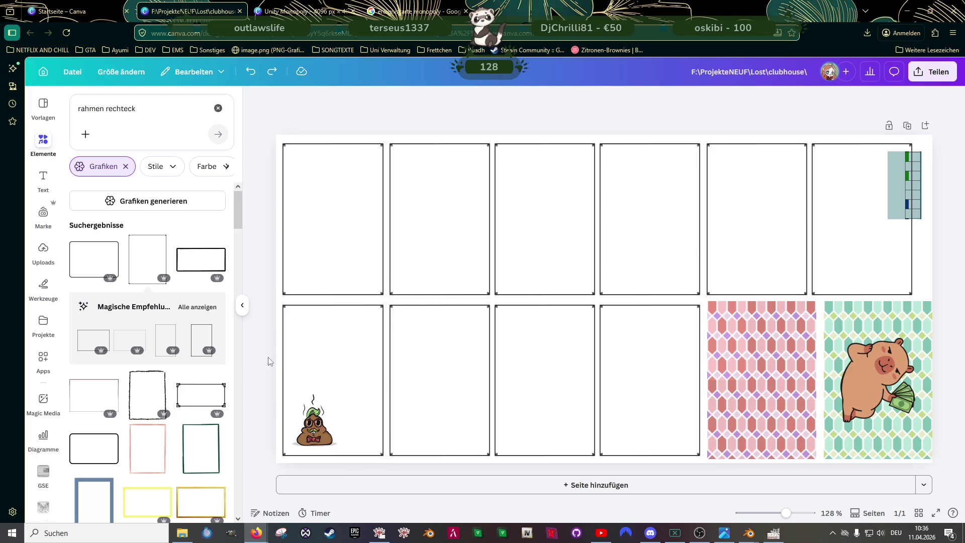
pyautogui.moveTo(336, 372); pyautogui.dragTo(334, 308)
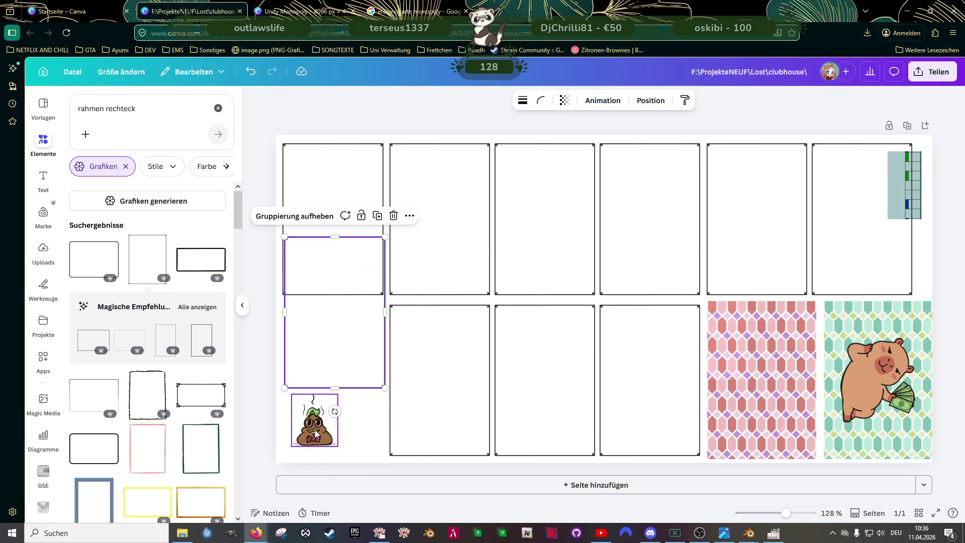
# Step: Park the poop icon on the pink card and return the frame to the lower row
pyautogui.click(315, 430)
pyautogui.rightClick(315, 428)
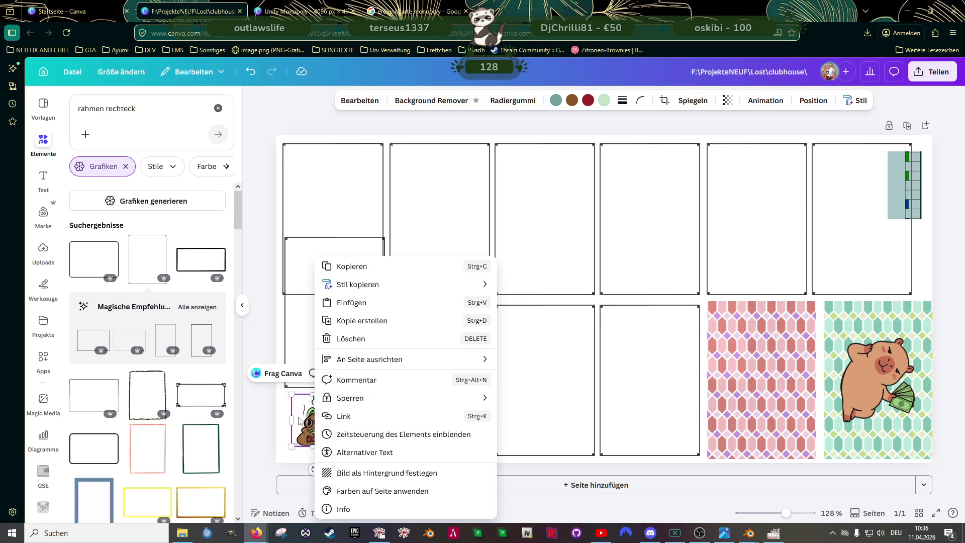
pyautogui.click(264, 431)
pyautogui.moveTo(293, 428); pyautogui.dragTo(716, 387)
pyautogui.click(327, 322)
pyautogui.moveTo(330, 319); pyautogui.dragTo(326, 385)
# Step: Place the poop icon in the first lower card's corner, rotated to 92°
pyautogui.click(754, 398)
pyautogui.rightClick(756, 398)
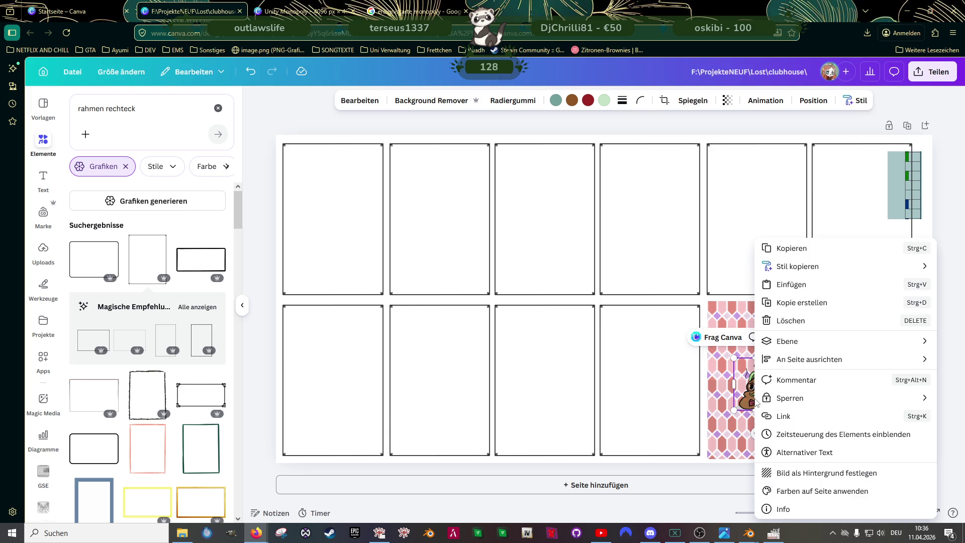
pyautogui.moveTo(799, 346)
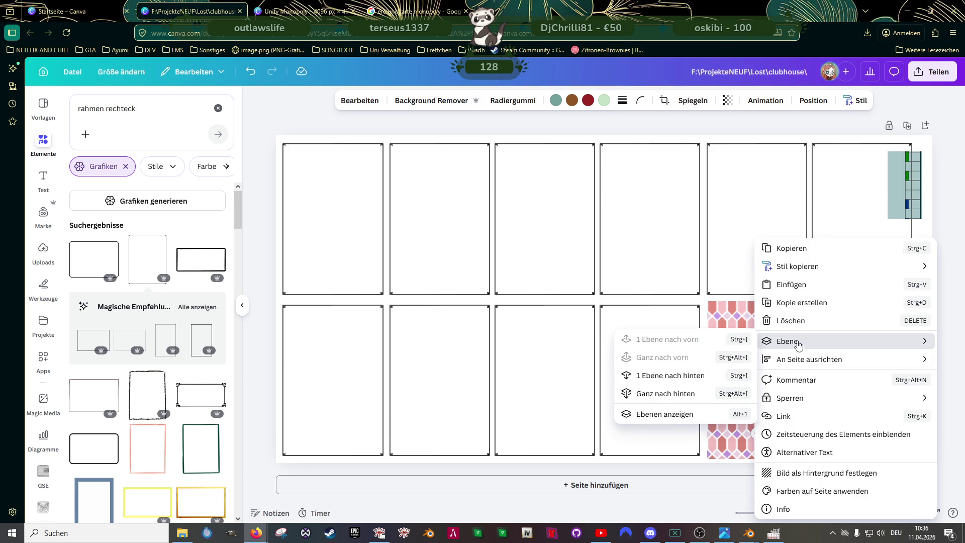
pyautogui.press('Escape')
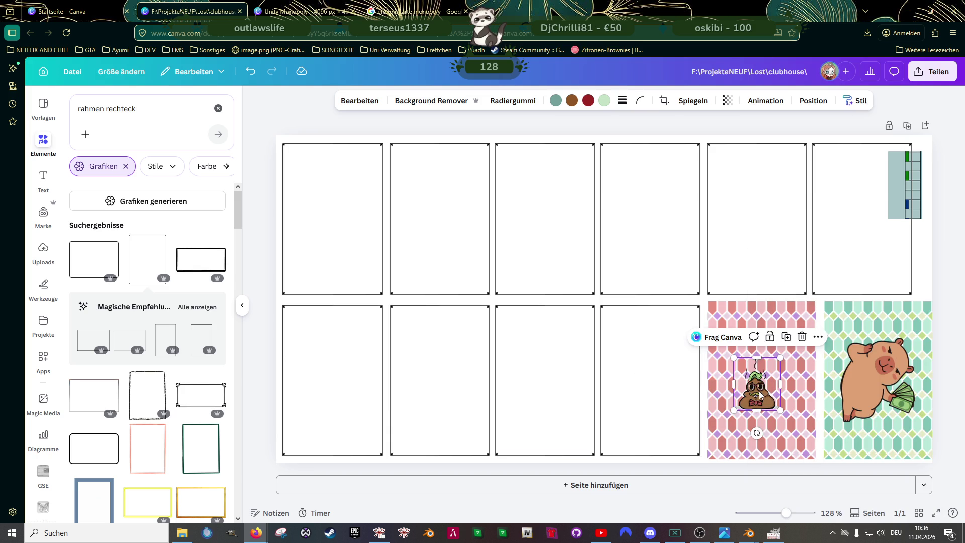
pyautogui.moveTo(760, 398); pyautogui.dragTo(313, 428)
pyautogui.moveTo(308, 469); pyautogui.dragTo(306, 429)
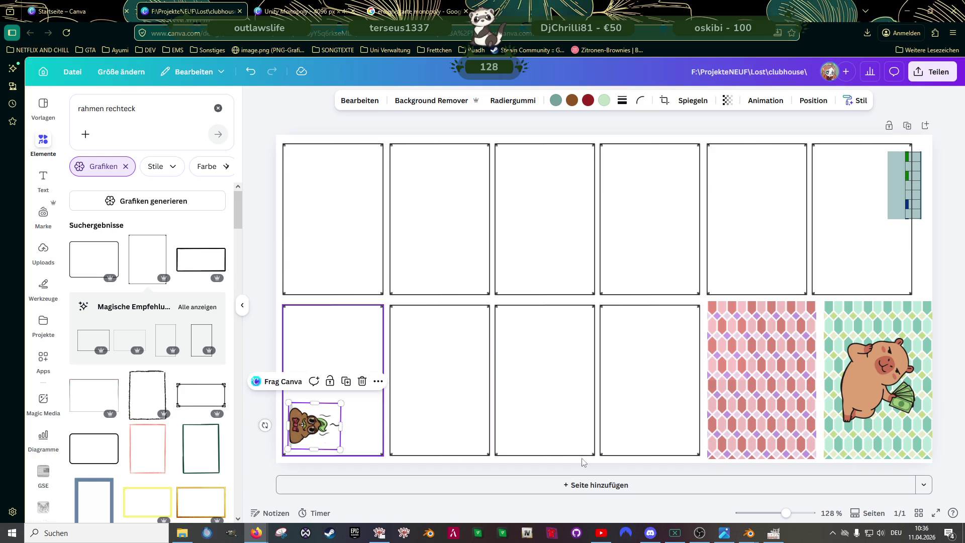
# Step: Shrink the capybara sticker and set it in the second lower card's bottom-left corner
pyautogui.click(876, 378)
pyautogui.moveTo(876, 378); pyautogui.dragTo(446, 369)
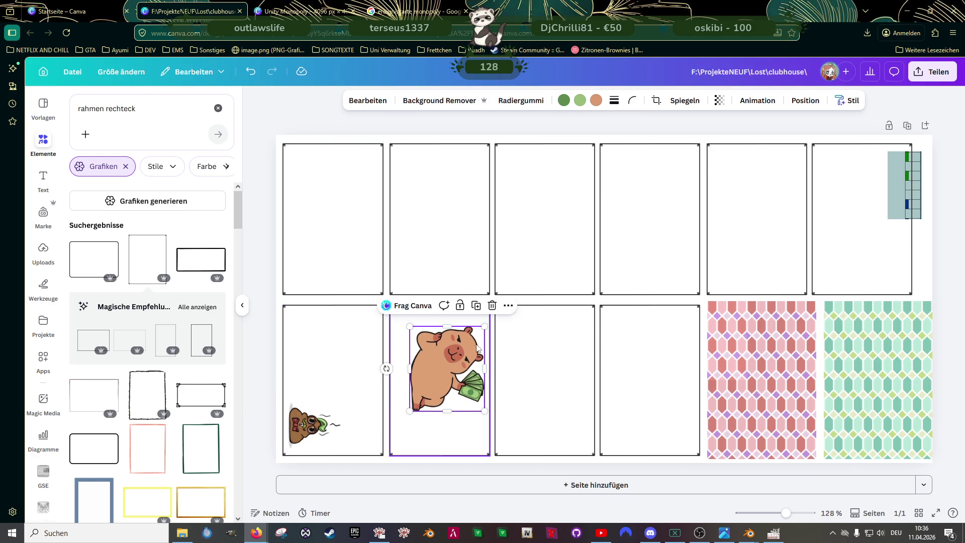
pyautogui.moveTo(483, 327); pyautogui.dragTo(416, 424)
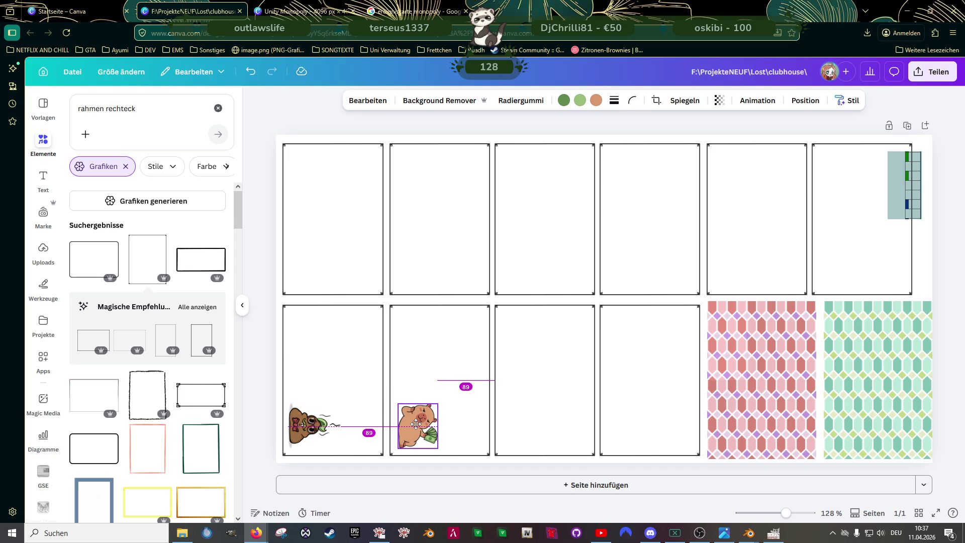
pyautogui.moveTo(416, 424); pyautogui.dragTo(416, 424)
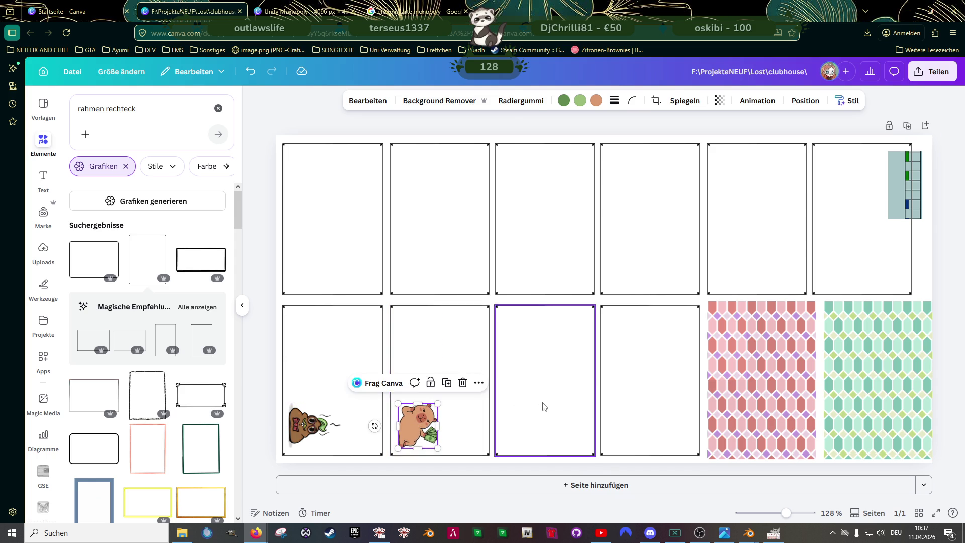
pyautogui.click(543, 406)
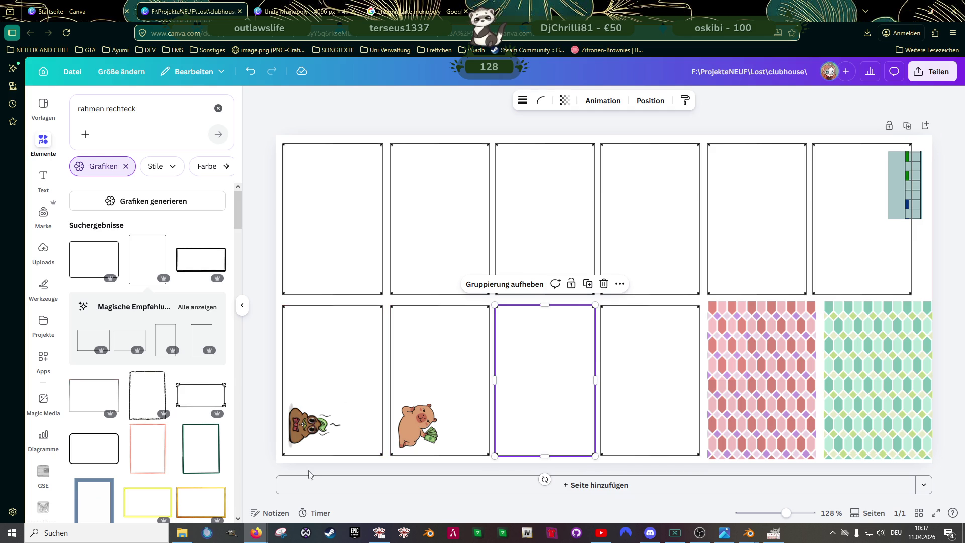
# Step: Change the Elements search from 'rahmen' to 'rechteck'
pyautogui.scroll(-3)
pyautogui.scroll(3)
pyautogui.doubleClick(146, 109)
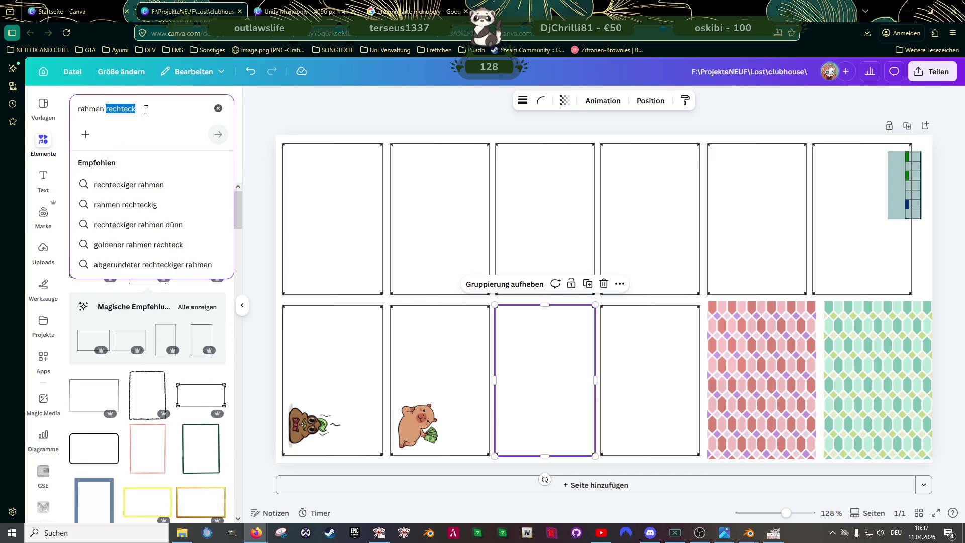
pyautogui.click(146, 105)
pyautogui.doubleClick(104, 109)
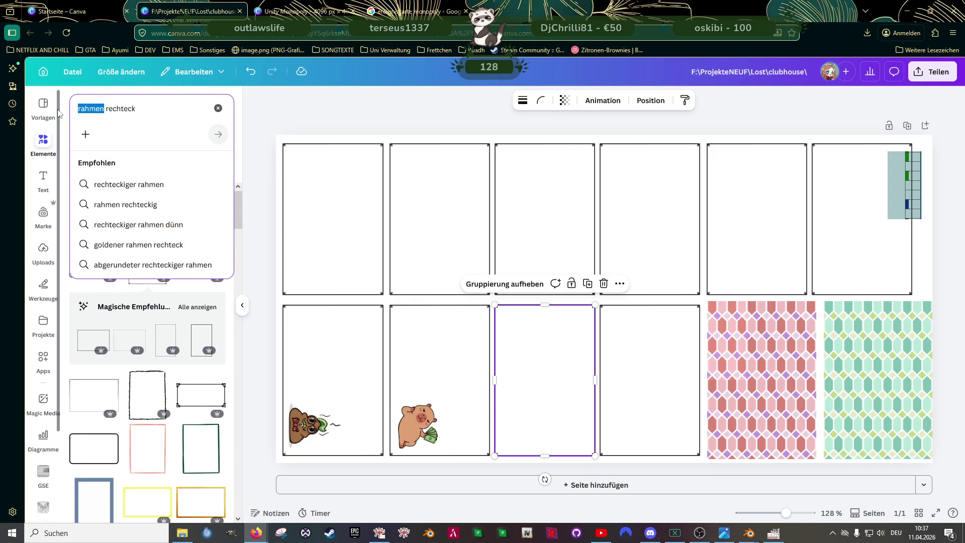
pyautogui.press('BackSpace')
pyautogui.press('Return')
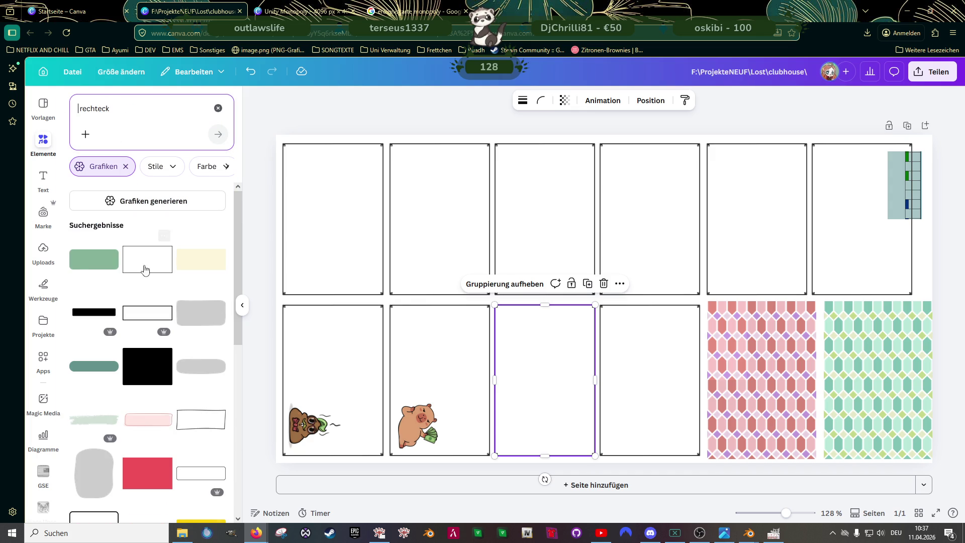
# Step: Discard a trial green rectangle, then place a shrunken cream rectangle on the first card
pyautogui.click(93, 259)
pyautogui.moveTo(737, 244); pyautogui.dragTo(604, 300)
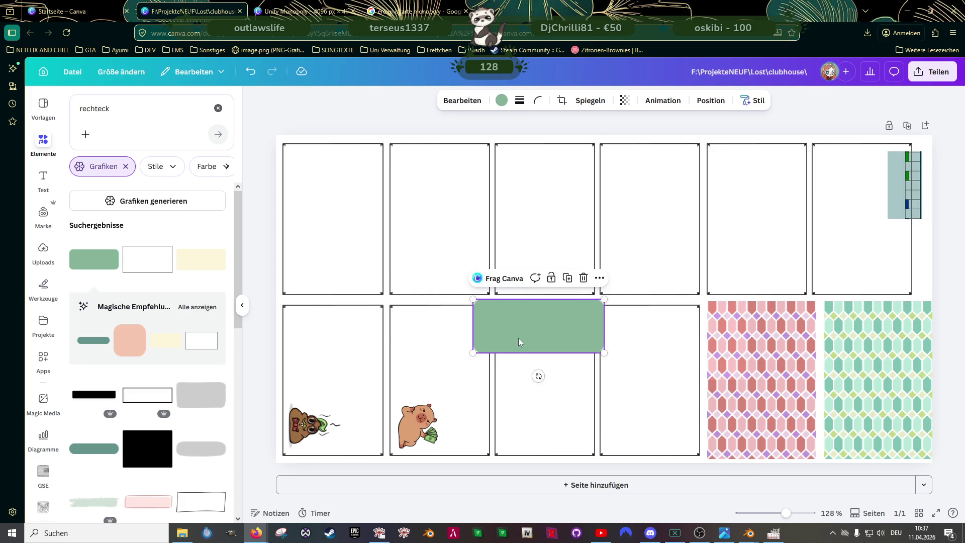
pyautogui.press('Delete')
pyautogui.click(201, 259)
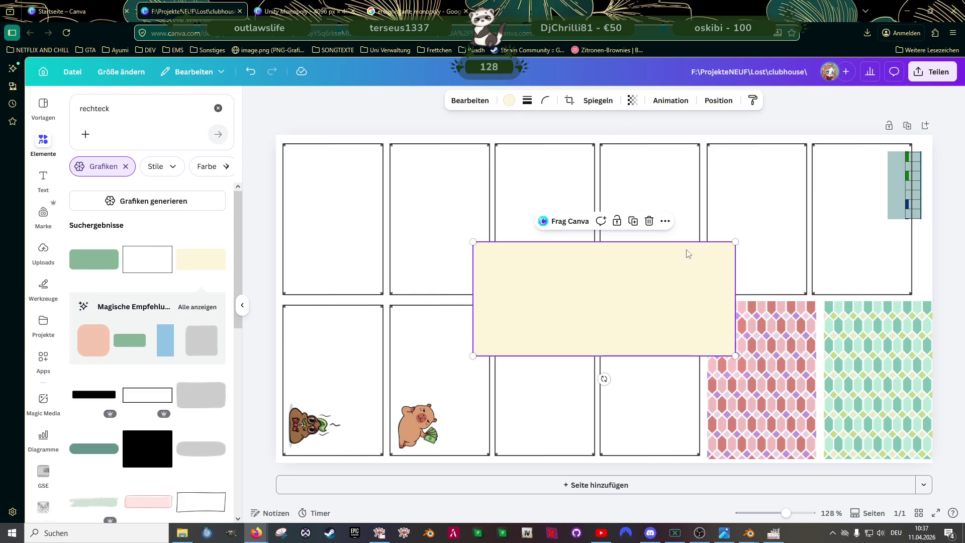
pyautogui.moveTo(736, 242); pyautogui.dragTo(596, 309)
pyautogui.moveTo(530, 348); pyautogui.dragTo(353, 204)
# Step: Align the cream rectangle with the first card's top edge and fit it to the card width
pyautogui.scroll(3)
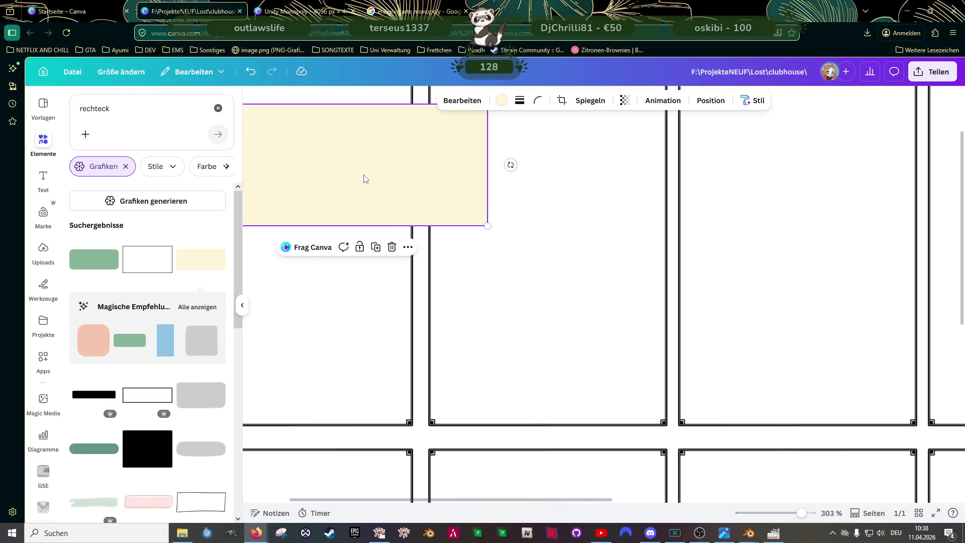
pyautogui.scroll(3)
pyautogui.hscroll(-3)
pyautogui.scroll(3)
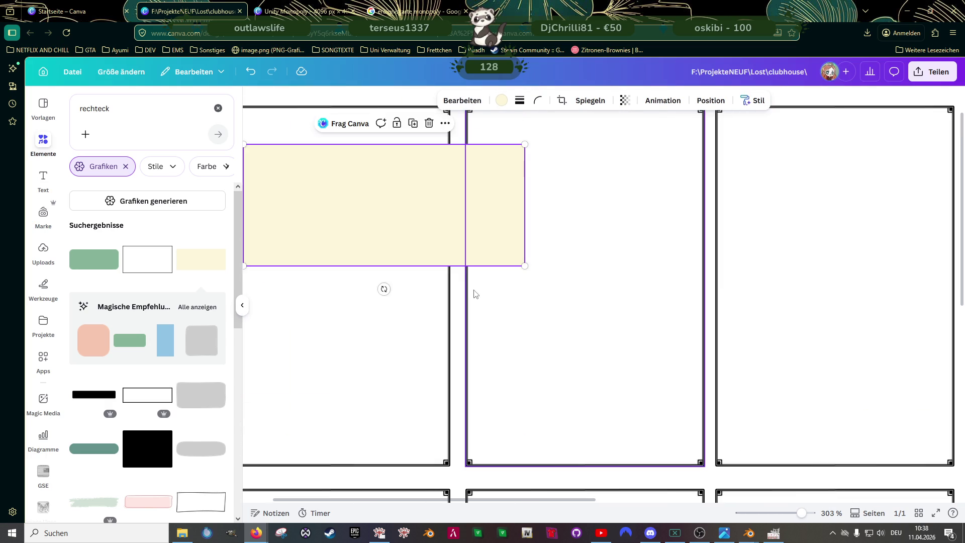
pyautogui.click(575, 317)
pyautogui.click(543, 288)
pyautogui.moveTo(481, 237); pyautogui.dragTo(448, 190)
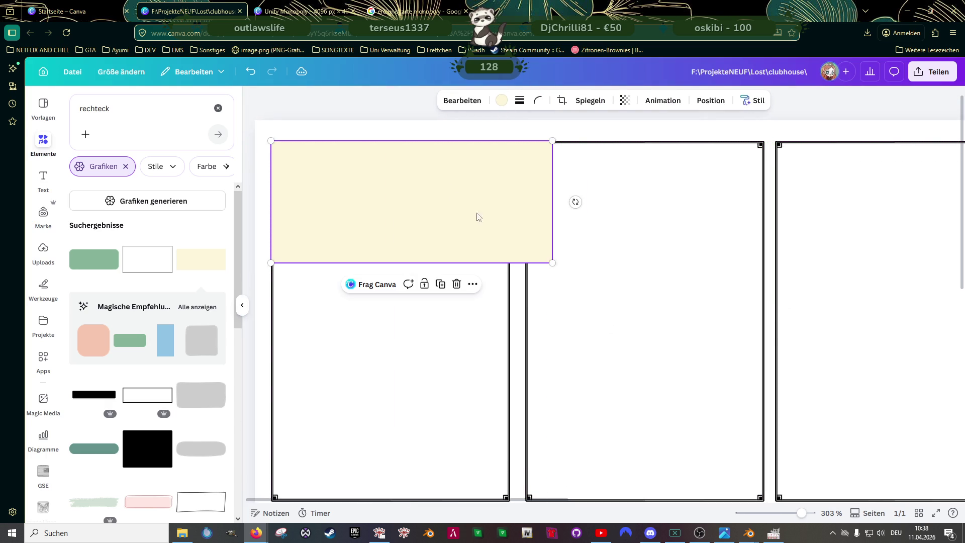
pyautogui.moveTo(553, 266); pyautogui.dragTo(510, 244)
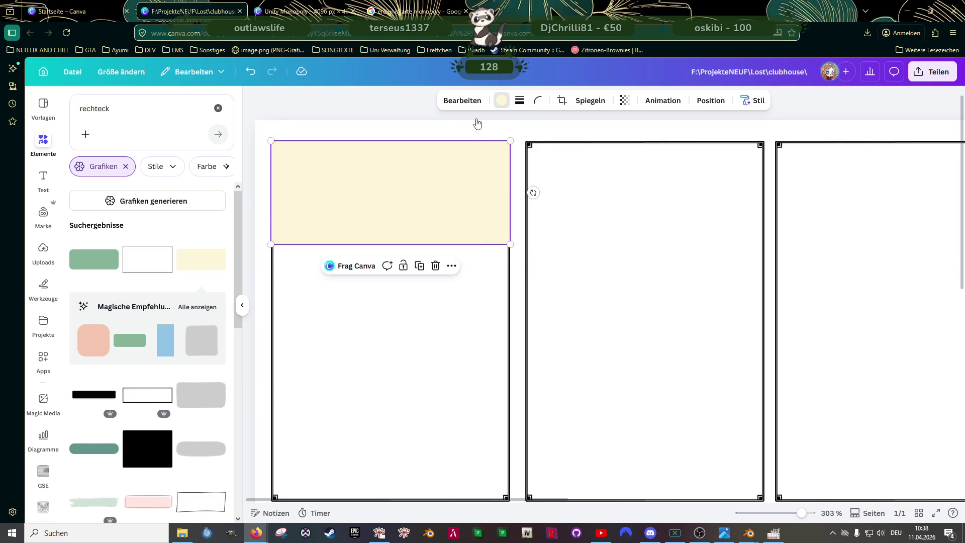
pyautogui.click(501, 100)
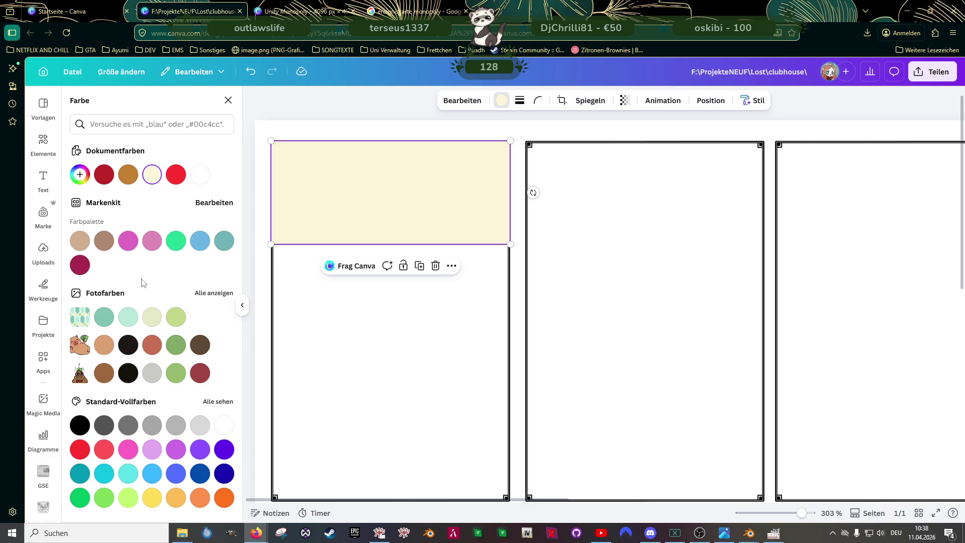
# Step: Fill the header bar with the photo colour Intensiv Orange
pyautogui.click(211, 294)
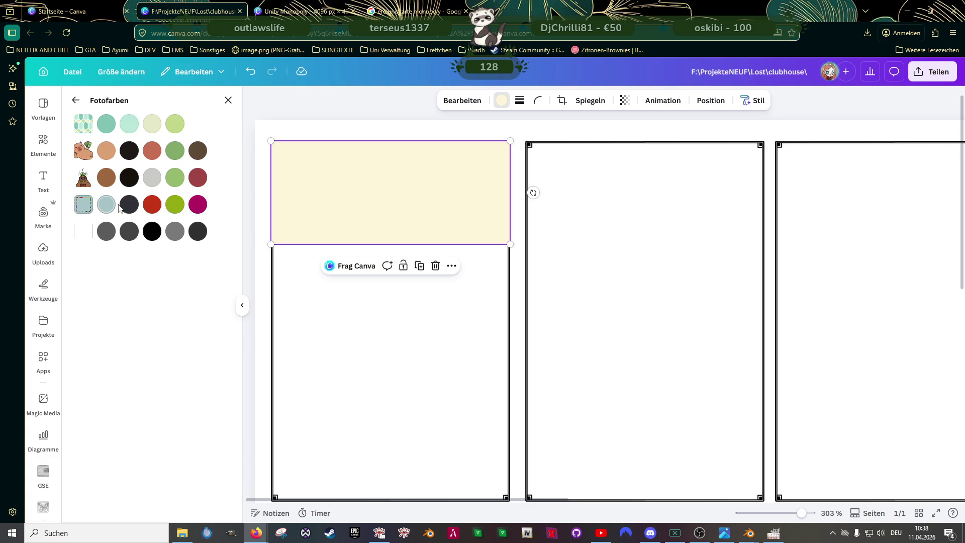
pyautogui.click(154, 207)
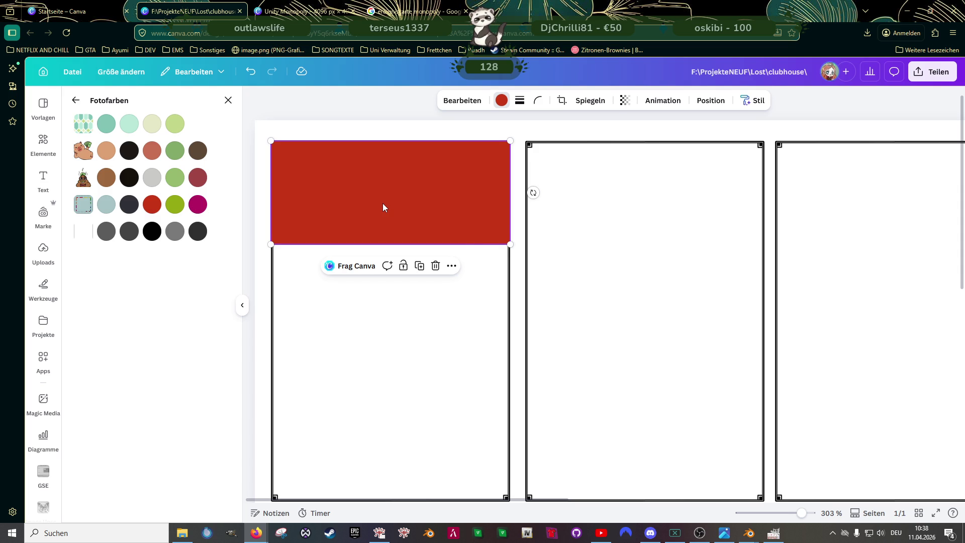
pyautogui.rightClick(384, 206)
pyautogui.click(371, 199)
# Step: Duplicate the red bar and place the copy across the top of the second card
pyautogui.hotkey('ctrl', 'd')
pyautogui.moveTo(377, 209); pyautogui.dragTo(602, 178)
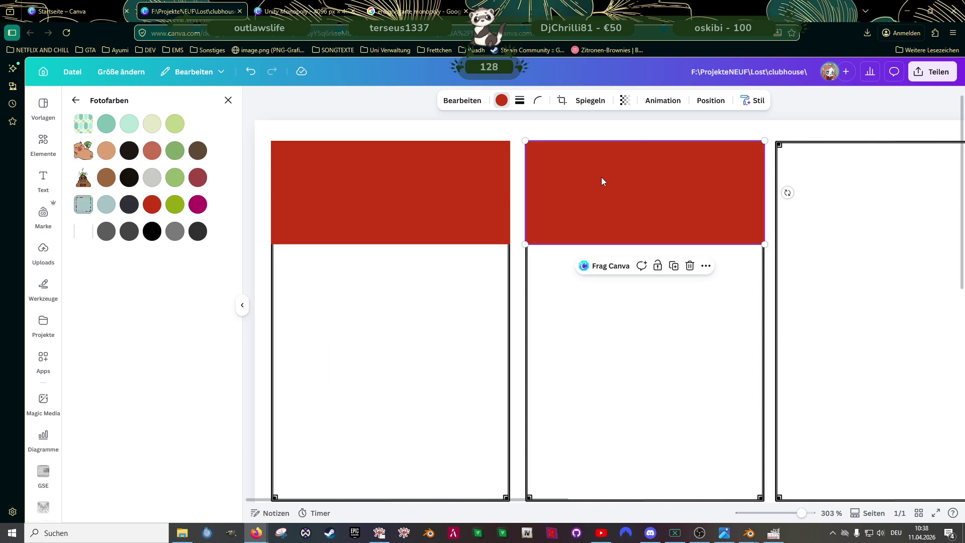
pyautogui.click(474, 184)
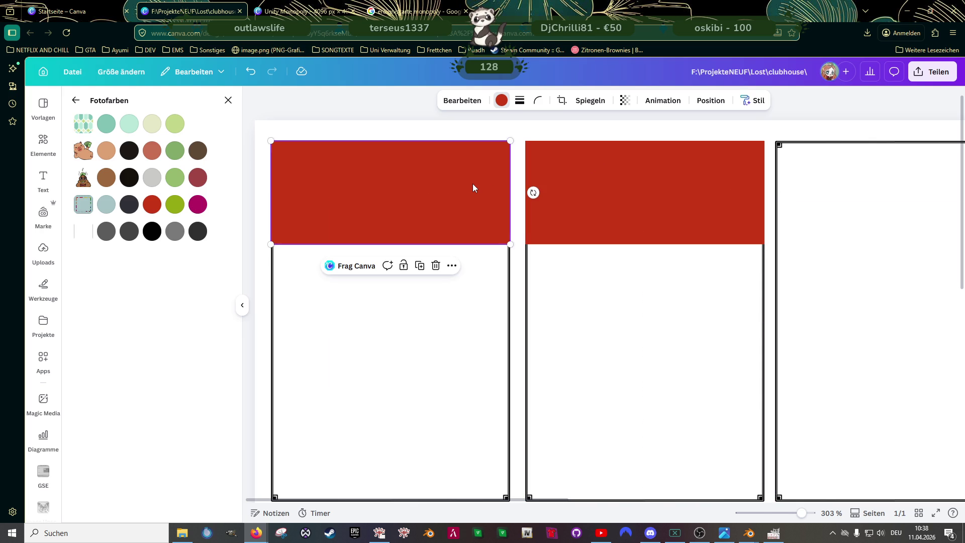
pyautogui.click(546, 158)
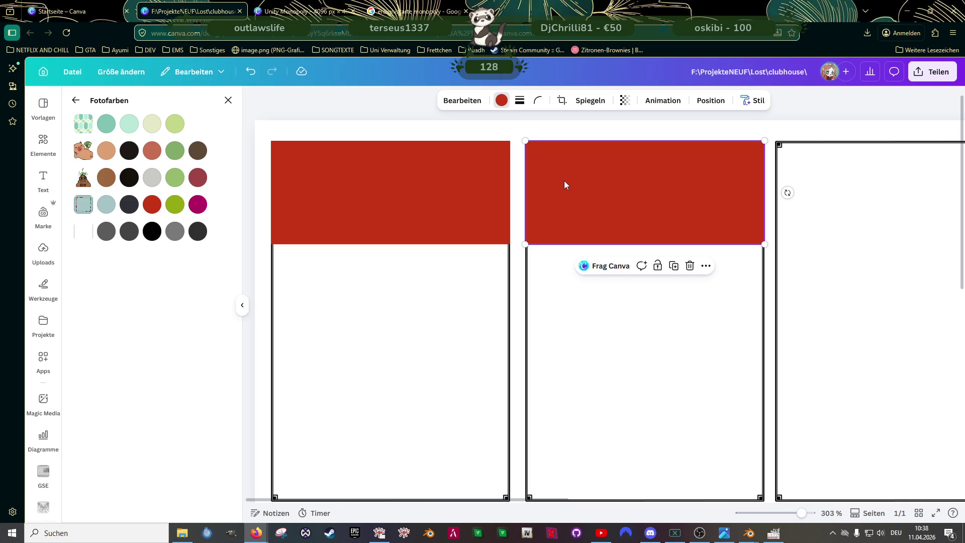
pyautogui.hotkey('ctrl', 'alt', '0')
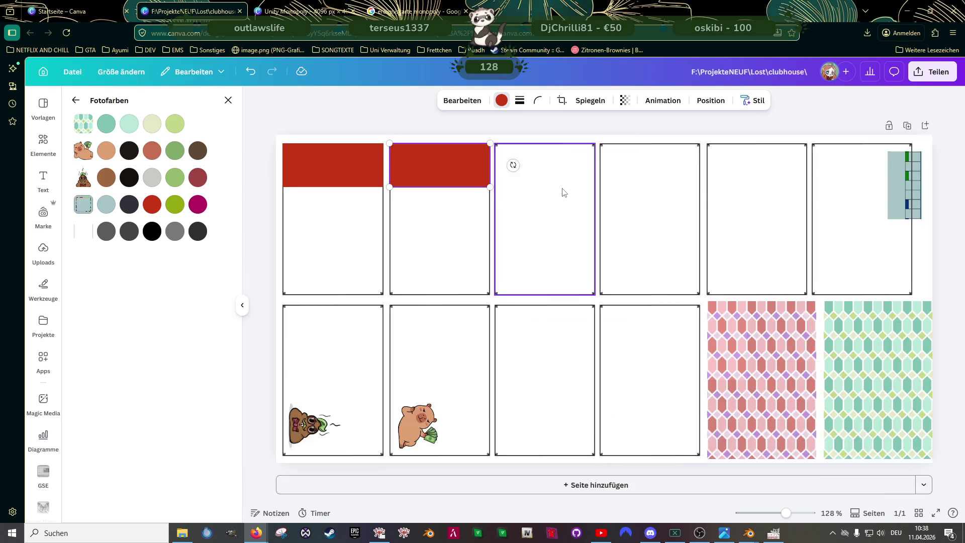
# Step: Copy the red header onto the third card, then copy all three headers onto cards four to six
pyautogui.scroll(-3)
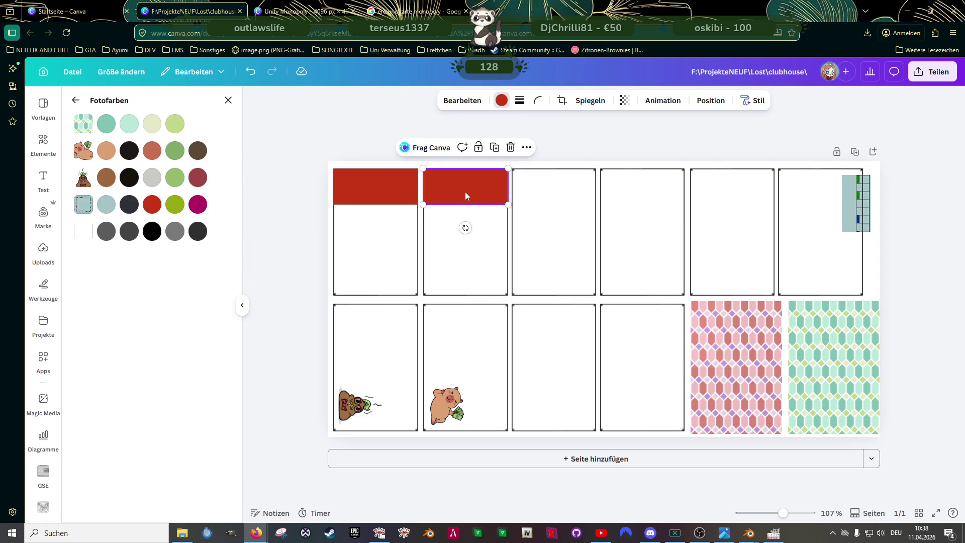
pyautogui.moveTo(465, 192); pyautogui.dragTo(535, 207)
pyautogui.scroll(3)
pyautogui.scroll(3)
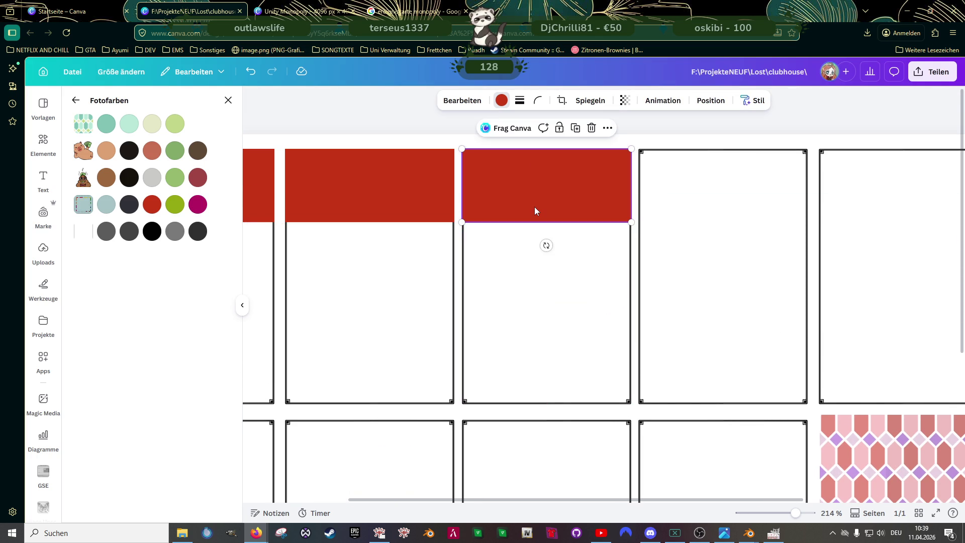
pyautogui.scroll(-3)
pyautogui.scroll(-3)
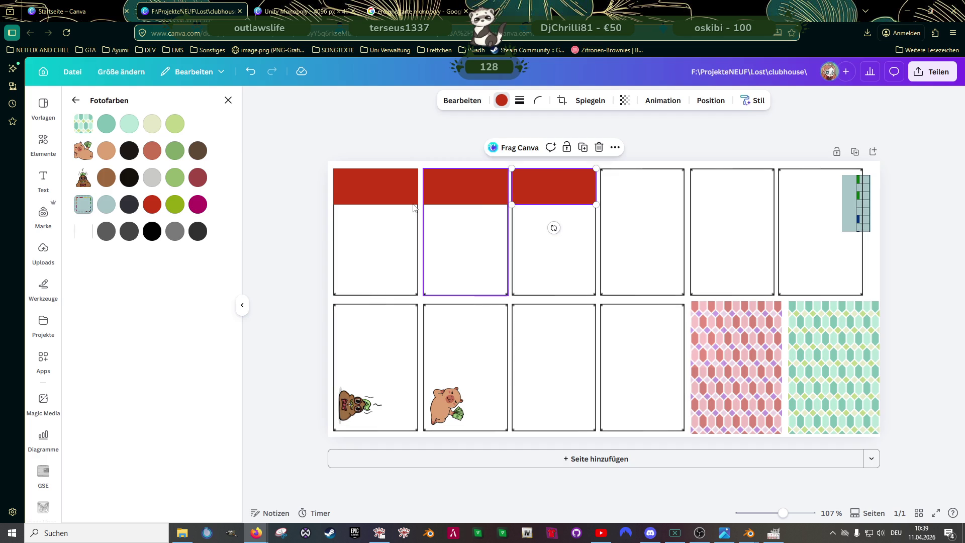
pyautogui.click(376, 187)
pyautogui.click(542, 182)
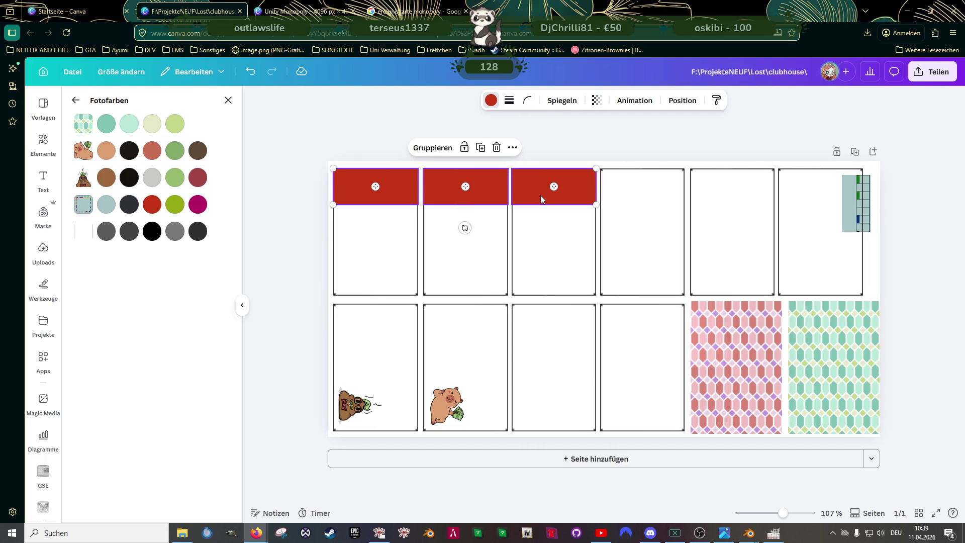
pyautogui.moveTo(541, 195); pyautogui.dragTo(790, 199)
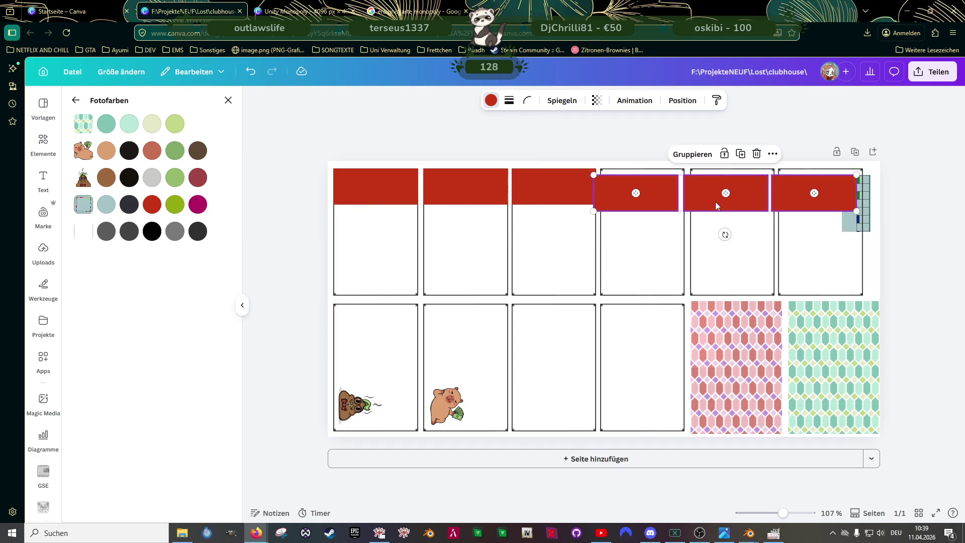
pyautogui.scroll(3)
pyautogui.scroll(-3)
pyautogui.hotkey('ctrl', 'z')
# Step: Align the copied red headers with the top edges of cards 2, 3 and 4
pyautogui.click(777, 219)
pyautogui.moveTo(803, 204); pyautogui.dragTo(816, 193)
pyautogui.moveTo(668, 215); pyautogui.dragTo(633, 199)
pyautogui.scroll(3)
pyautogui.click(423, 198)
pyautogui.moveTo(423, 197); pyautogui.dragTo(446, 180)
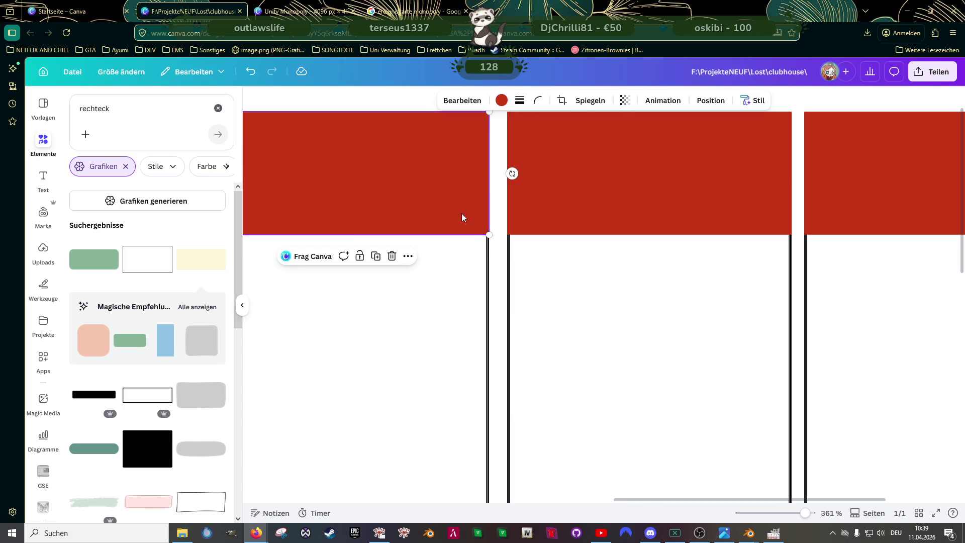
pyautogui.scroll(-3)
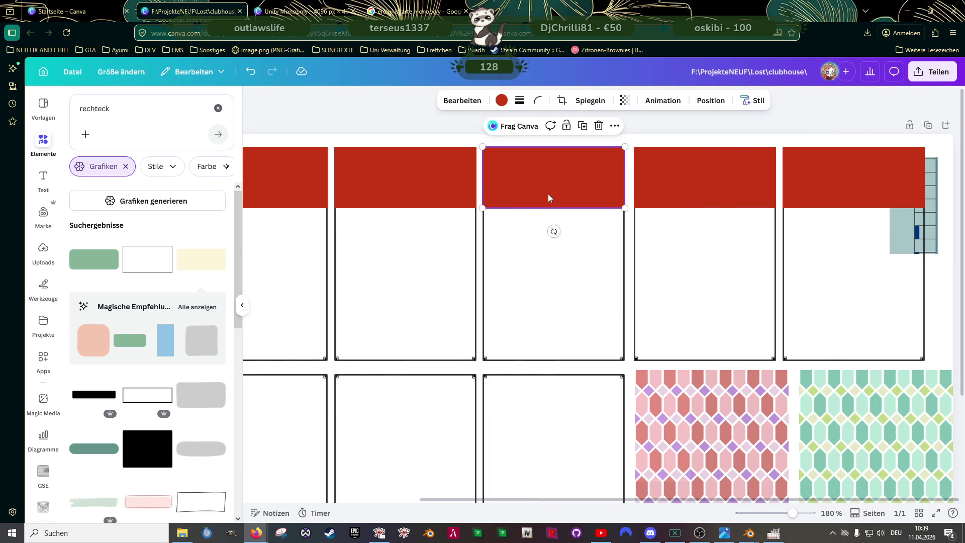
pyautogui.scroll(-3)
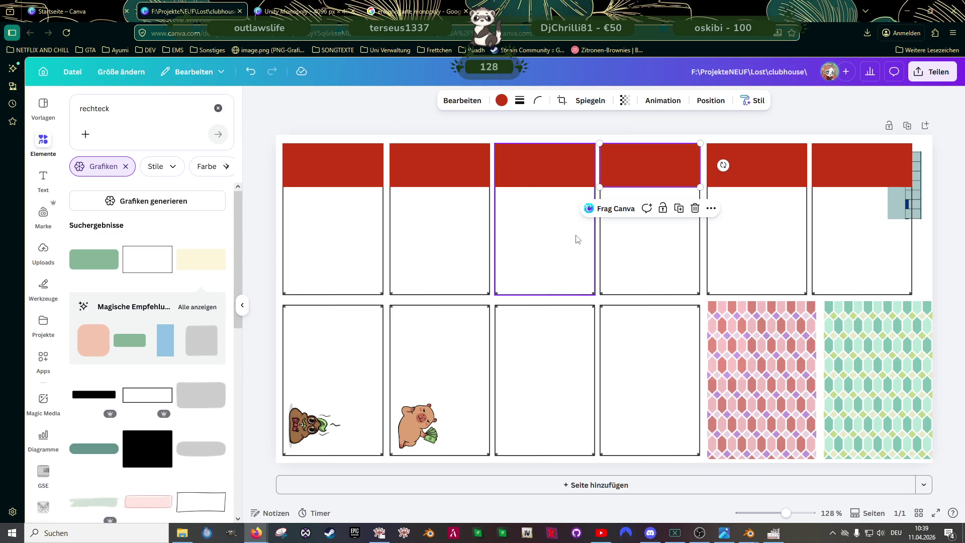
pyautogui.click(860, 175)
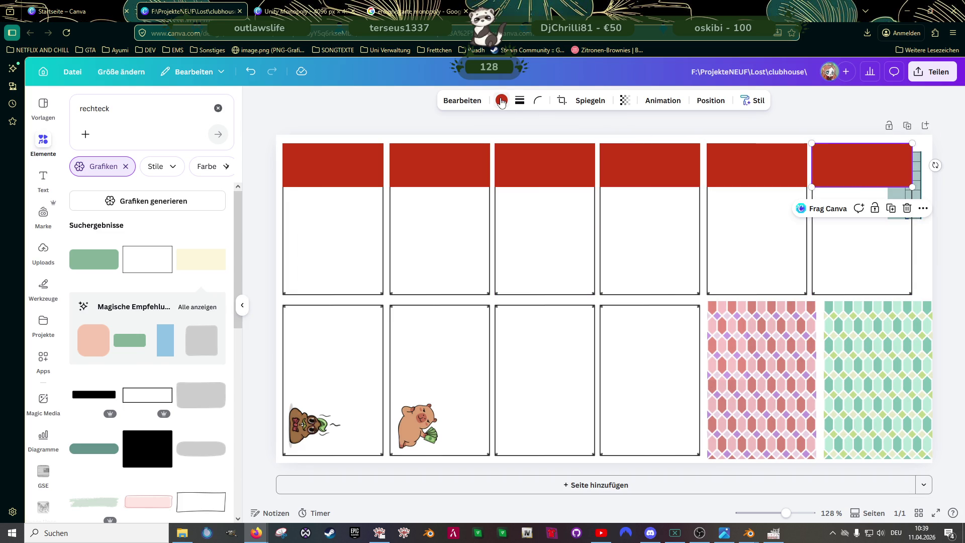
# Step: Make the top-right header dark blue and delete the banknote image
pyautogui.click(502, 100)
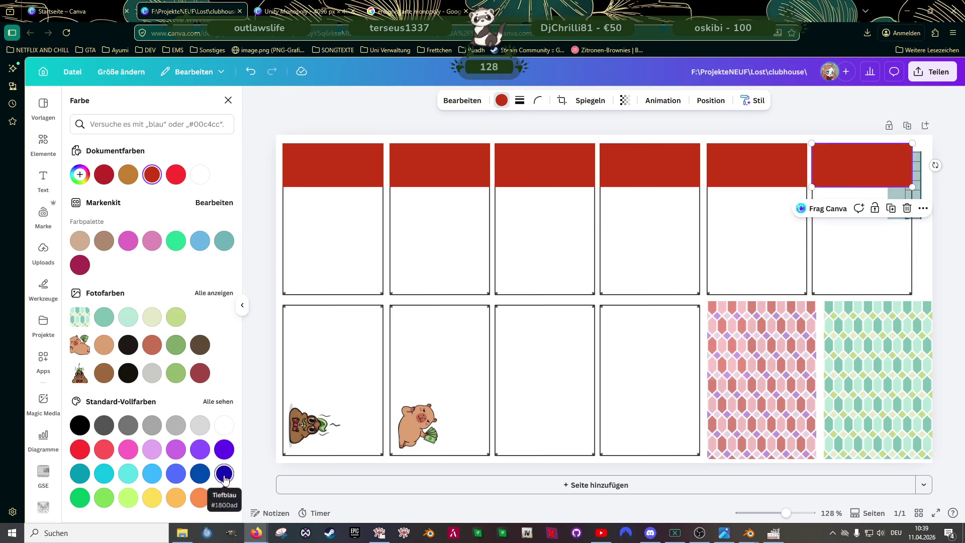
pyautogui.click(223, 473)
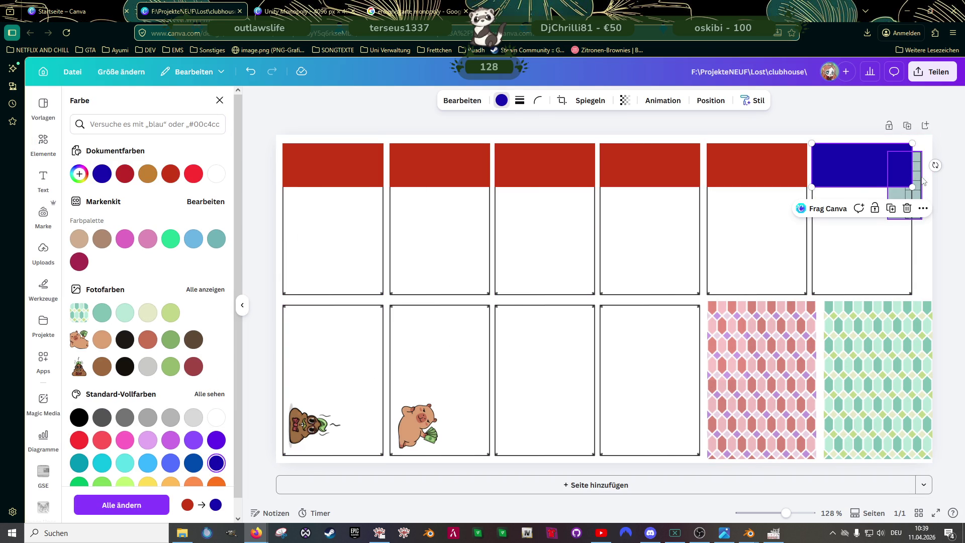
pyautogui.click(917, 177)
pyautogui.moveTo(916, 175); pyautogui.dragTo(627, 273)
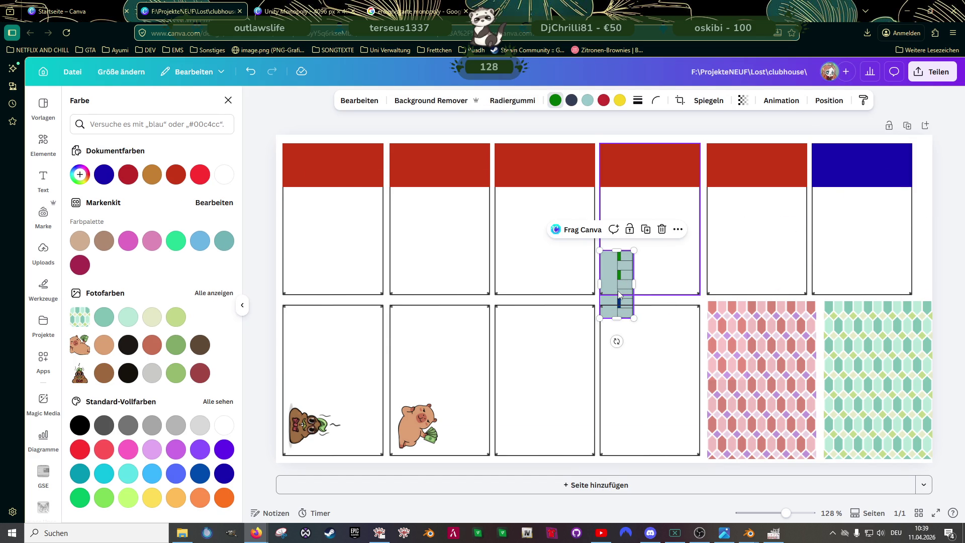
pyautogui.press('Delete')
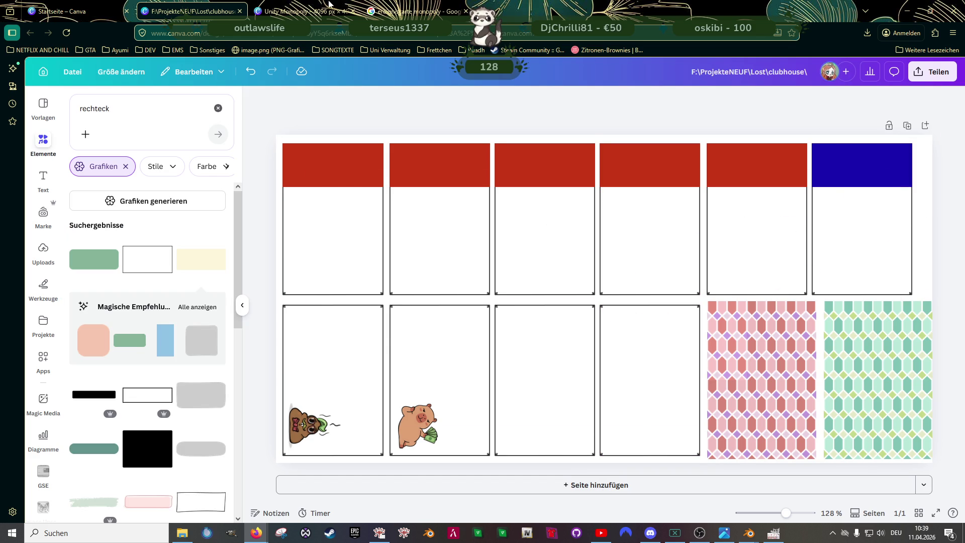
pyautogui.click(288, 16)
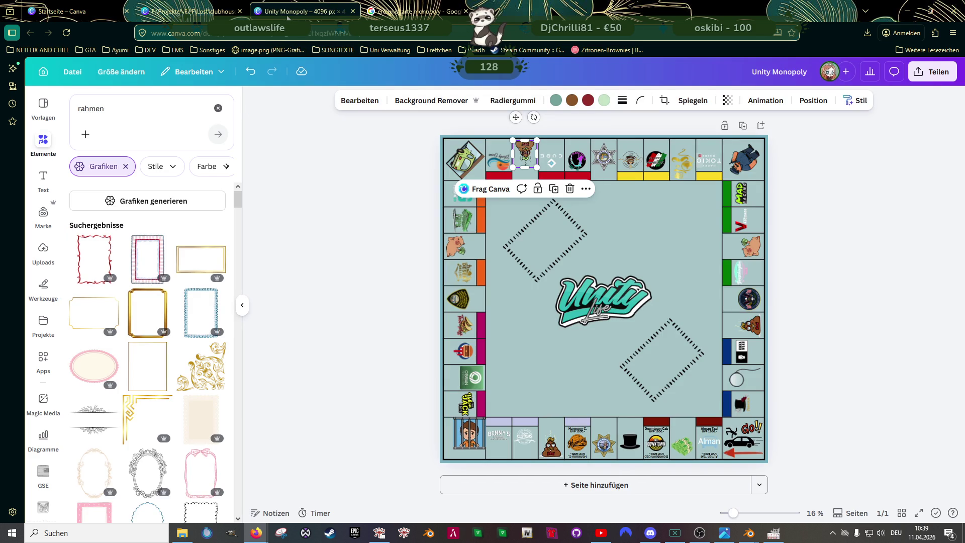
pyautogui.click(242, 13)
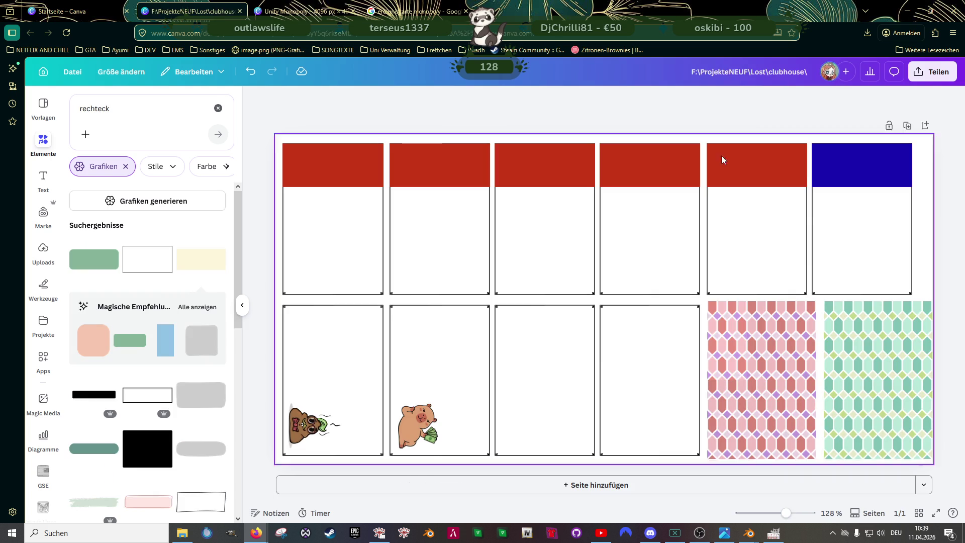
# Step: Recolour the fifth header dark blue, the third yellow and the fourth orange
pyautogui.click(753, 164)
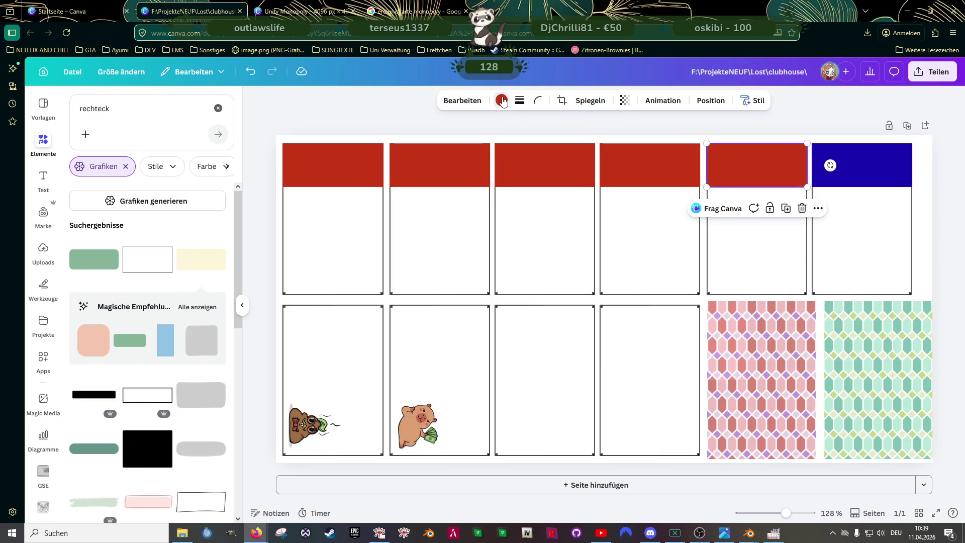
pyautogui.click(501, 100)
pyautogui.click(216, 463)
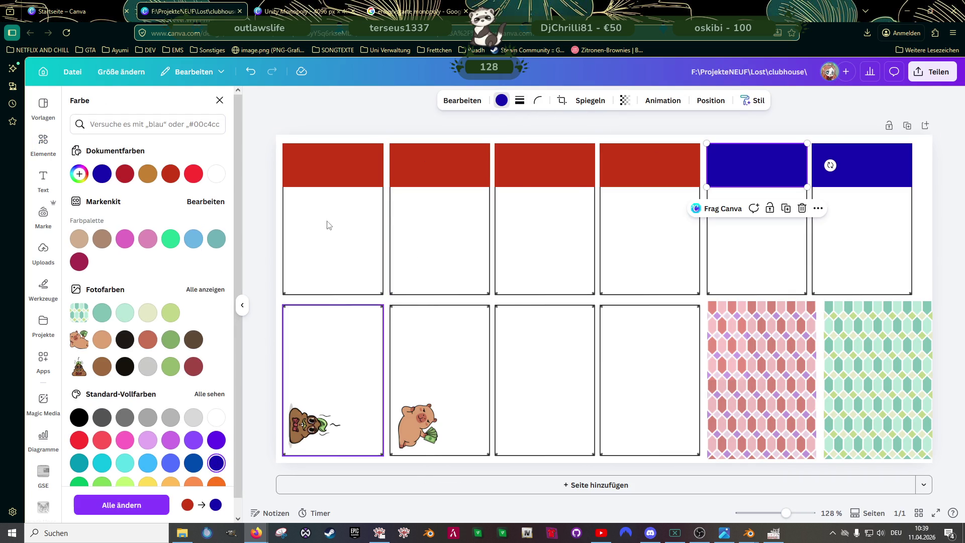
pyautogui.click(336, 166)
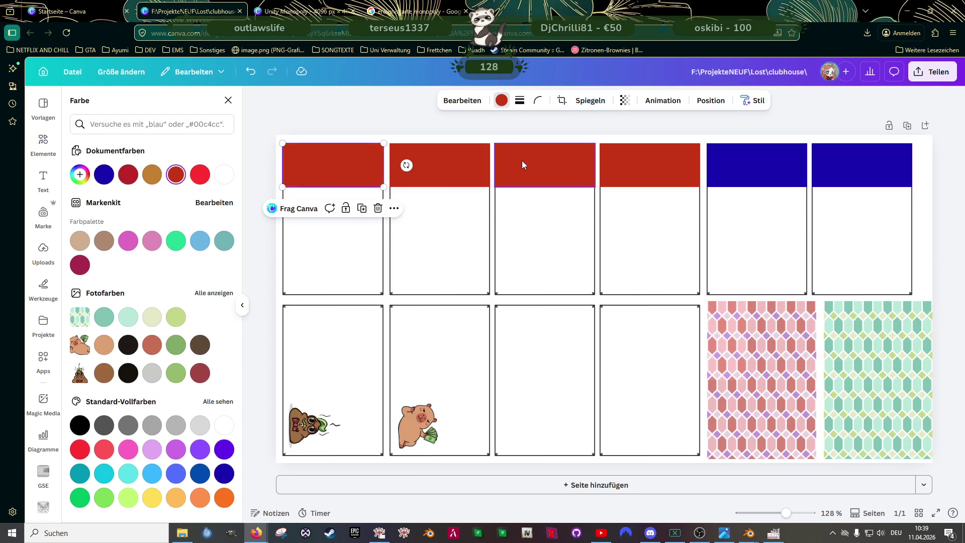
pyautogui.click(523, 162)
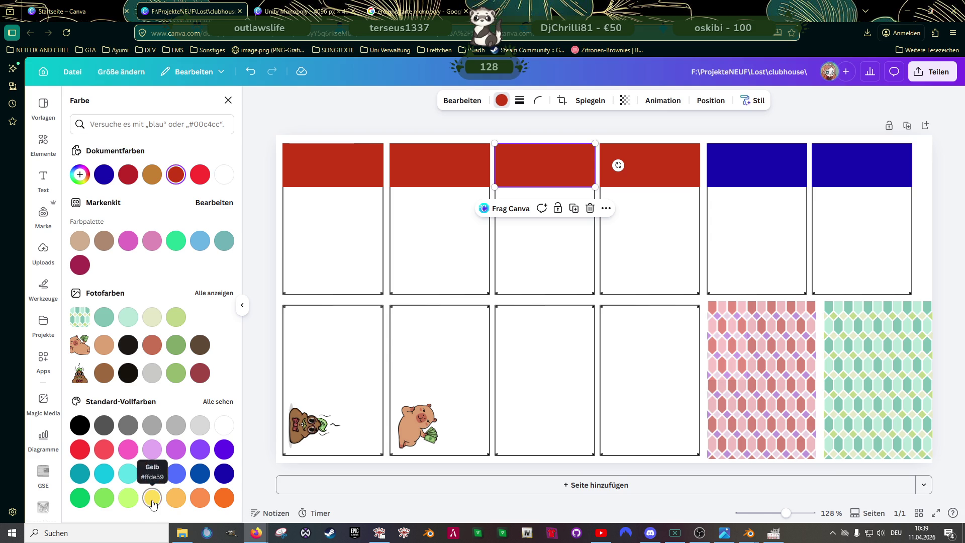
pyautogui.click(153, 503)
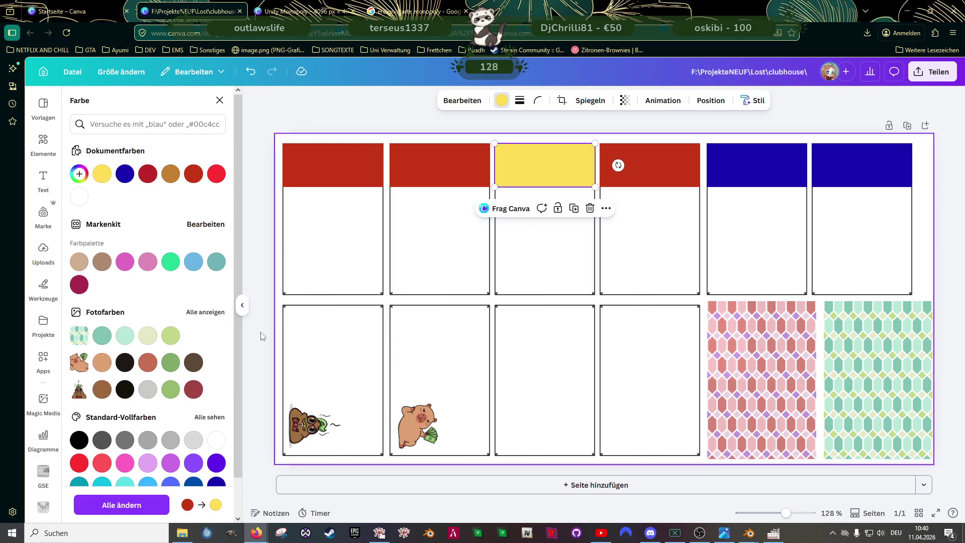
pyautogui.click(654, 170)
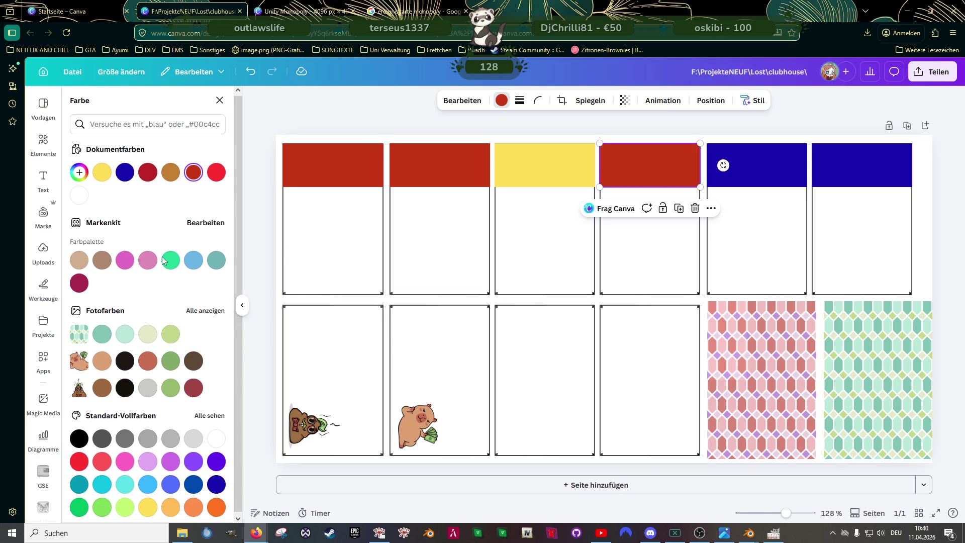
pyautogui.click(216, 508)
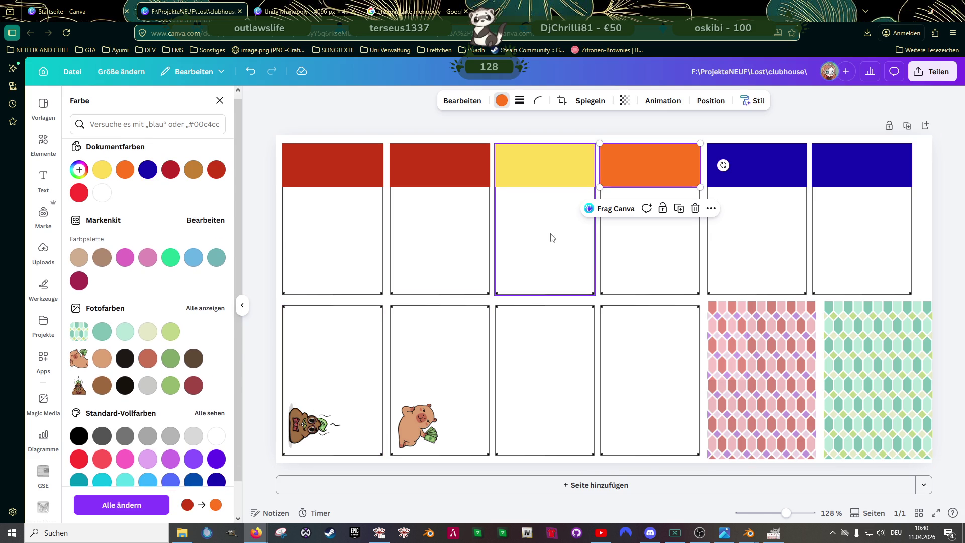
pyautogui.click(349, 177)
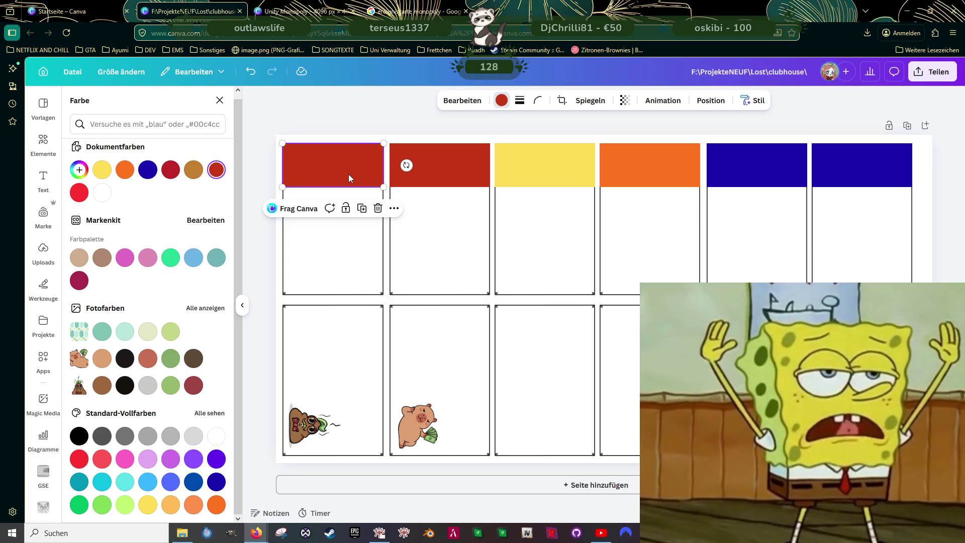
# Step: Select all six headers, open their Ebene menu, then dismiss it without changes
pyautogui.click(433, 165)
pyautogui.click(548, 165)
pyautogui.click(648, 167)
pyautogui.click(740, 166)
pyautogui.click(841, 167)
pyautogui.rightClick(734, 160)
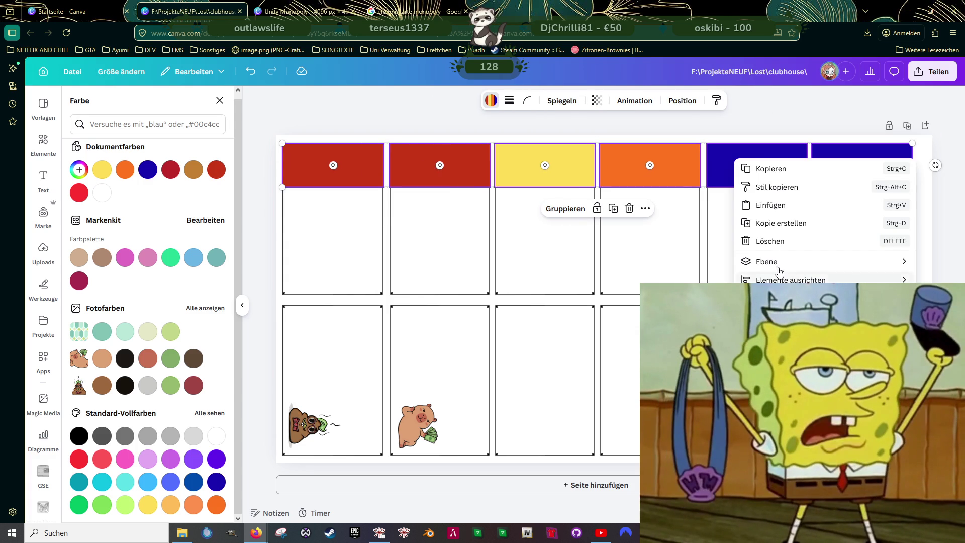
pyautogui.moveTo(769, 261)
pyautogui.click(624, 297)
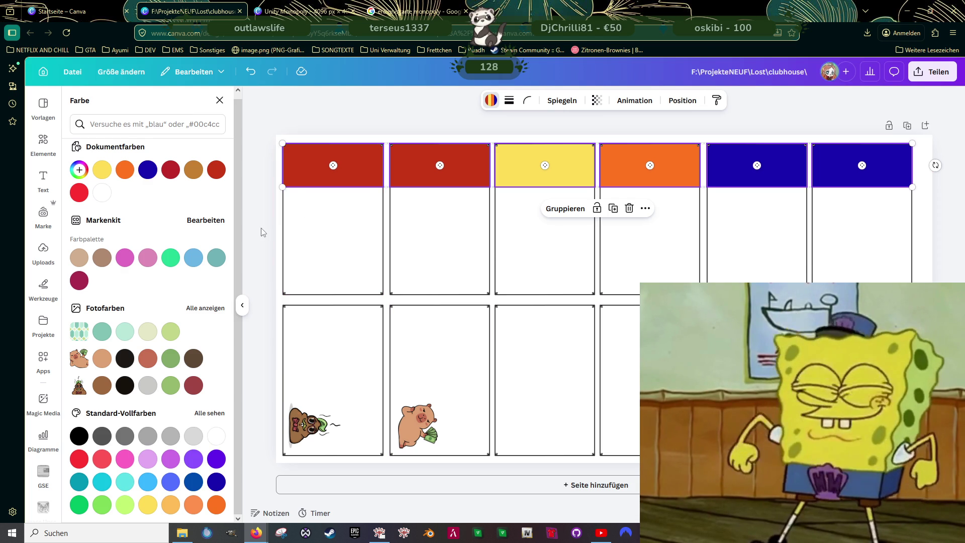
pyautogui.press('Escape')
# Step: Return to the rectangle search results and inspect the pig card image
pyautogui.click(357, 118)
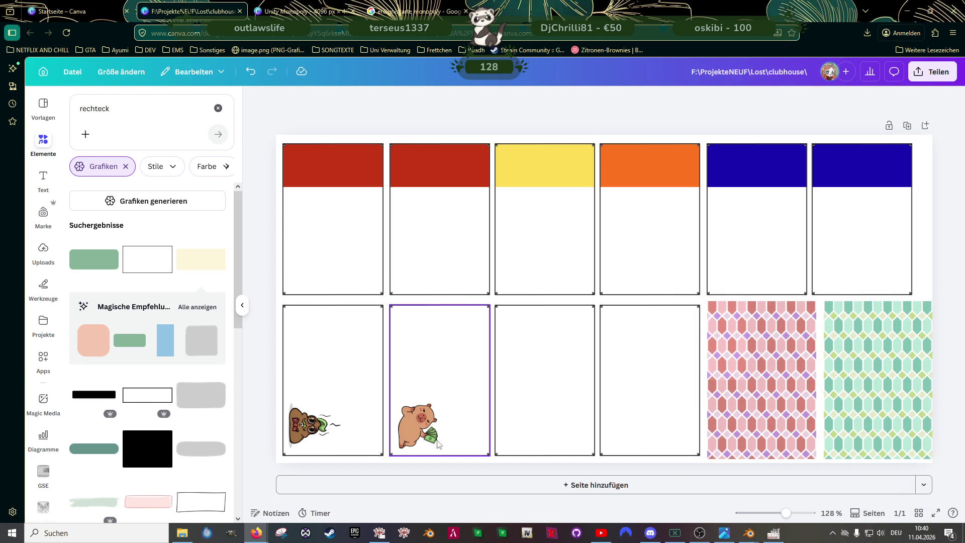
pyautogui.click(413, 427)
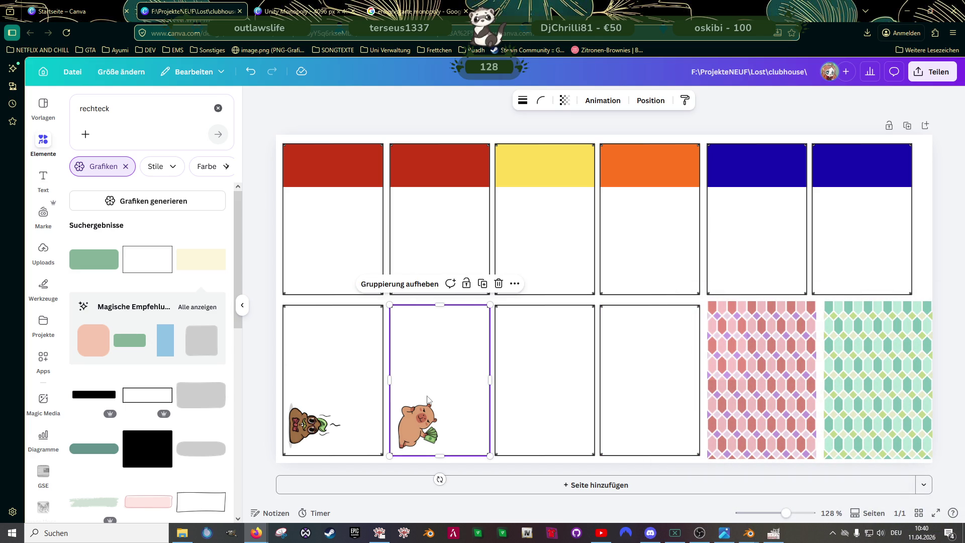
pyautogui.click(413, 425)
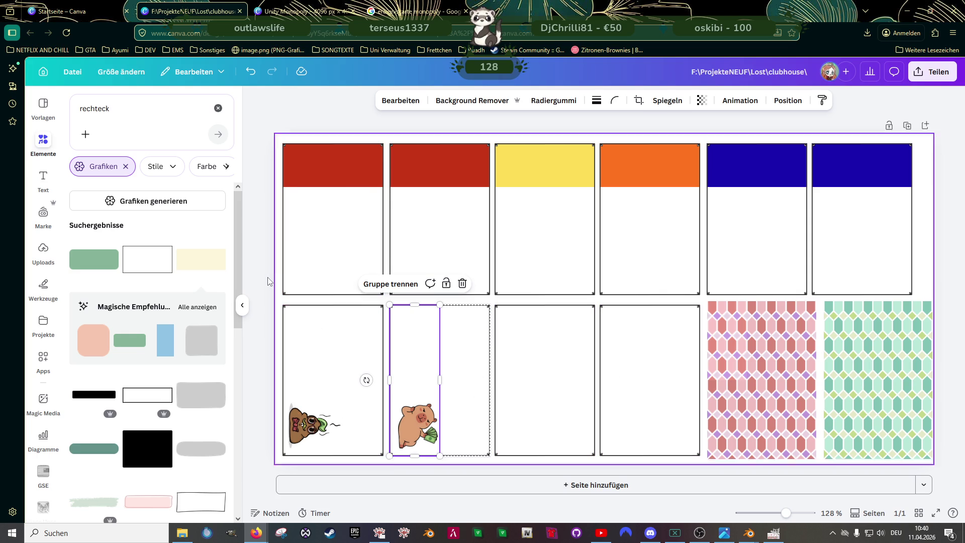
pyautogui.press('Escape')
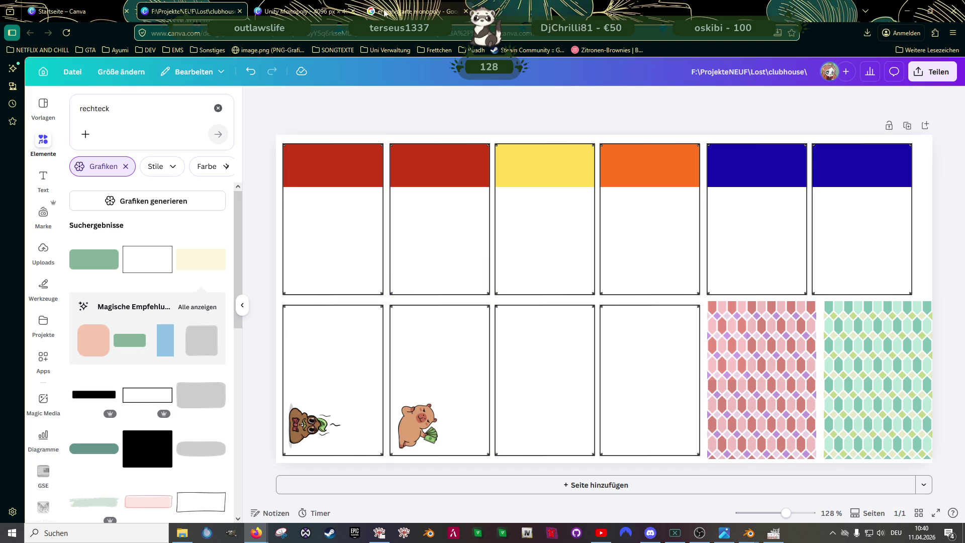
pyautogui.click(410, 12)
# Step: Search Google for 'straßenkarte monopoly' and enlarge the blue property card photo on Brettspiel-Sammlung
pyautogui.tripleClick(303, 85)
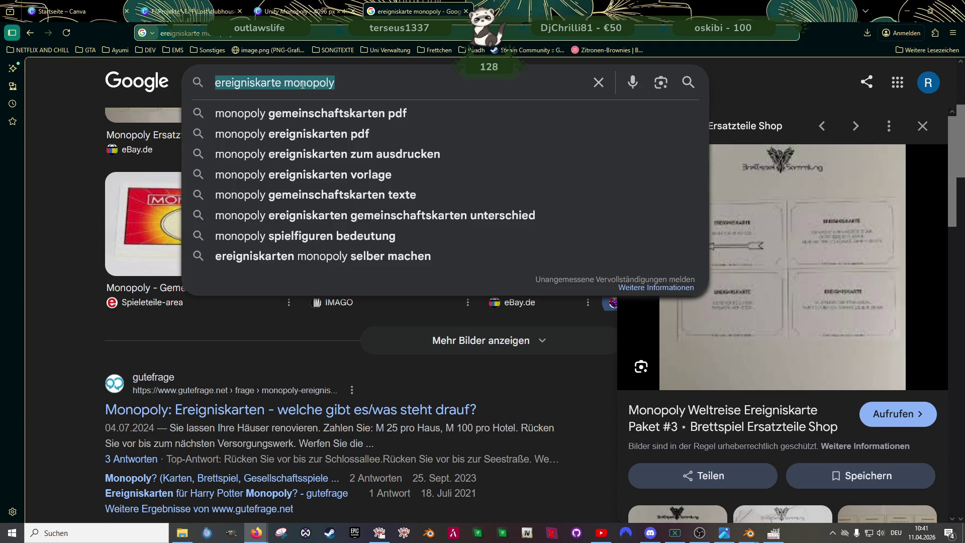
pyautogui.write('straßenkar')
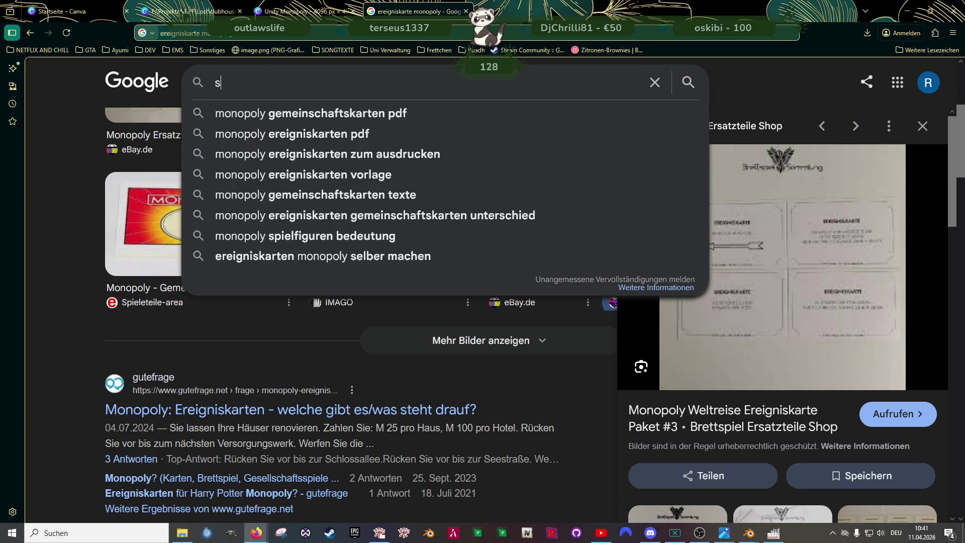
pyautogui.write('te monop')
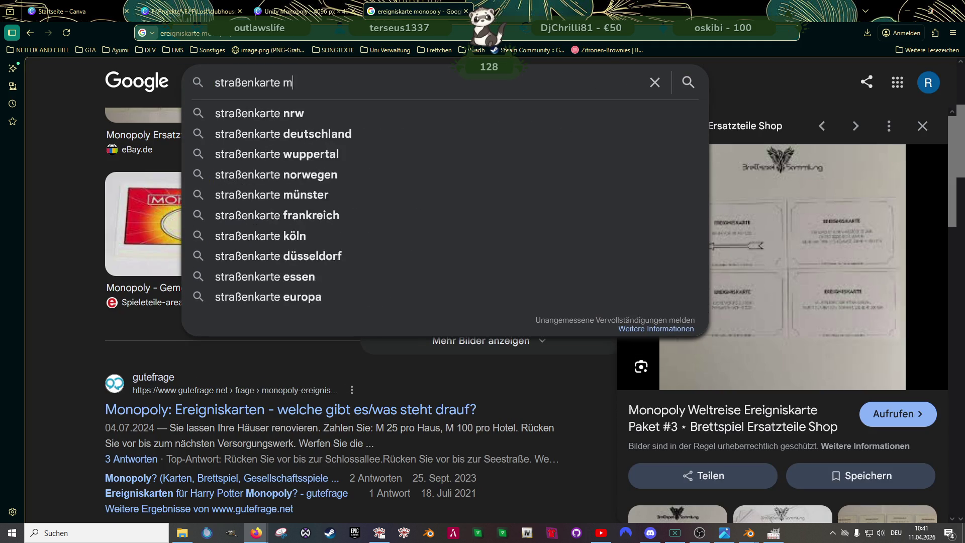
pyautogui.write('oly')
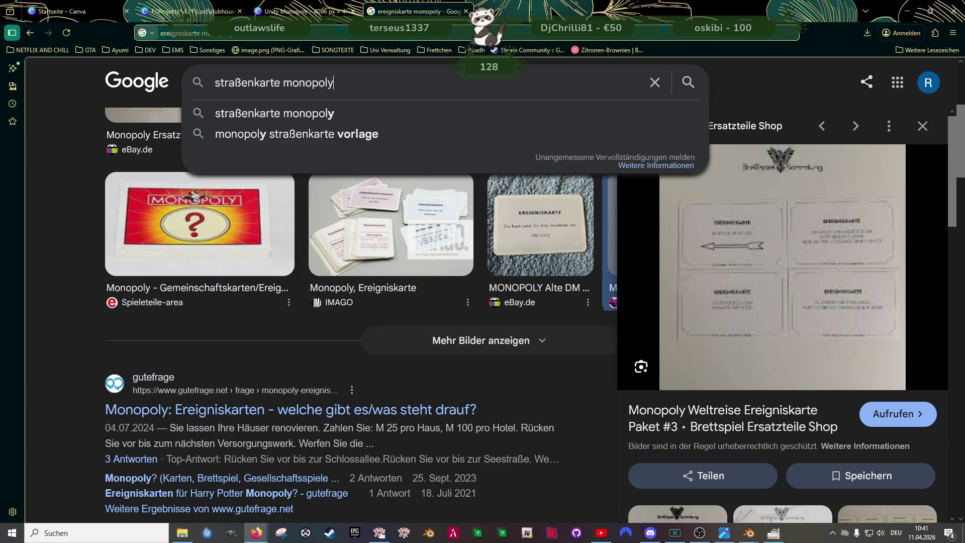
pyautogui.press('Return')
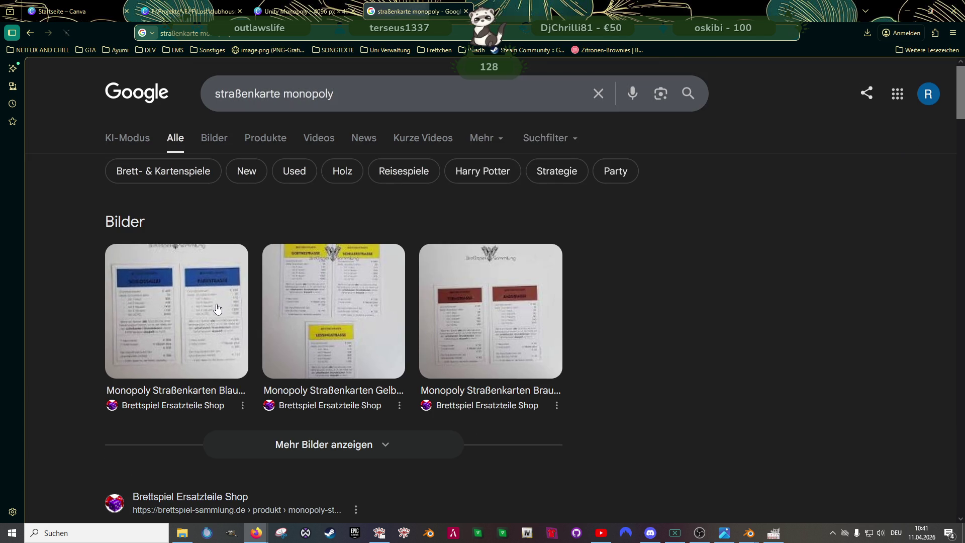
pyautogui.click(215, 324)
pyautogui.click(713, 261)
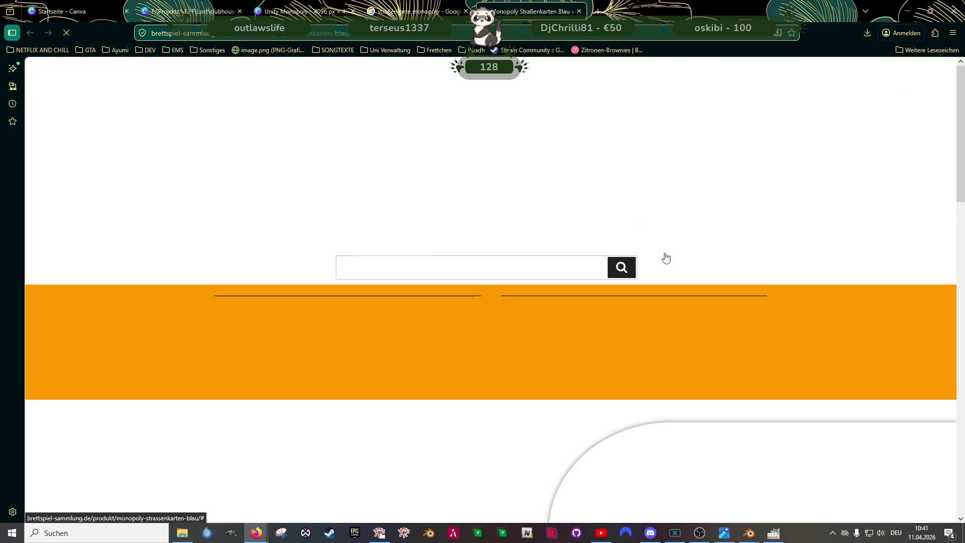
pyautogui.scroll(-3)
pyautogui.click(340, 323)
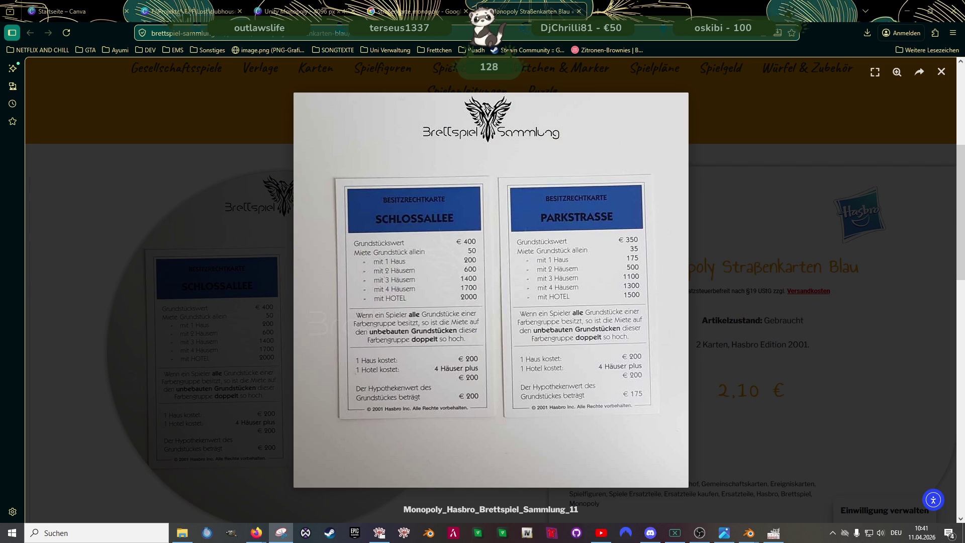
# Step: Snip the enlarged card photo and return to the Unity Monopoly design
pyautogui.hotkey('alt', 'n')
pyautogui.moveTo(316, 153); pyautogui.dragTo(671, 488)
pyautogui.moveTo(614, 76); pyautogui.dragTo(2, 50)
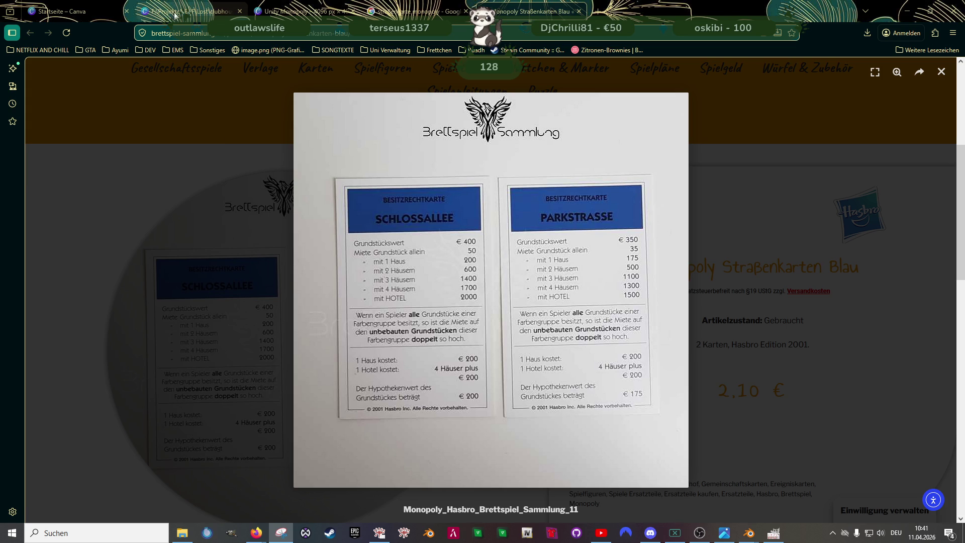
pyautogui.click(306, 12)
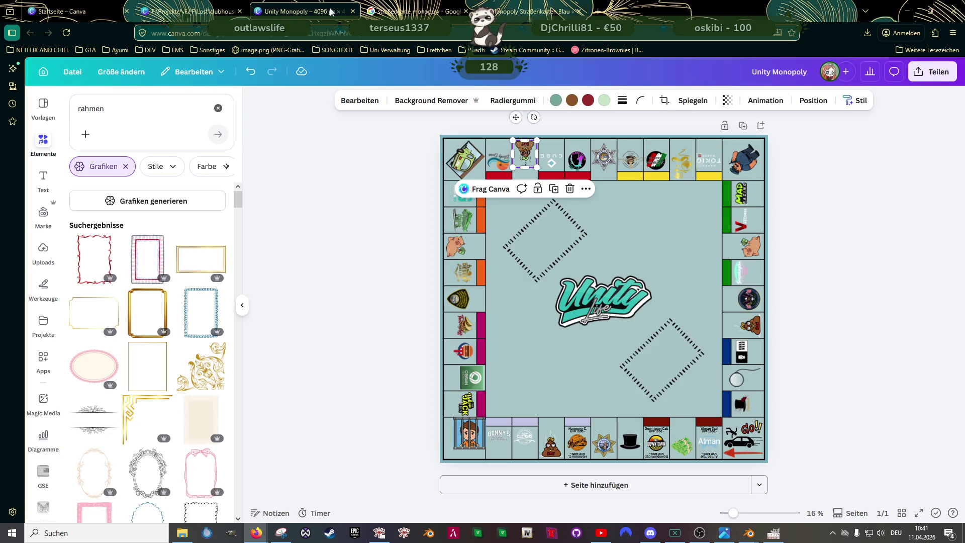
# Step: Switch back to the property card design and retitle it 'karten monopoly'
pyautogui.click(191, 11)
pyautogui.click(761, 76)
pyautogui.write('karten')
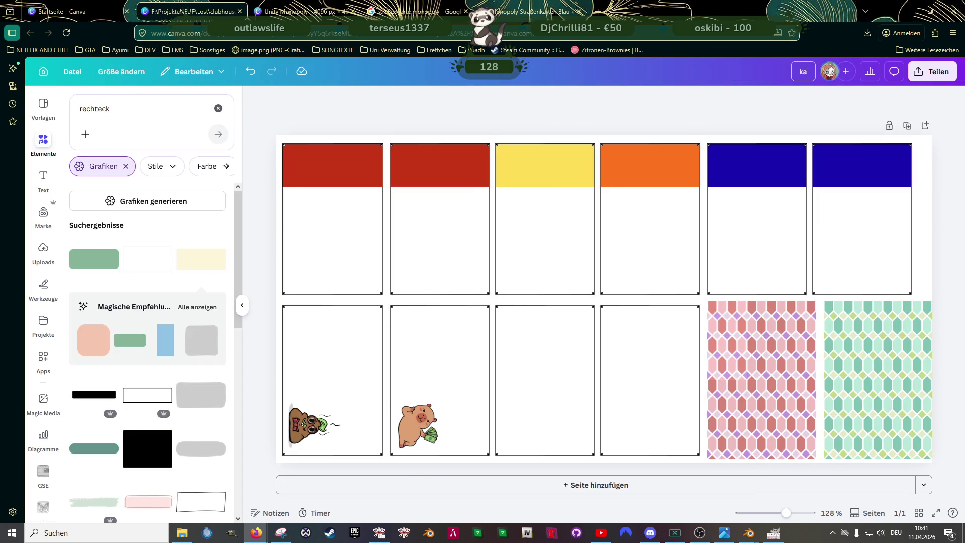
pyautogui.write(' monopoly')
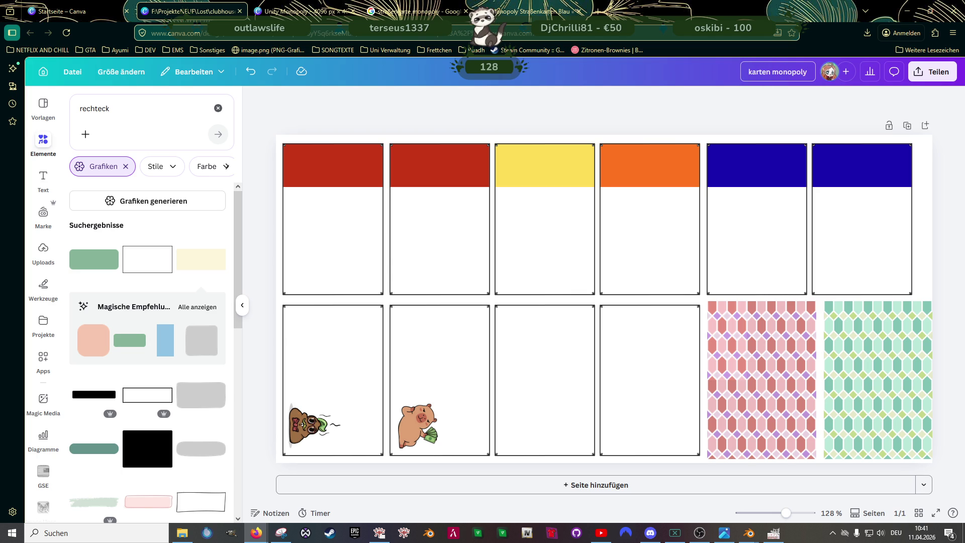
pyautogui.click(591, 114)
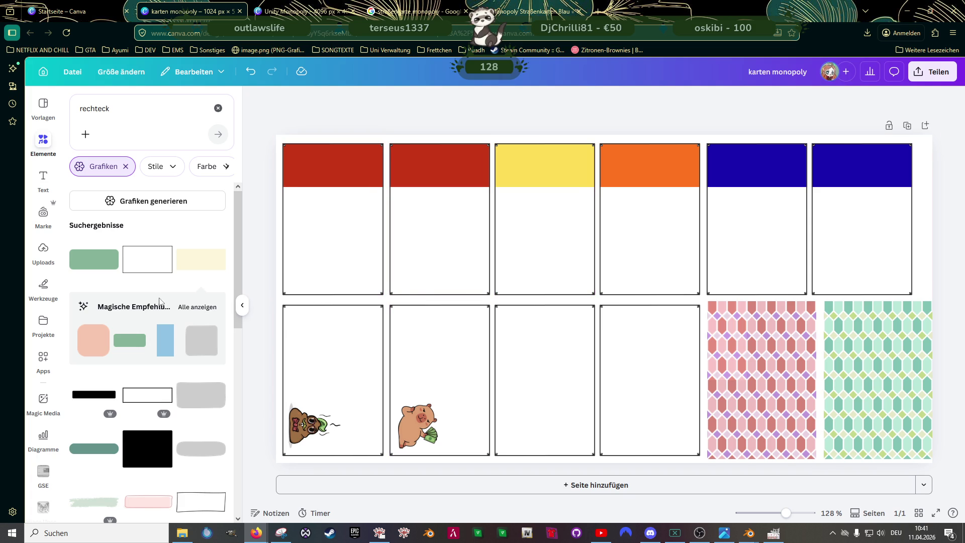
pyautogui.scroll(-3)
# Step: Add an 'Überschrift hinzufügen' heading shrunk to about 19.5 pt, then view the Unity Monopoly design
pyautogui.click(43, 179)
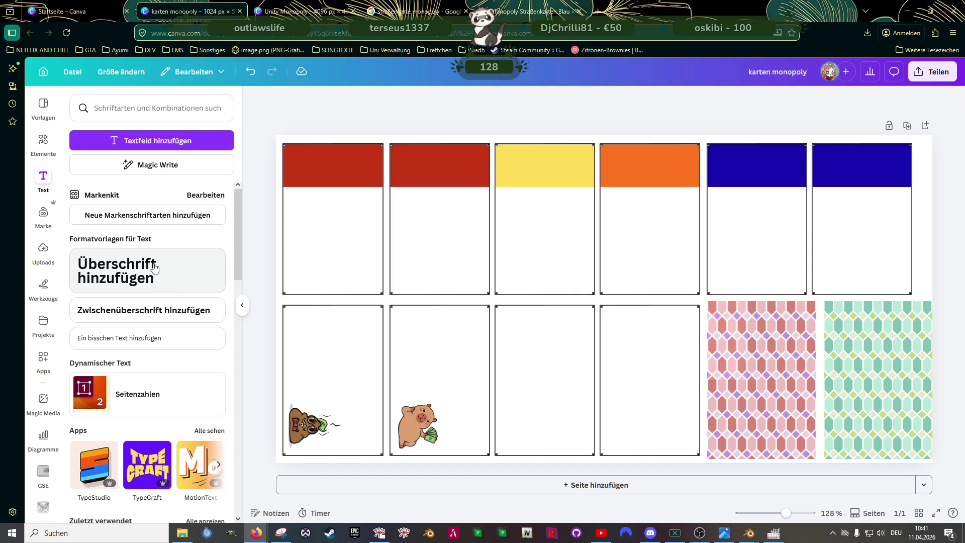
pyautogui.click(155, 268)
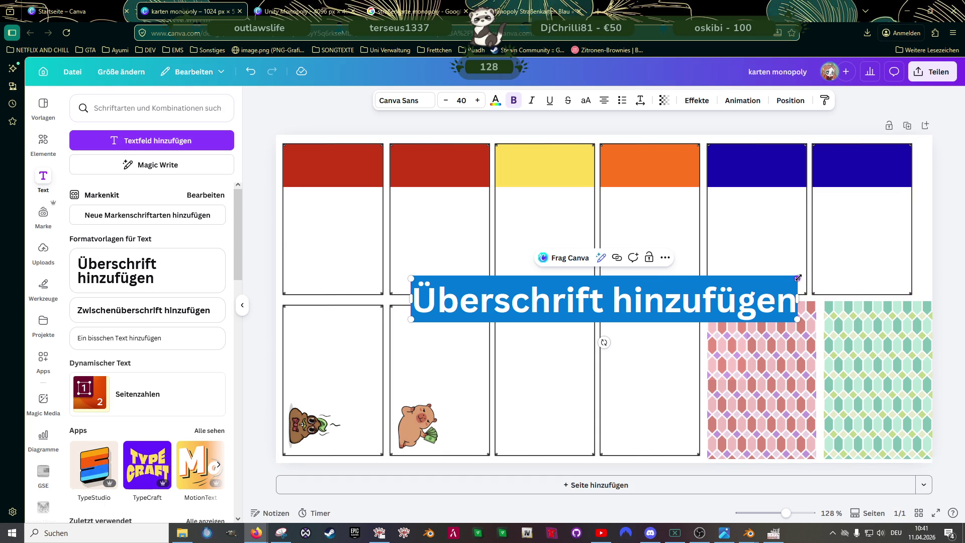
pyautogui.moveTo(756, 280); pyautogui.dragTo(600, 299)
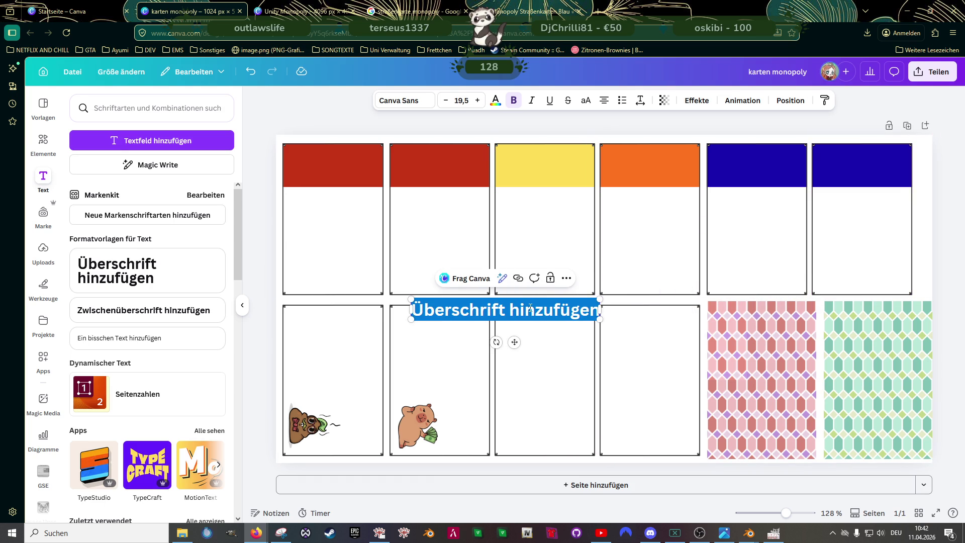
pyautogui.click(264, 10)
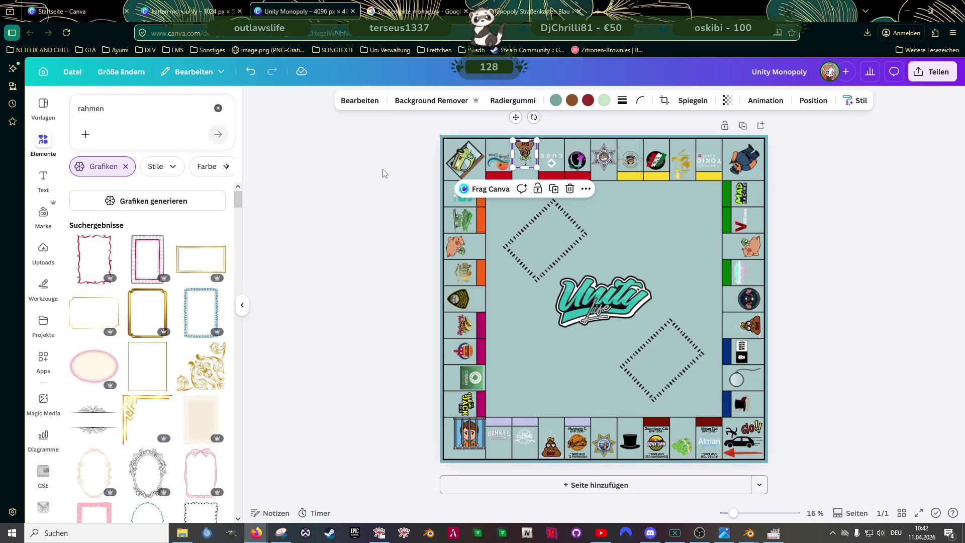
# Step: Zoom the Unity Monopoly board to 38% to study its property bars, then return to karten monopoly
pyautogui.click(402, 189)
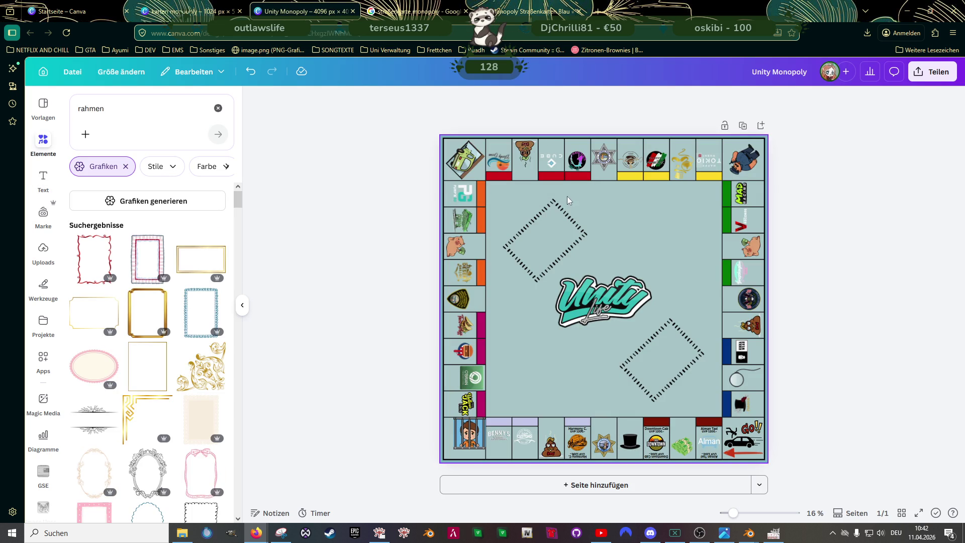
pyautogui.scroll(3)
pyautogui.scroll(3)
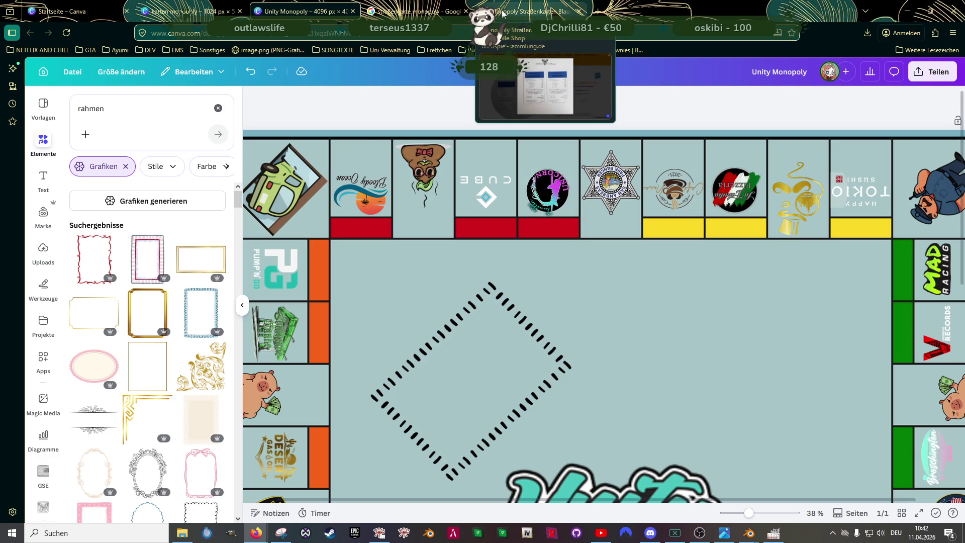
pyautogui.click(189, 11)
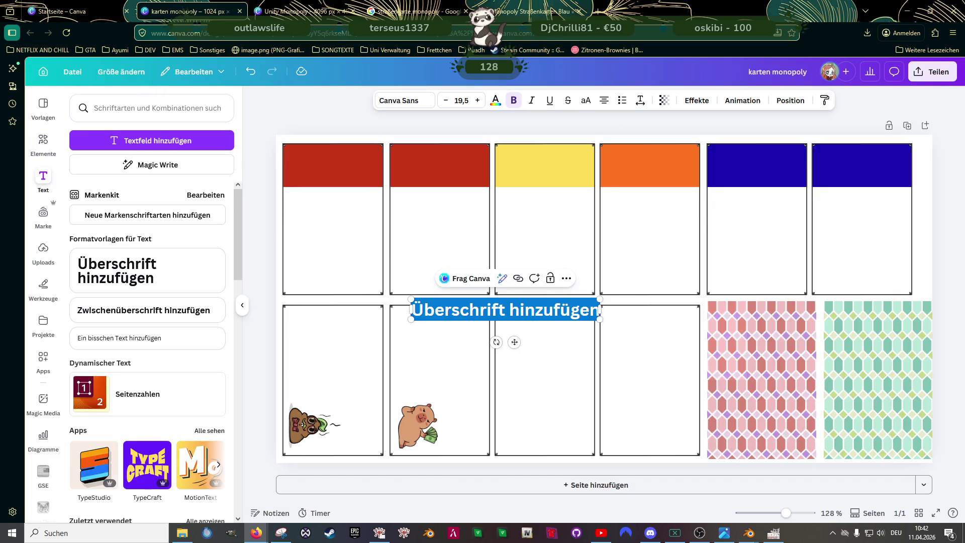
# Step: Select all page elements and send them to the back, behind the heading text
pyautogui.click(444, 164)
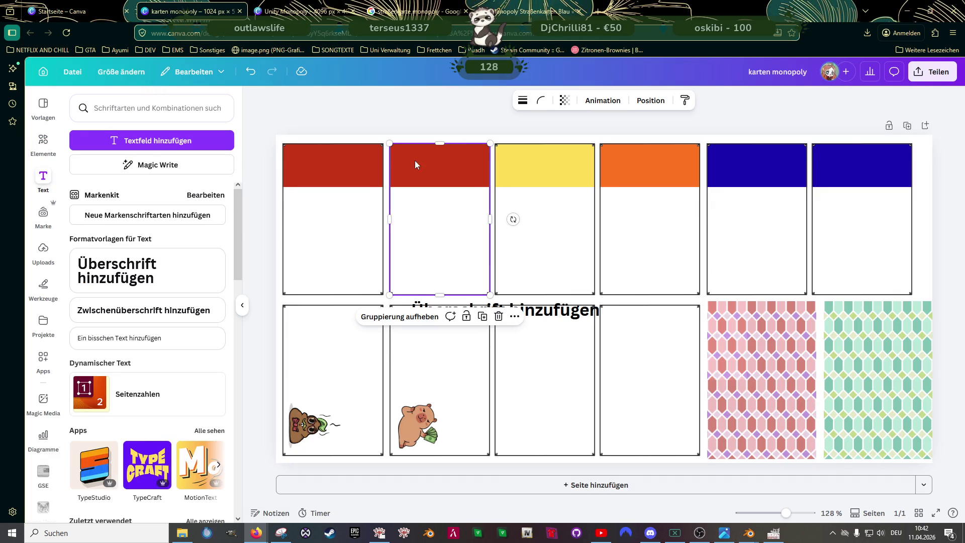
pyautogui.click(371, 157)
pyautogui.click(409, 164)
pyautogui.hotkey('ctrl', 'a')
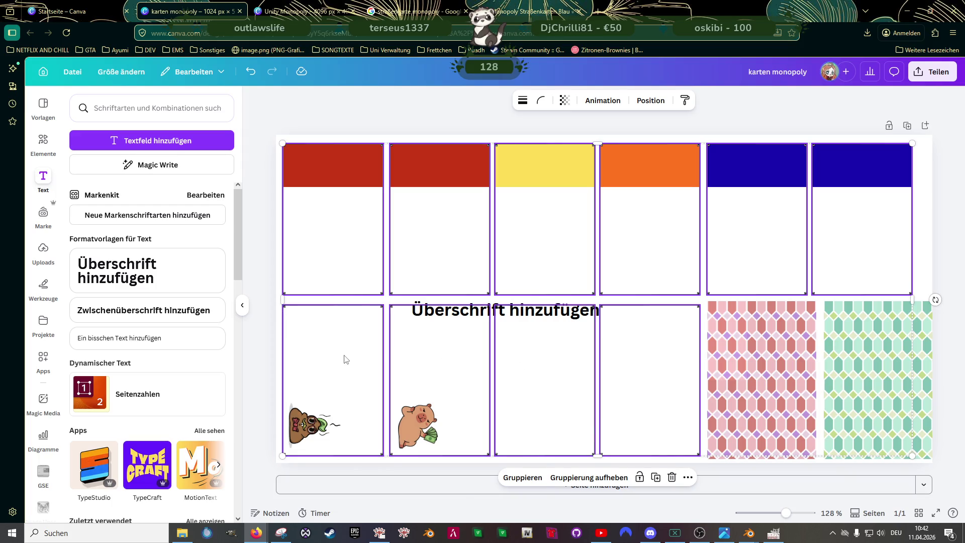
pyautogui.rightClick(346, 358)
pyautogui.moveTo(377, 380)
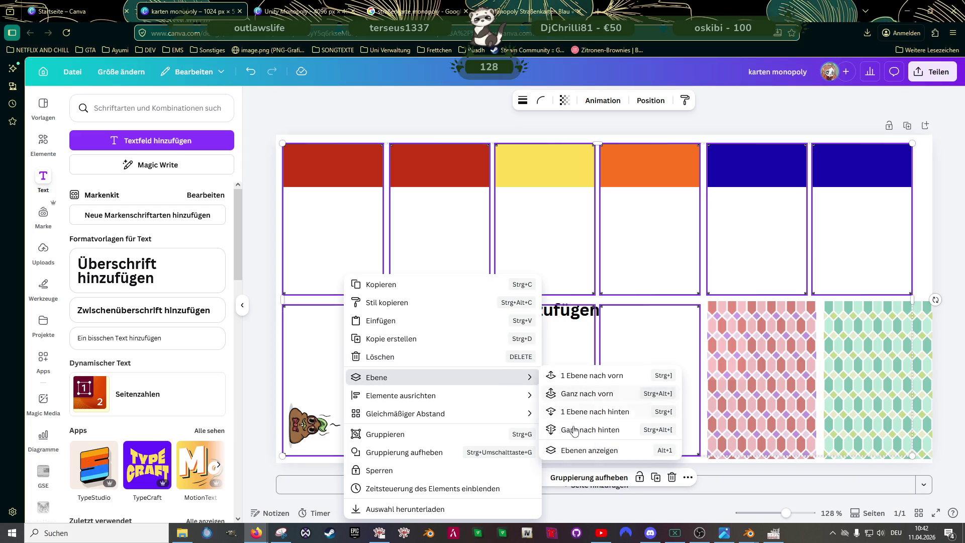
pyautogui.click(561, 431)
pyautogui.click(261, 247)
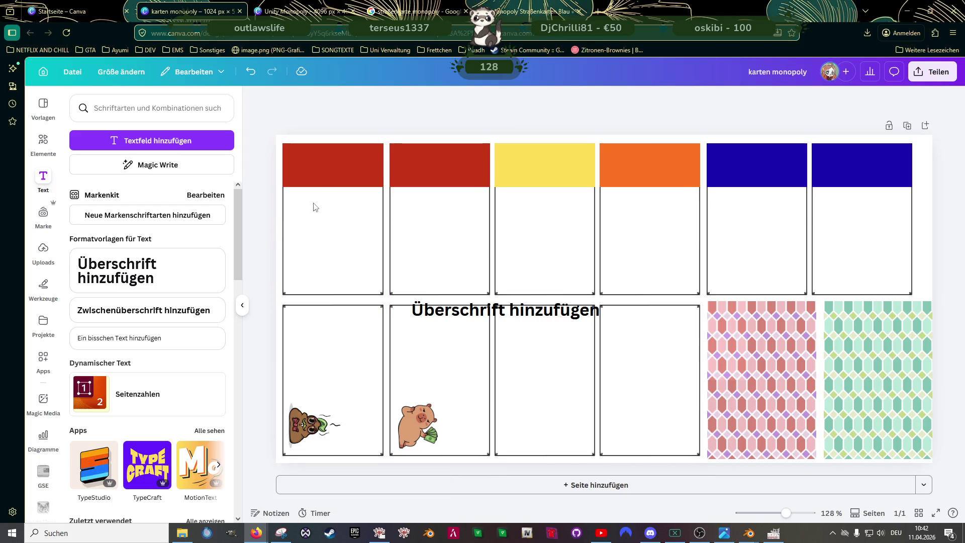
# Step: Recolour the first card's header green, comparing against the reference card and Unity board
pyautogui.click(330, 164)
pyautogui.click(501, 100)
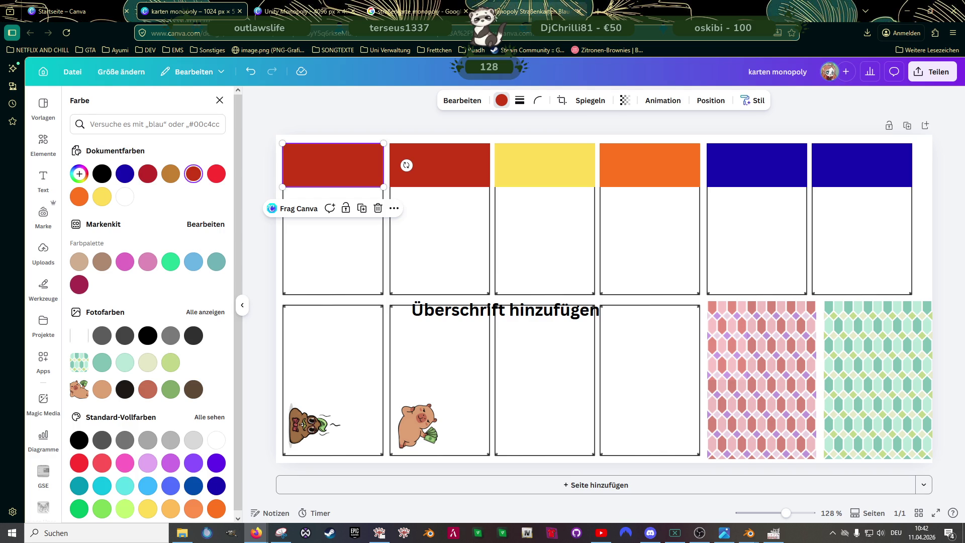
pyautogui.click(533, 11)
pyautogui.click(307, 11)
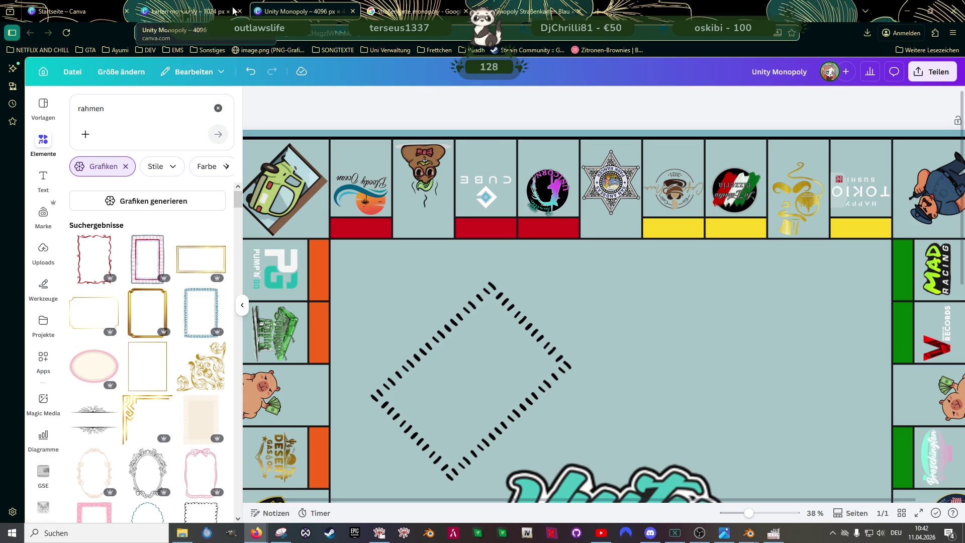
pyautogui.click(195, 12)
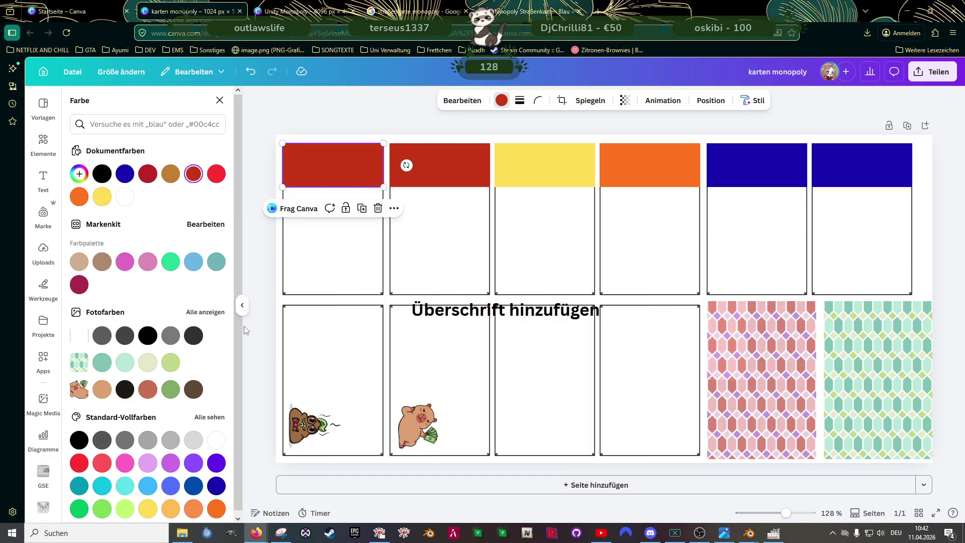
pyautogui.scroll(-3)
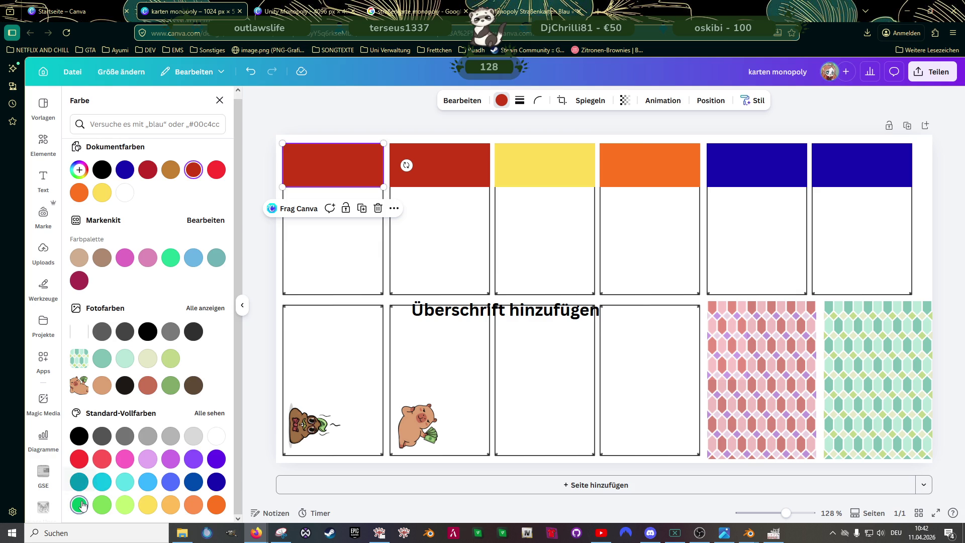
pyautogui.click(79, 504)
pyautogui.click(301, 11)
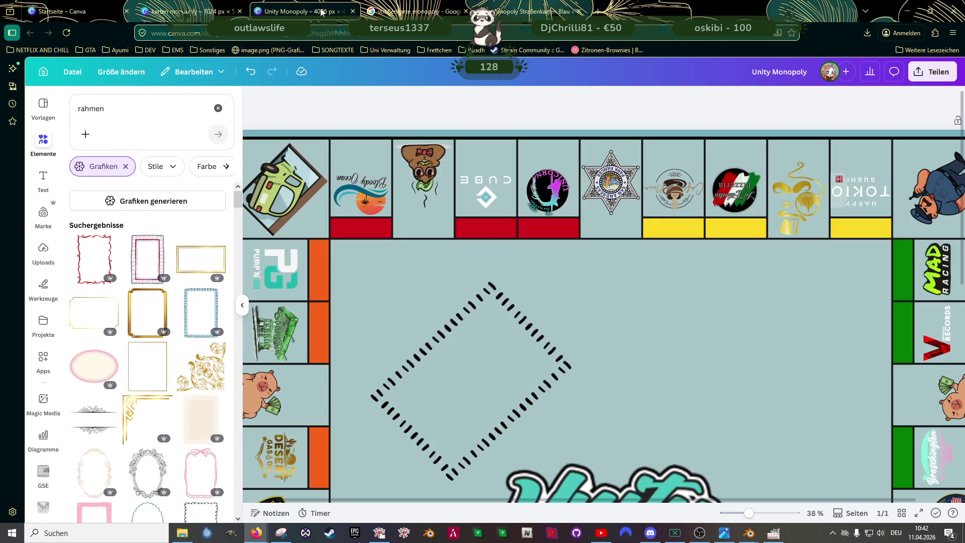
pyautogui.click(206, 12)
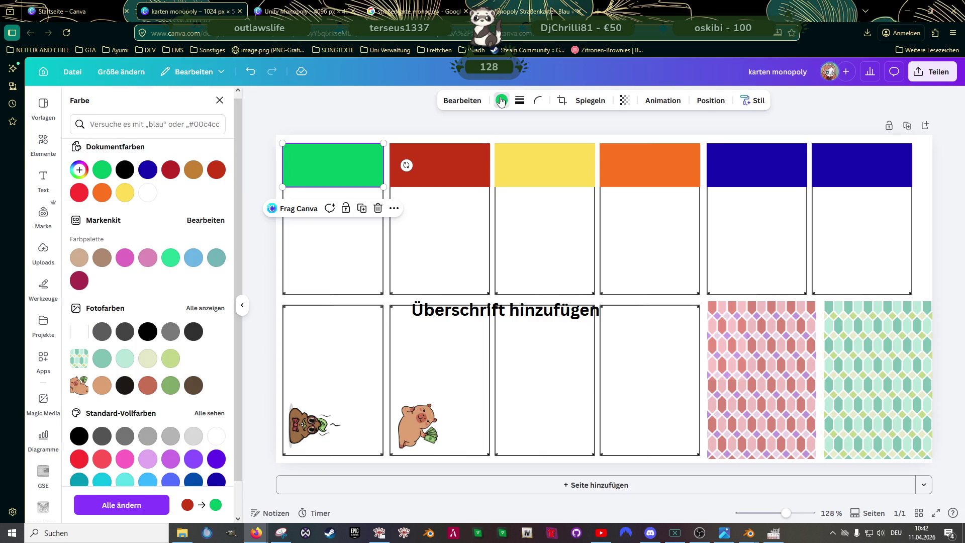
# Step: Change the first header to a darker green from the full standard colour range
pyautogui.click(43, 180)
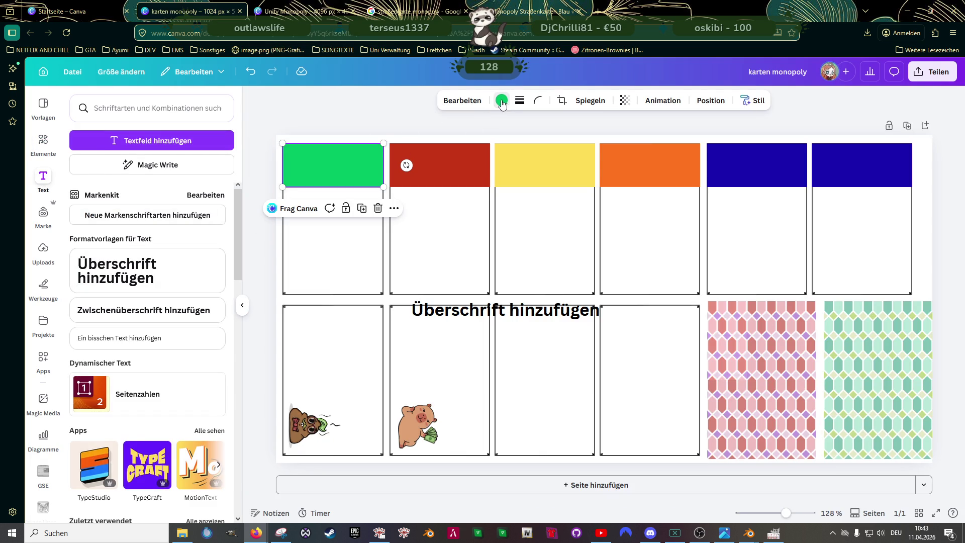
pyautogui.click(502, 101)
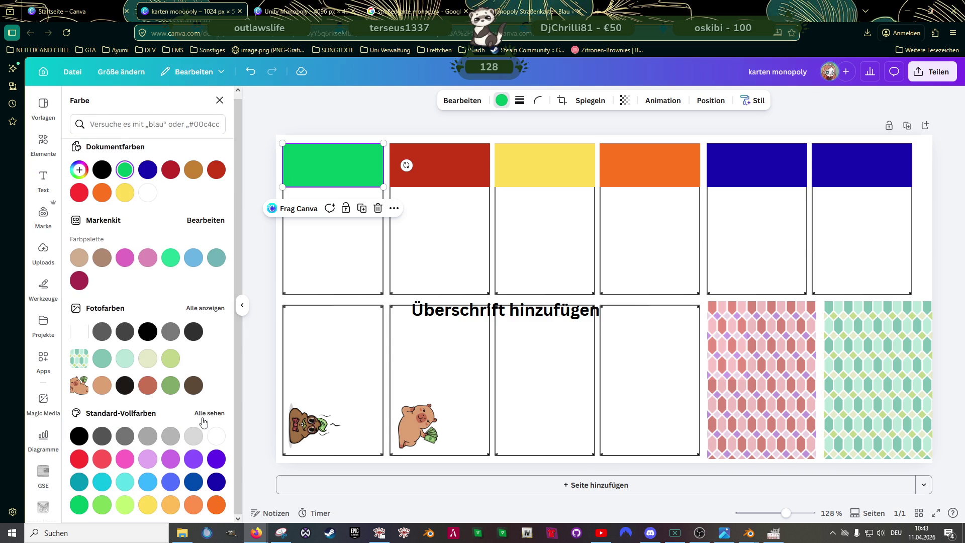
pyautogui.click(203, 422)
pyautogui.scroll(-3)
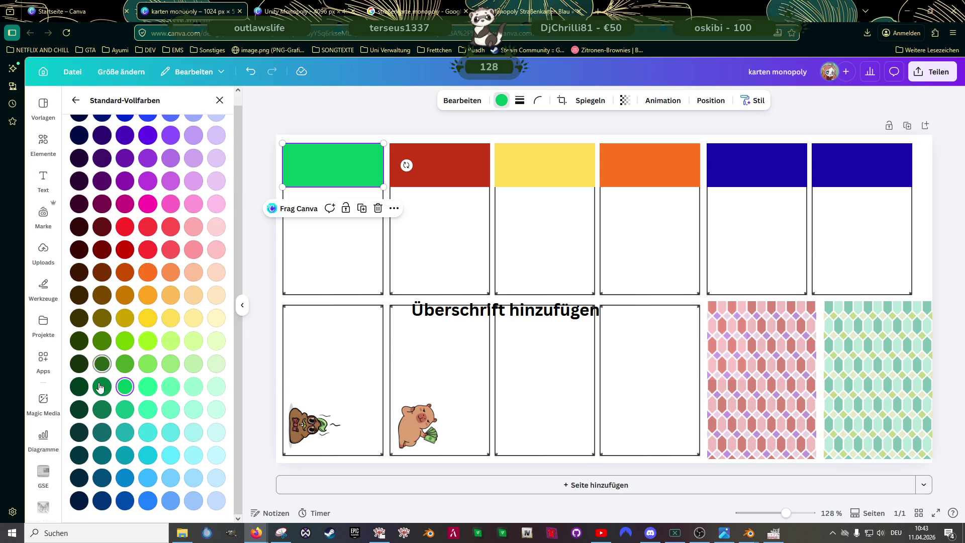
pyautogui.click(101, 386)
pyautogui.press('Escape')
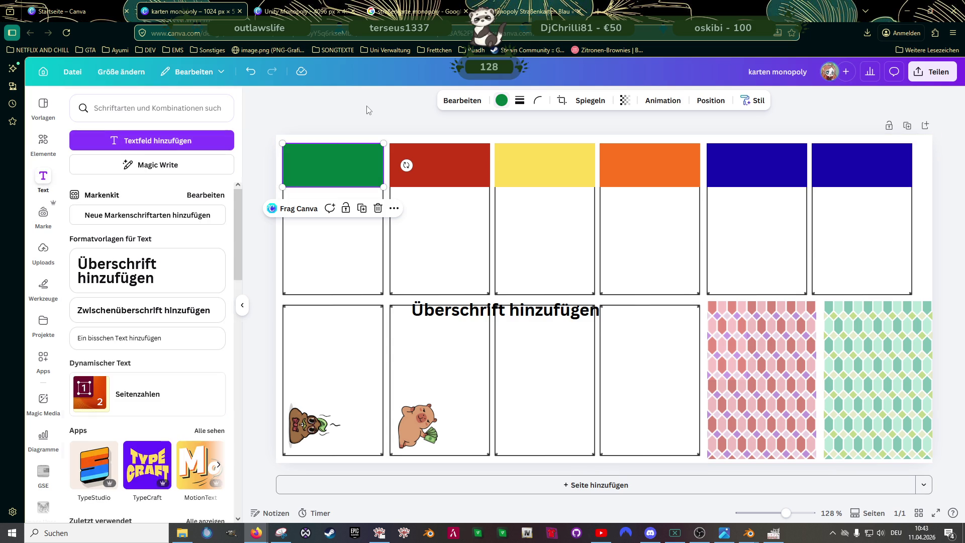
pyautogui.click(325, 430)
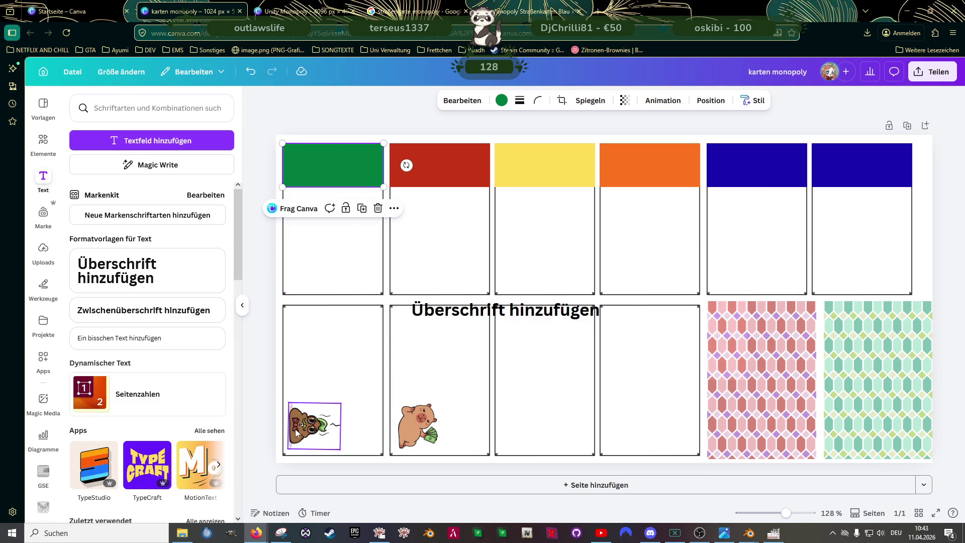
# Step: Duplicate the poop and pig stickers into cards three and four and nudge them slightly left
pyautogui.click(409, 428)
pyautogui.hotkey('ctrl', 'd')
pyautogui.moveTo(310, 434); pyautogui.dragTo(530, 422)
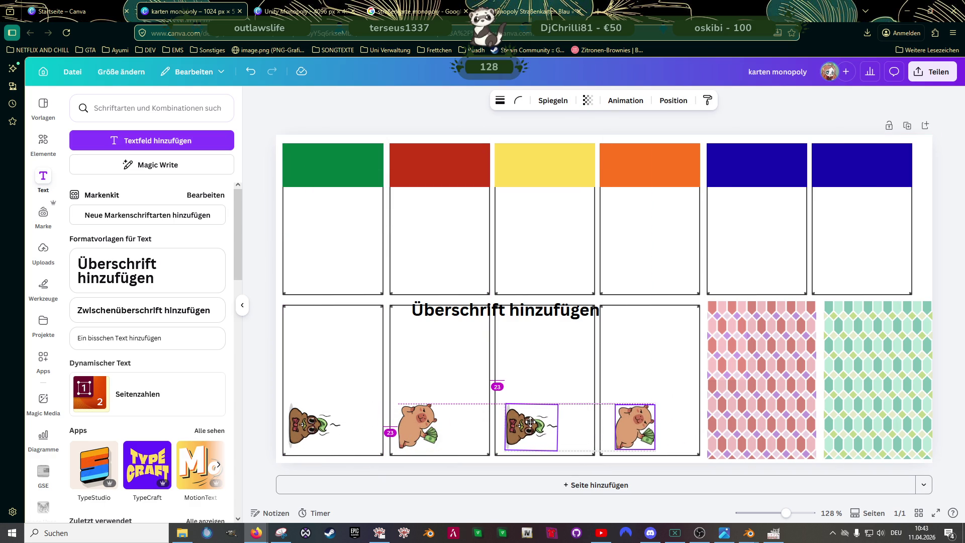
pyautogui.click(640, 427)
pyautogui.moveTo(639, 426); pyautogui.dragTo(630, 427)
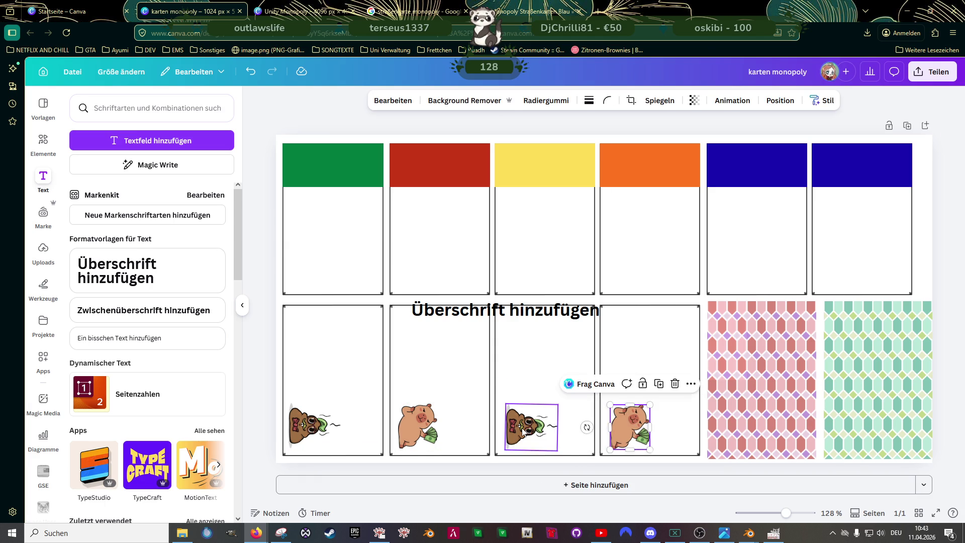
pyautogui.click(528, 429)
pyautogui.moveTo(527, 428); pyautogui.dragTo(523, 427)
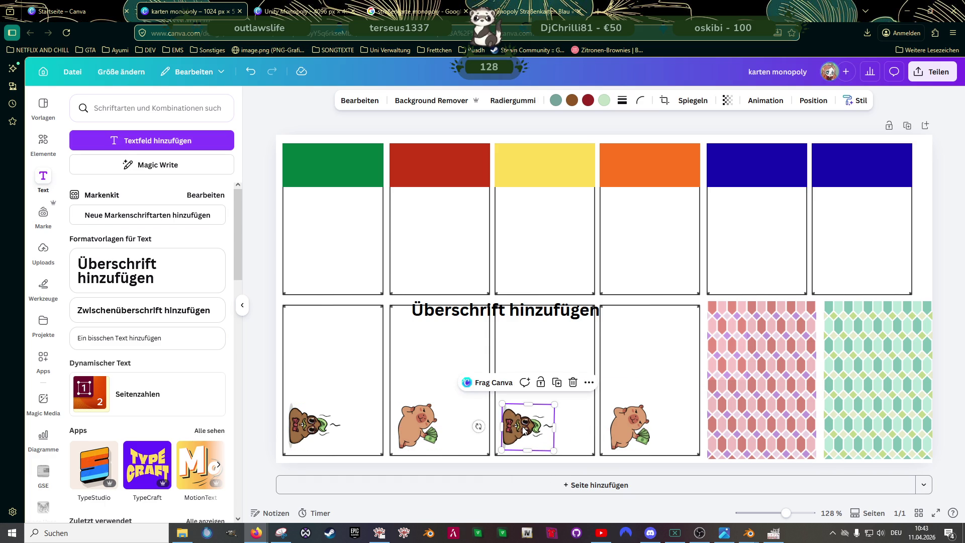
# Step: Delete the copied stickers and the empty third and fourth cards
pyautogui.press('Delete')
pyautogui.click(632, 427)
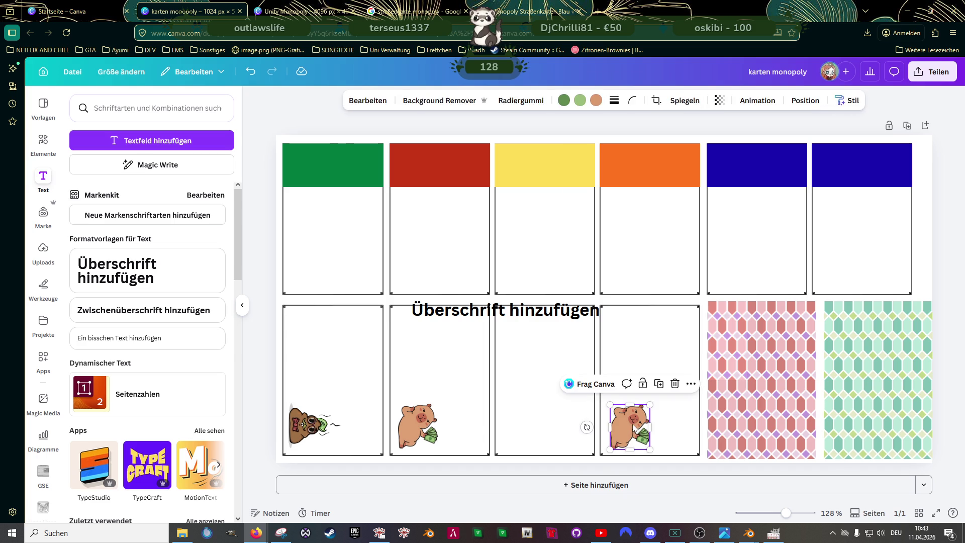
pyautogui.press('Delete')
pyautogui.click(659, 416)
pyautogui.press('Delete')
pyautogui.click(576, 403)
pyautogui.press('Delete')
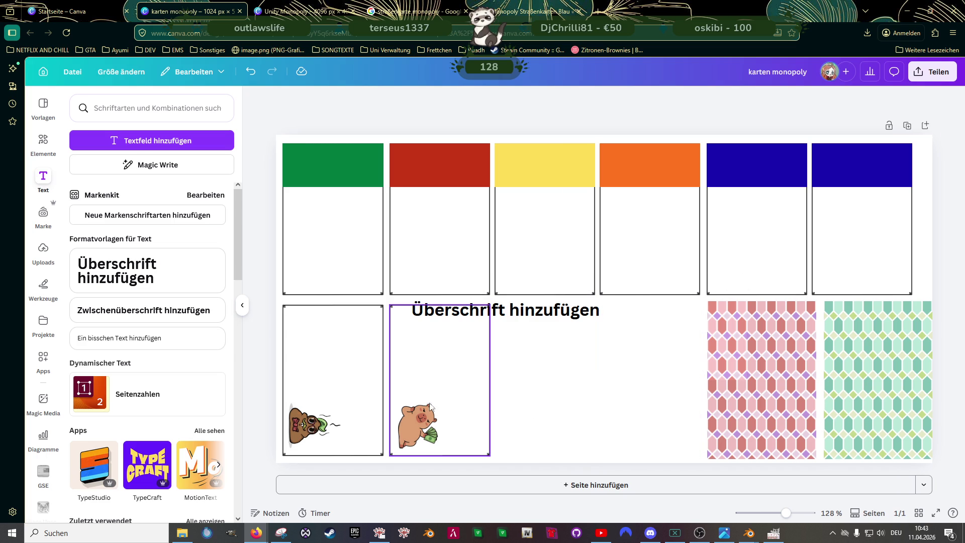
# Step: Copy the first two stickered cards, with their stickers, beside the originals
pyautogui.click(435, 405)
pyautogui.click(400, 362)
pyautogui.click(309, 425)
pyautogui.click(324, 375)
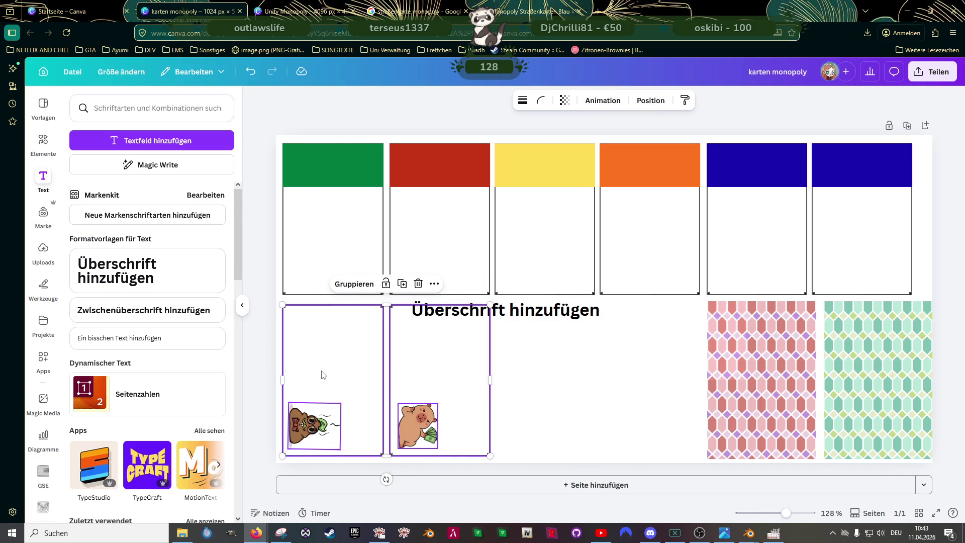
pyautogui.moveTo(334, 372); pyautogui.dragTo(541, 357)
# Step: Shift the copied fourth card, then the third card with its sticker, slightly left to align
pyautogui.click(636, 424)
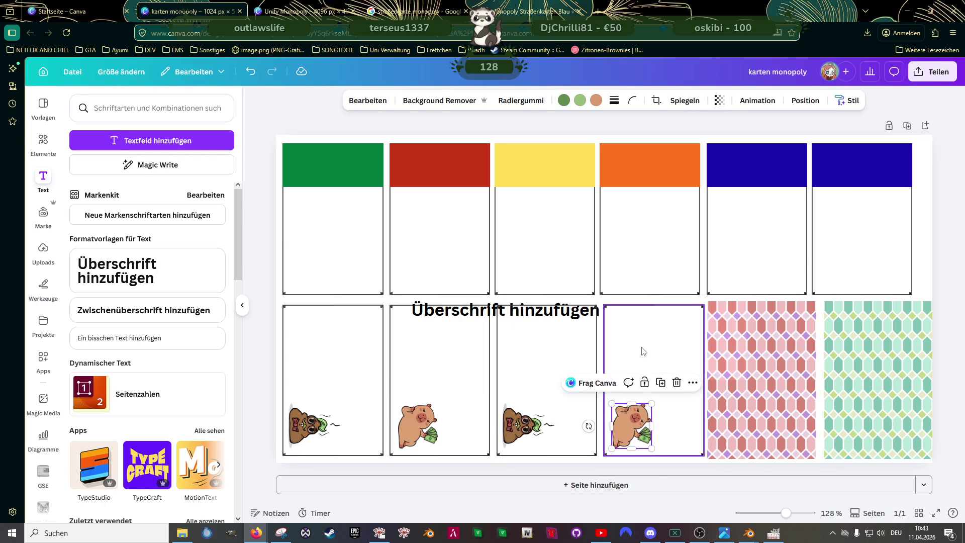
pyautogui.click(651, 346)
pyautogui.moveTo(652, 345); pyautogui.dragTo(646, 344)
pyautogui.click(538, 358)
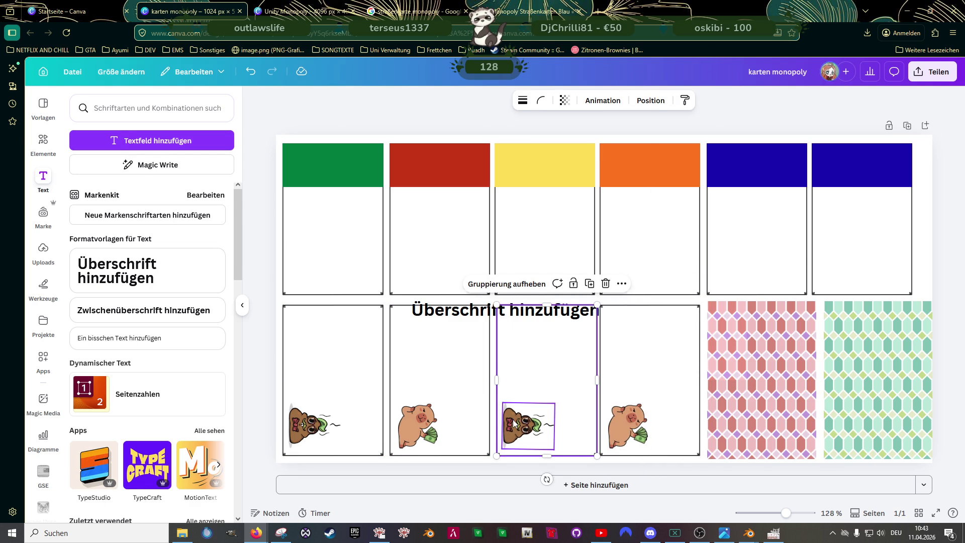
pyautogui.click(516, 423)
pyautogui.moveTo(544, 371); pyautogui.dragTo(539, 371)
pyautogui.click(257, 363)
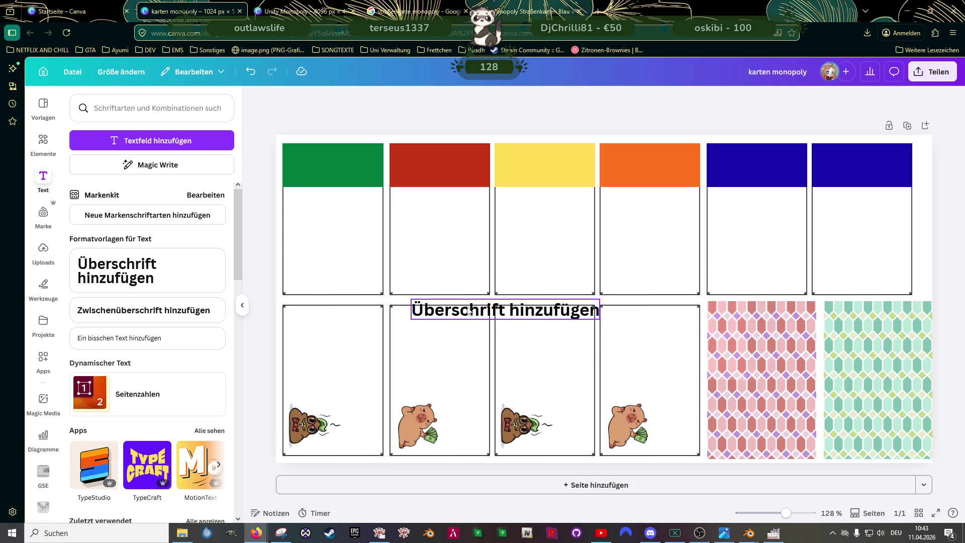
pyautogui.click(470, 312)
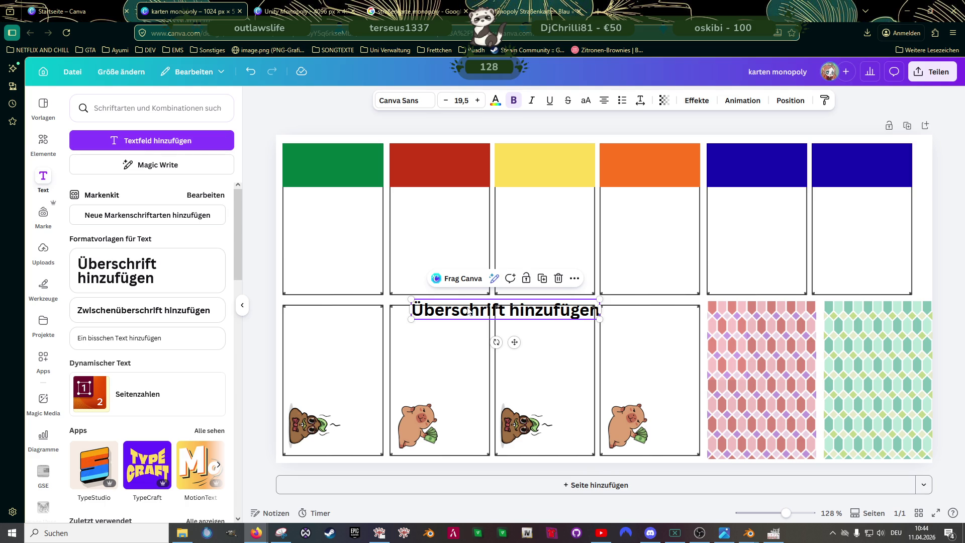
pyautogui.click(847, 169)
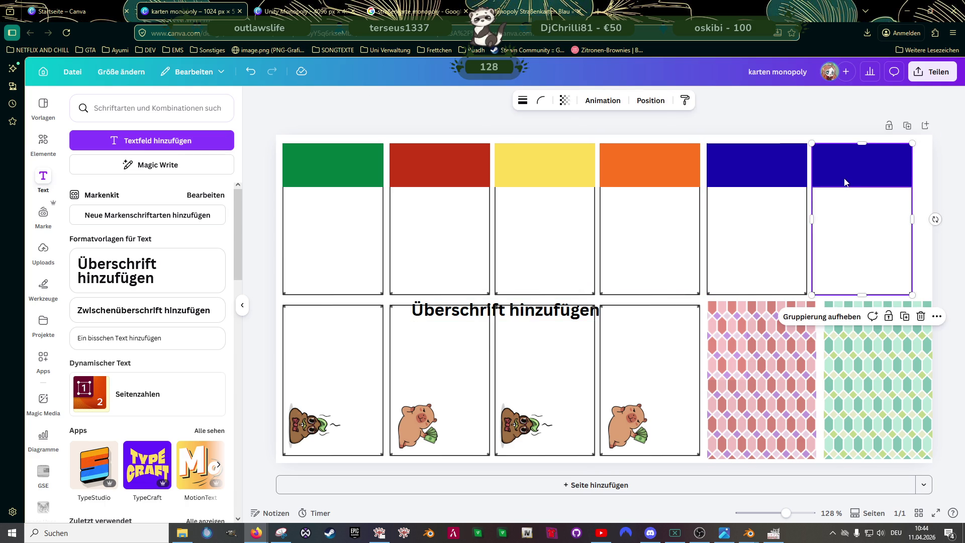
# Step: Recolour the sixth card's dark-blue header rust-brown from the standard colours, after checking the Unity Monopoly board
pyautogui.click(848, 170)
pyautogui.click(498, 102)
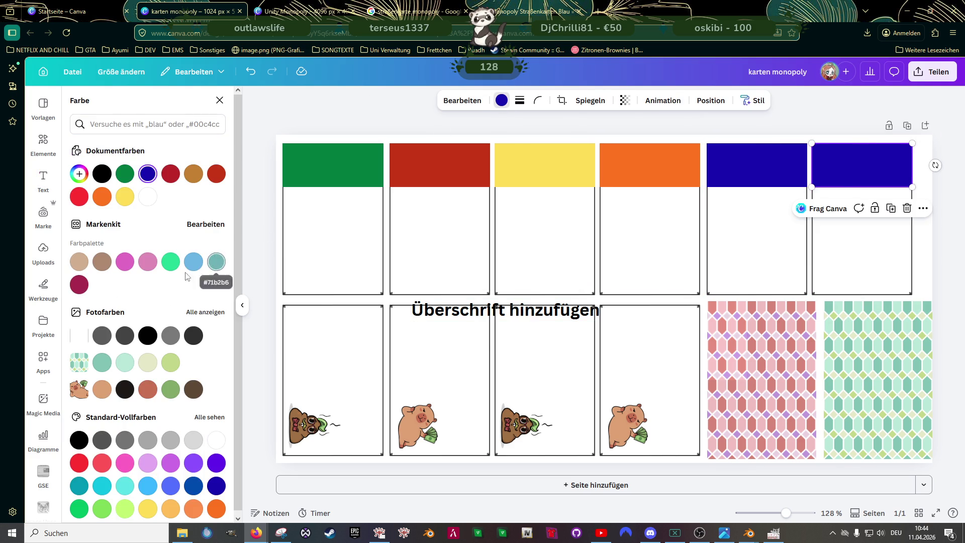
pyautogui.click(298, 11)
pyautogui.scroll(-3)
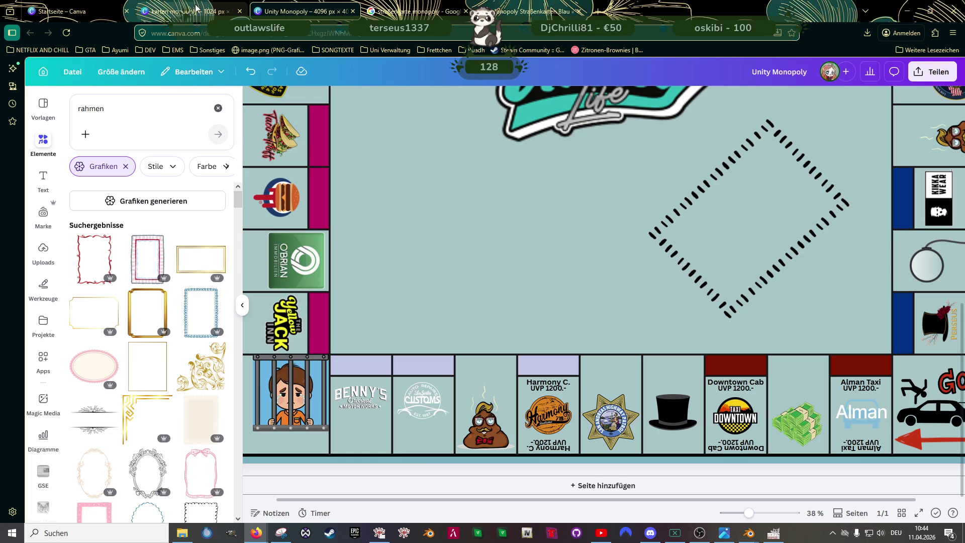
pyautogui.click(194, 12)
pyautogui.scroll(-3)
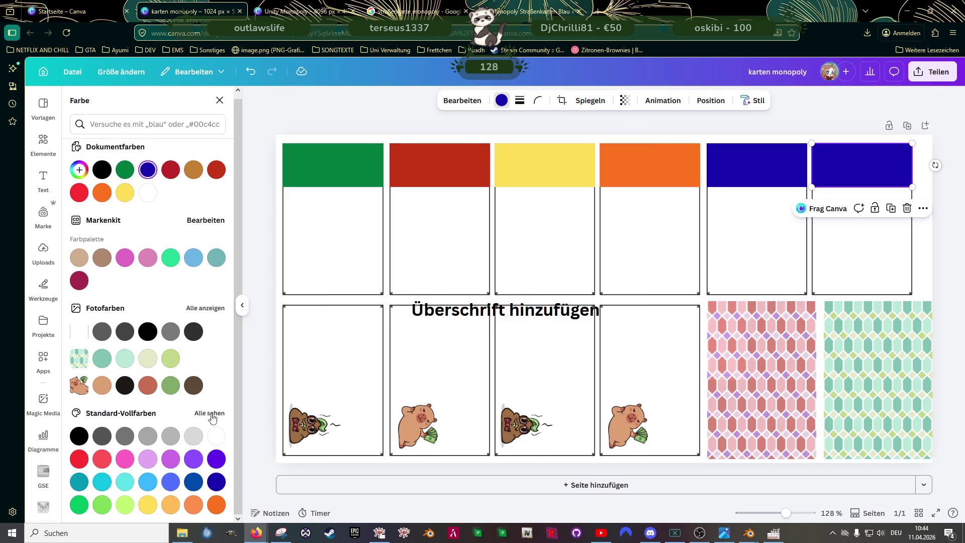
pyautogui.click(211, 414)
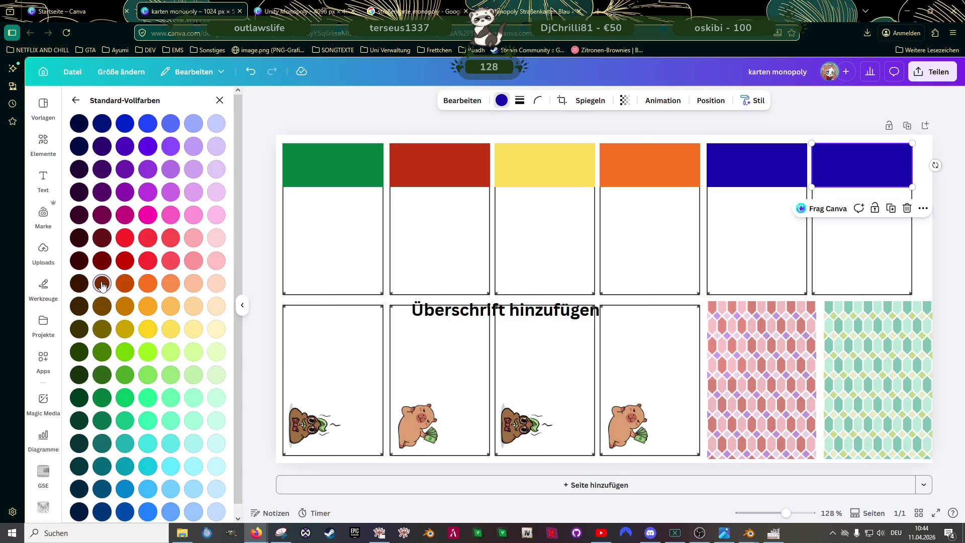
pyautogui.click(102, 285)
pyautogui.press('Escape')
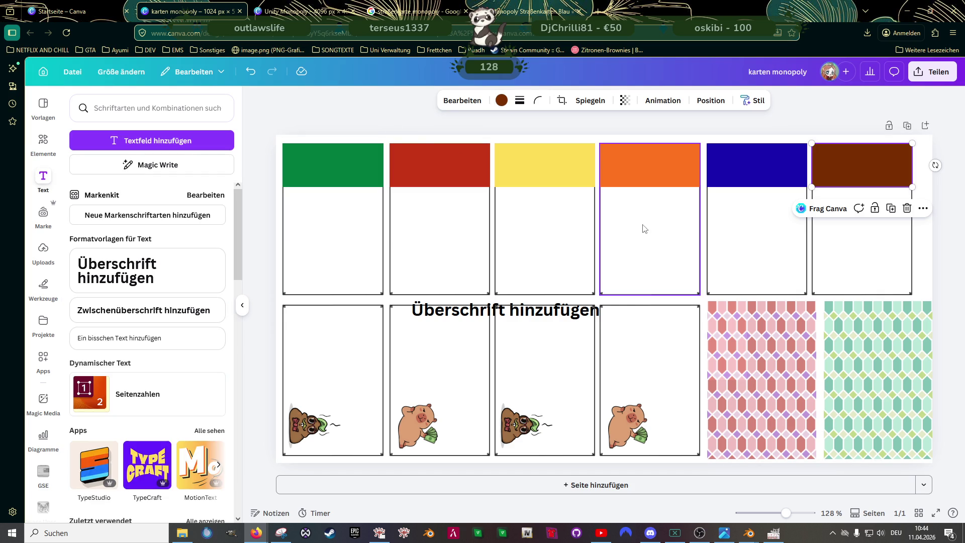
pyautogui.click(269, 241)
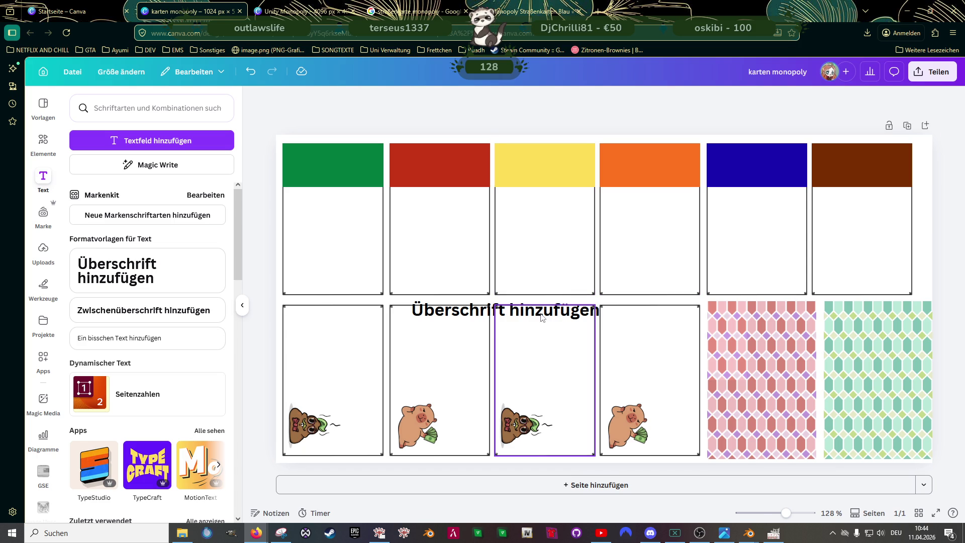
# Step: Replace the default heading text with 'Meins!'
pyautogui.click(474, 310)
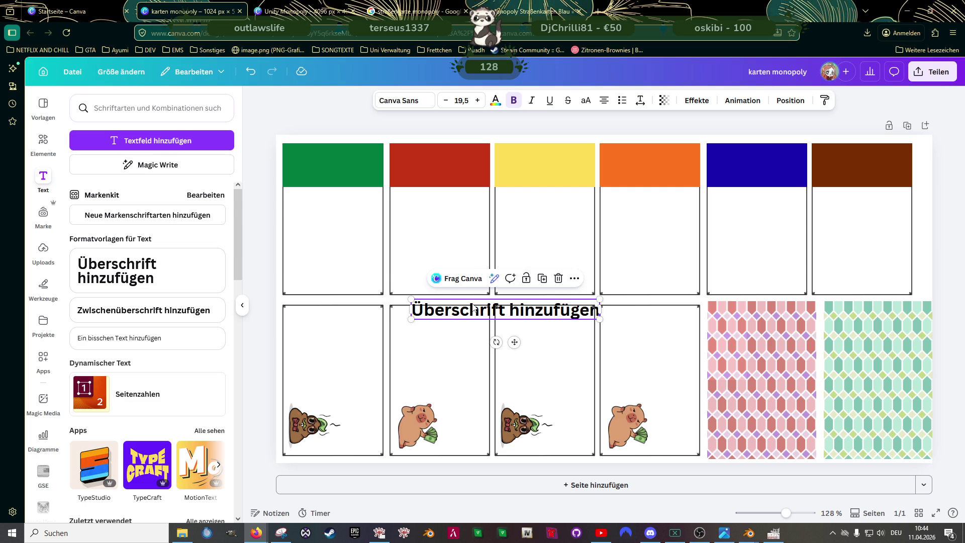
pyautogui.doubleClick(474, 310)
pyautogui.tripleClick(474, 305)
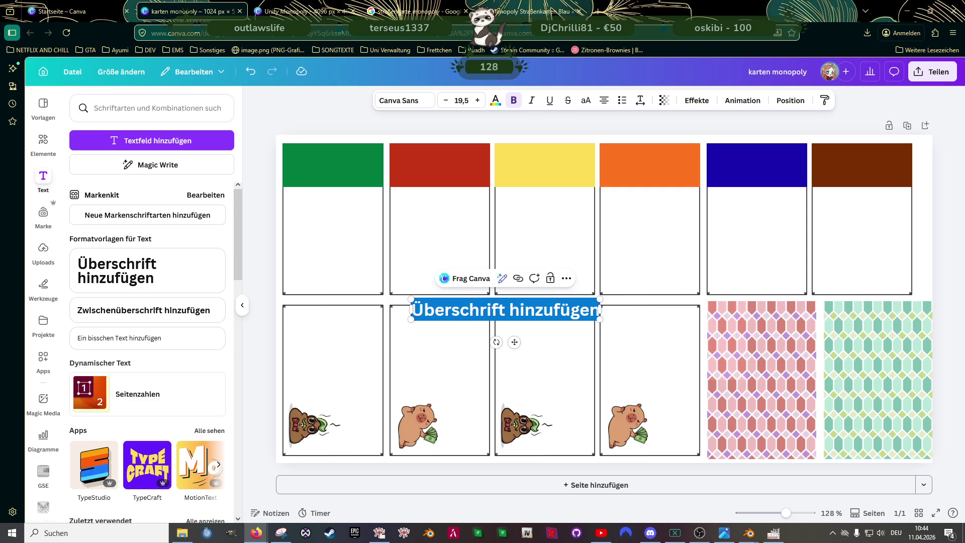
pyautogui.write('M')
pyautogui.write('eins!')
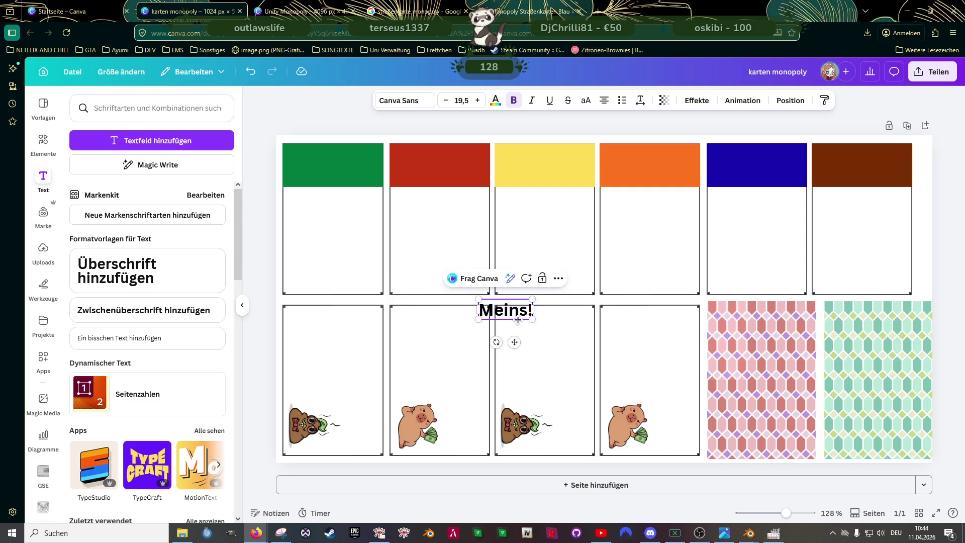
pyautogui.click(501, 324)
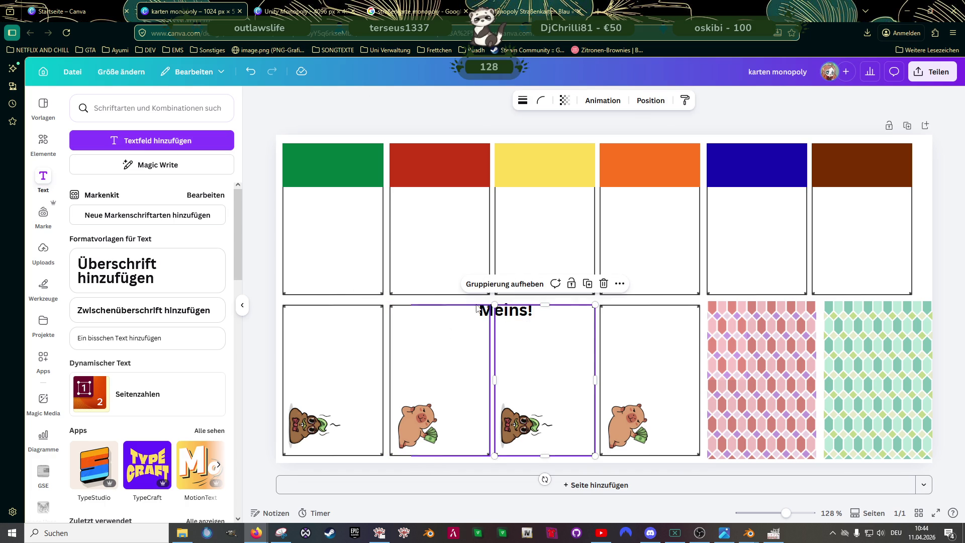
# Step: Move the 'Meins!' text into the green card's header and shrink it slightly
pyautogui.click(486, 304)
pyautogui.moveTo(486, 305); pyautogui.dragTo(337, 169)
pyautogui.scroll(3)
pyautogui.scroll(3)
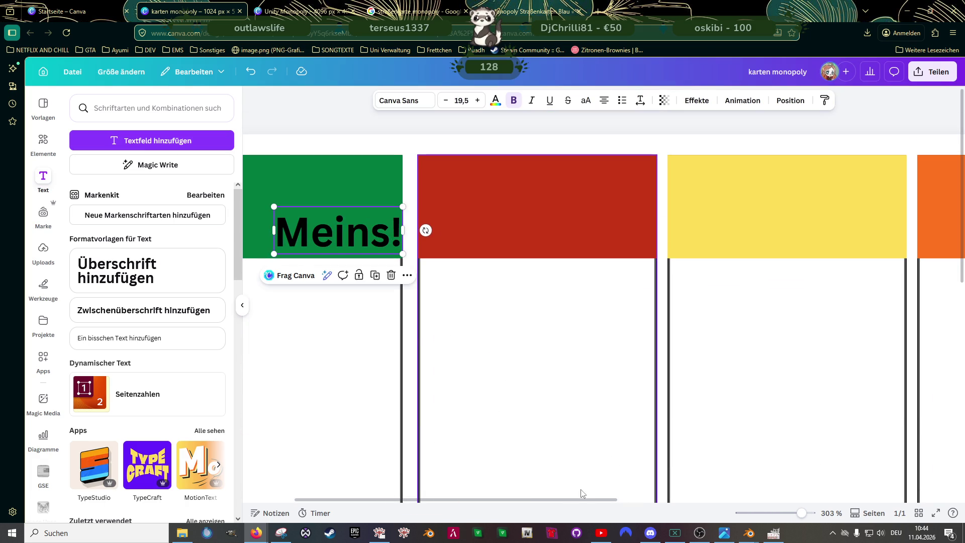
pyautogui.hscroll(-3)
pyautogui.click(489, 267)
pyautogui.click(457, 236)
pyautogui.moveTo(457, 237); pyautogui.dragTo(392, 185)
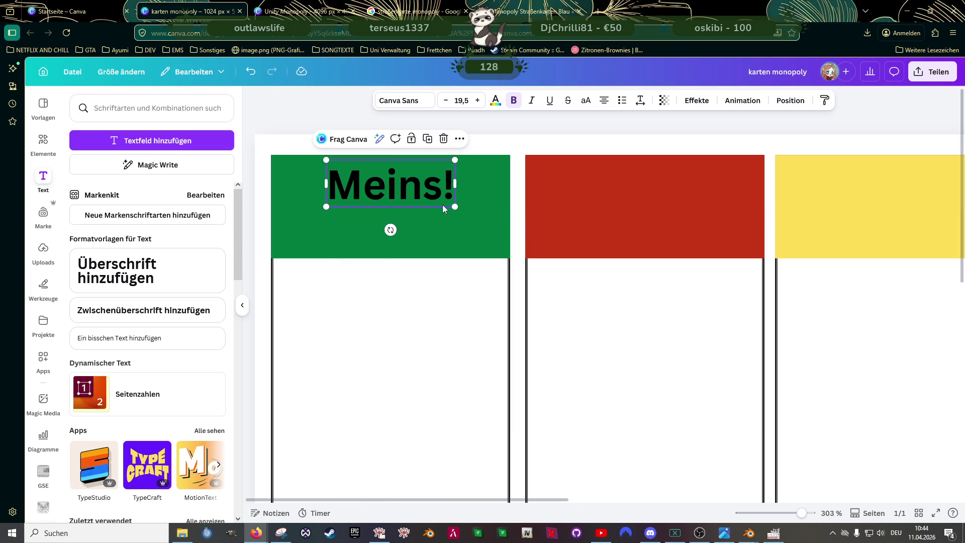
pyautogui.moveTo(456, 206); pyautogui.dragTo(646, 170)
# Step: Duplicate the label onto the red card's header and retype it as 'Mine!'
pyautogui.hotkey('ctrl', 'd')
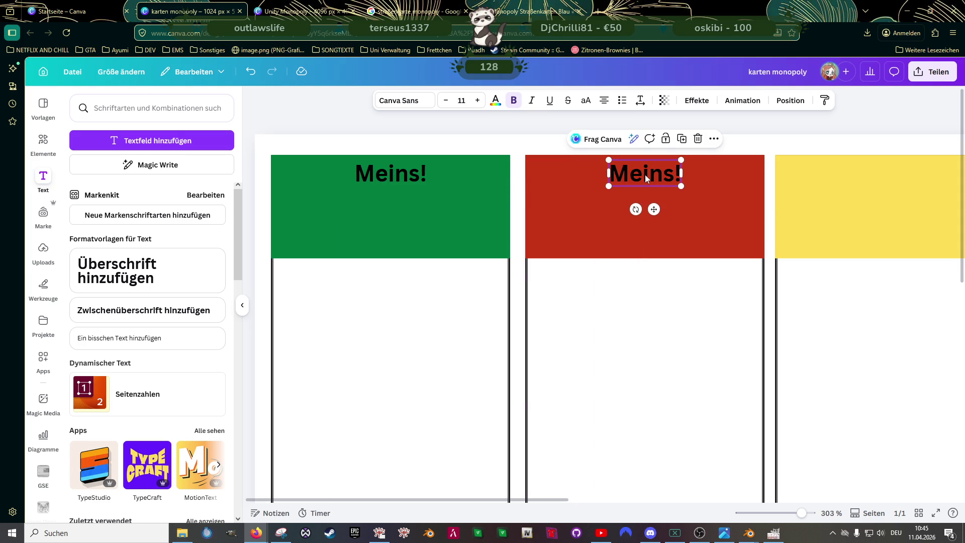
pyautogui.doubleClick(645, 174)
pyautogui.tripleClick(646, 175)
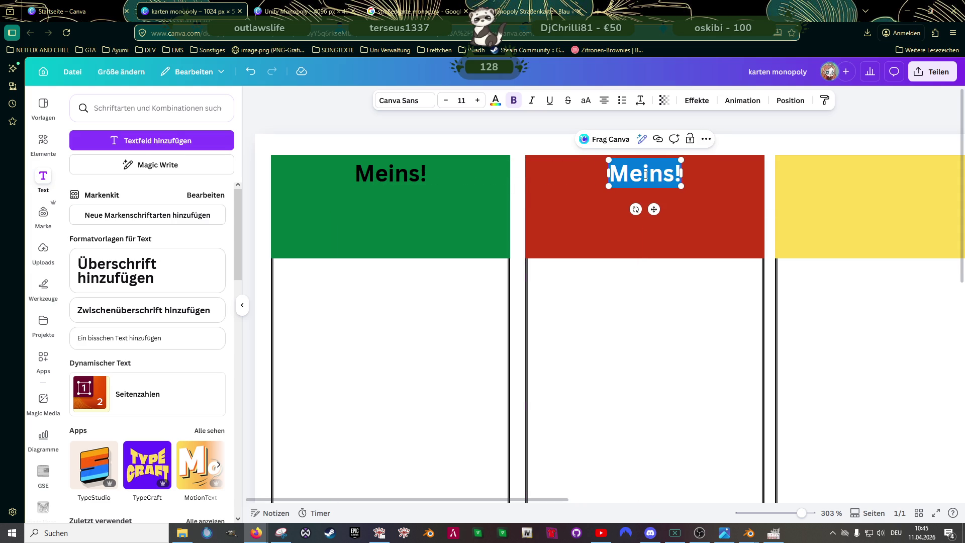
pyautogui.write('Mine')
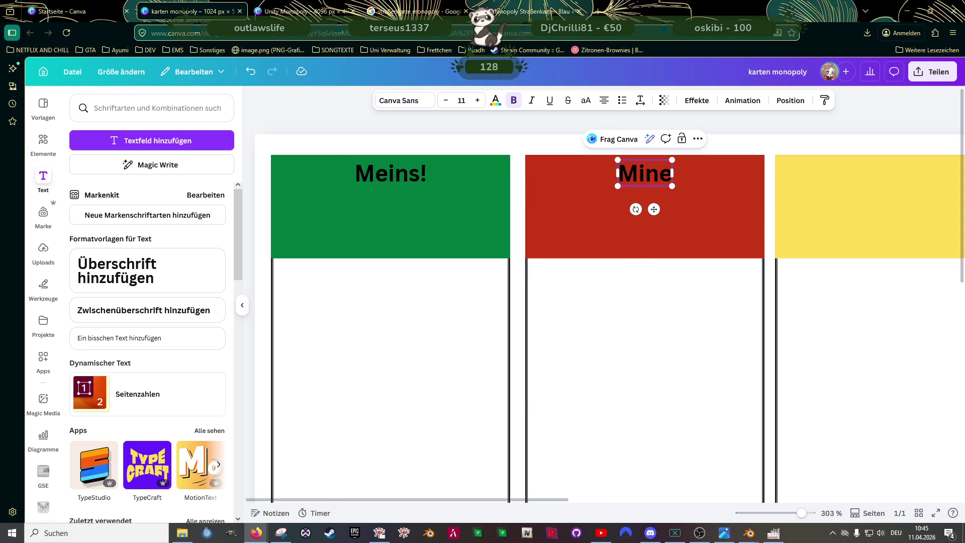
pyautogui.write('!')
pyautogui.click(408, 174)
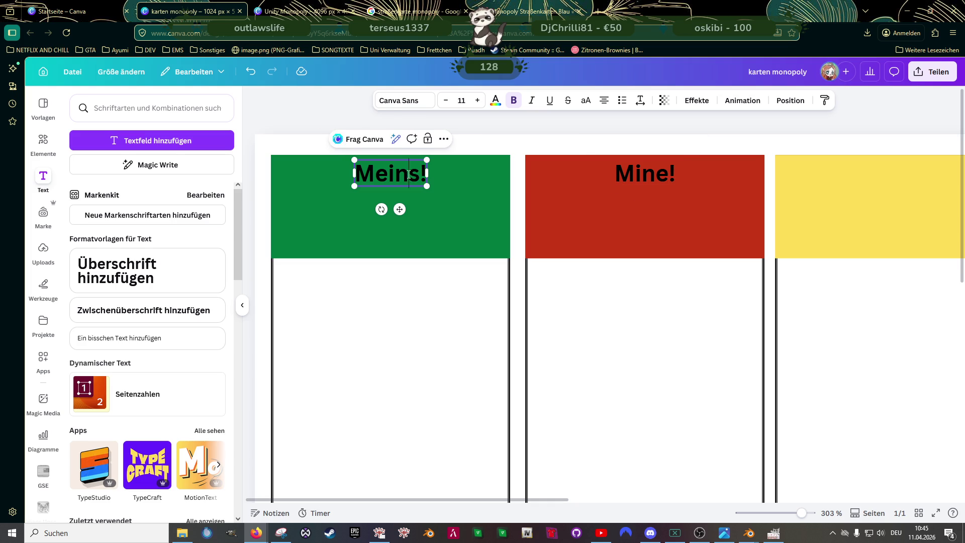
pyautogui.tripleClick(409, 174)
pyautogui.write('Mine!')
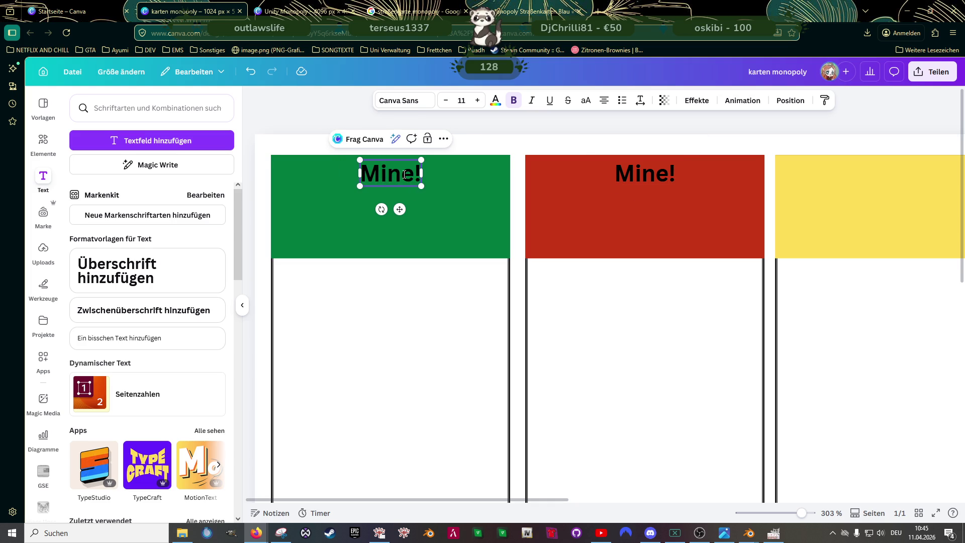
pyautogui.click(413, 249)
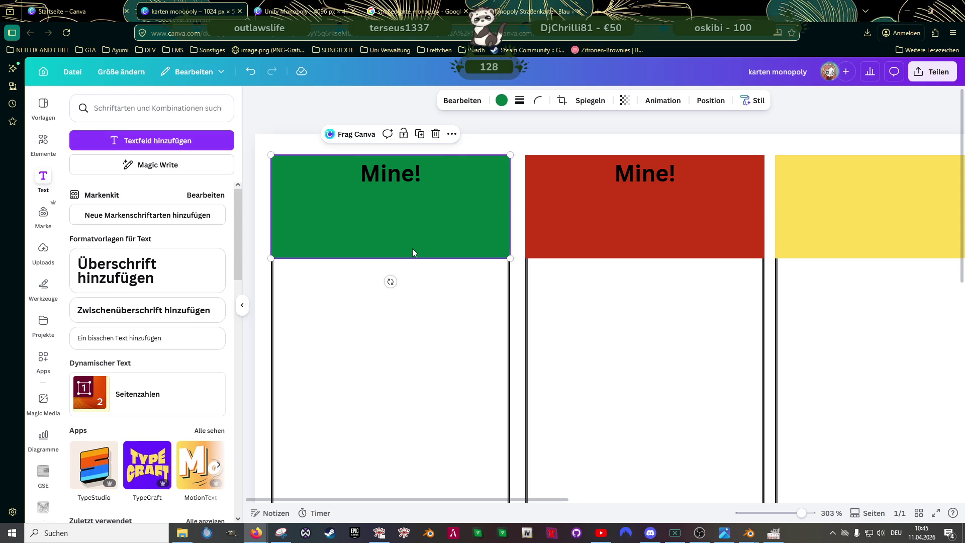
pyautogui.click(389, 170)
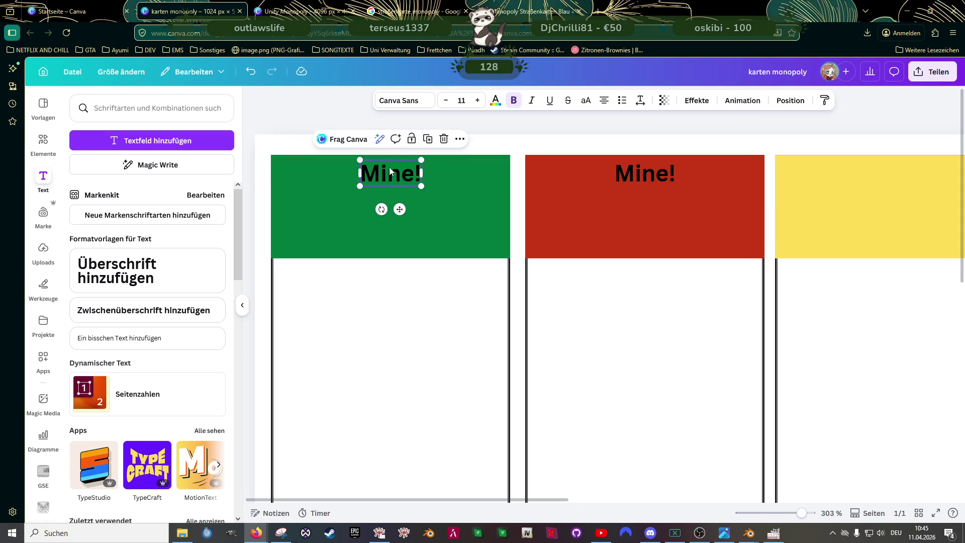
pyautogui.hotkey('ctrl', 'Tab')
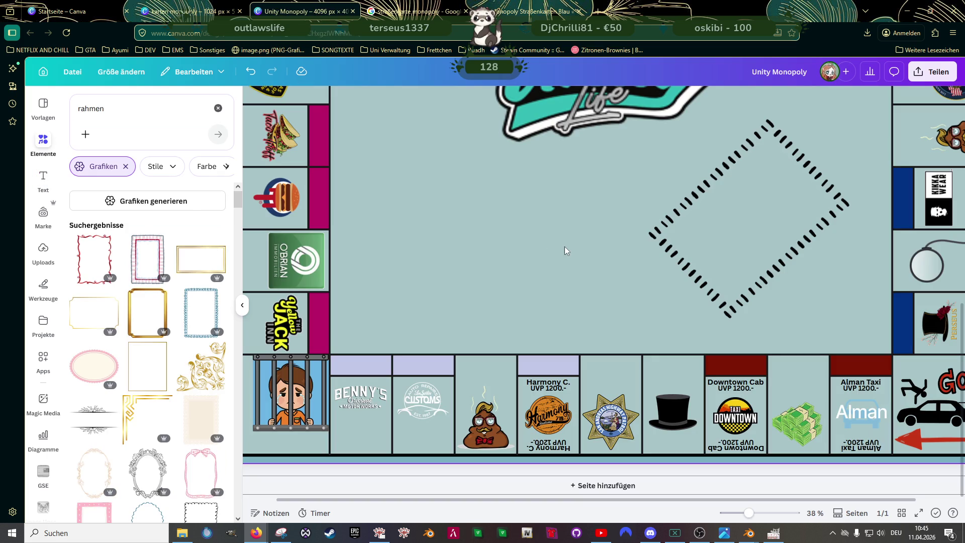
# Step: Change the upright Downtown Cab and Alman Taxi prices from UVP 1200.- to RP 1200.-
pyautogui.scroll(3)
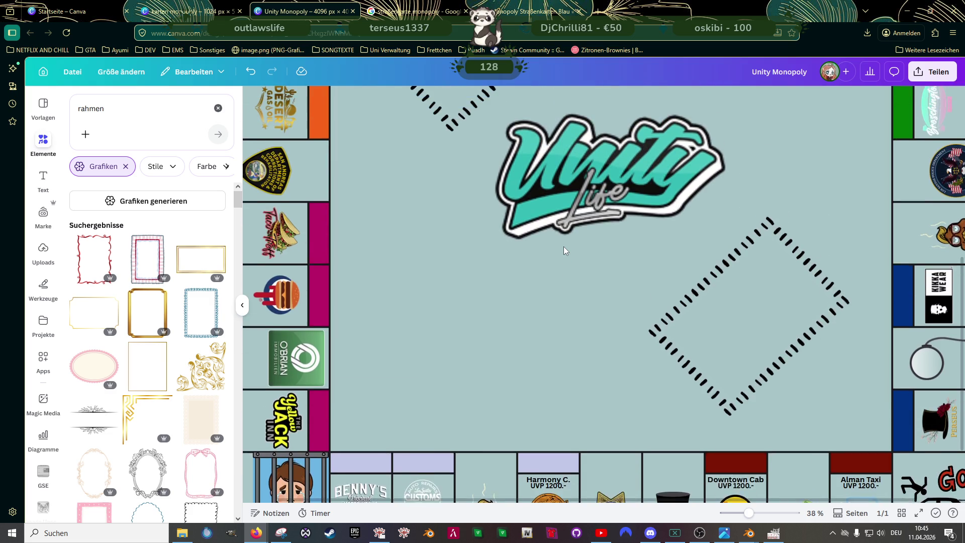
pyautogui.scroll(3)
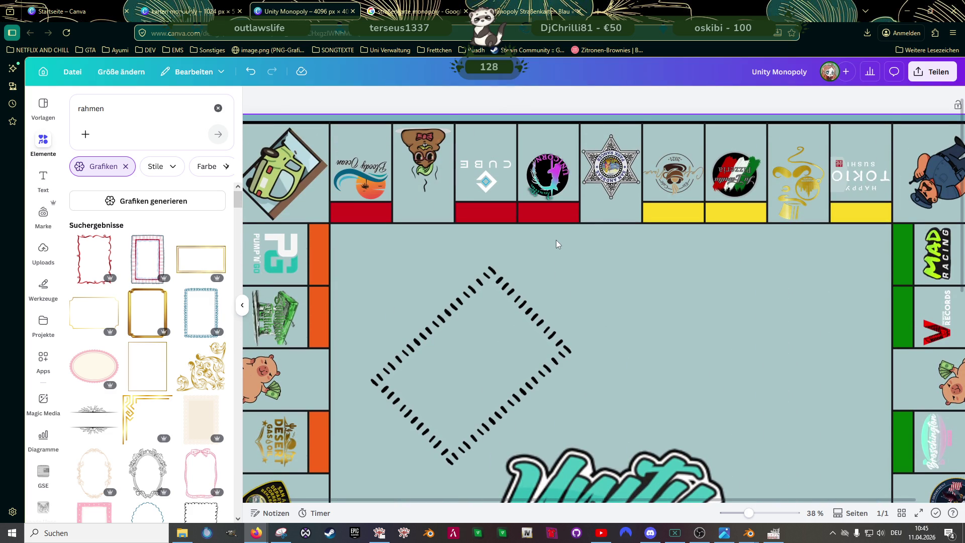
pyautogui.scroll(-3)
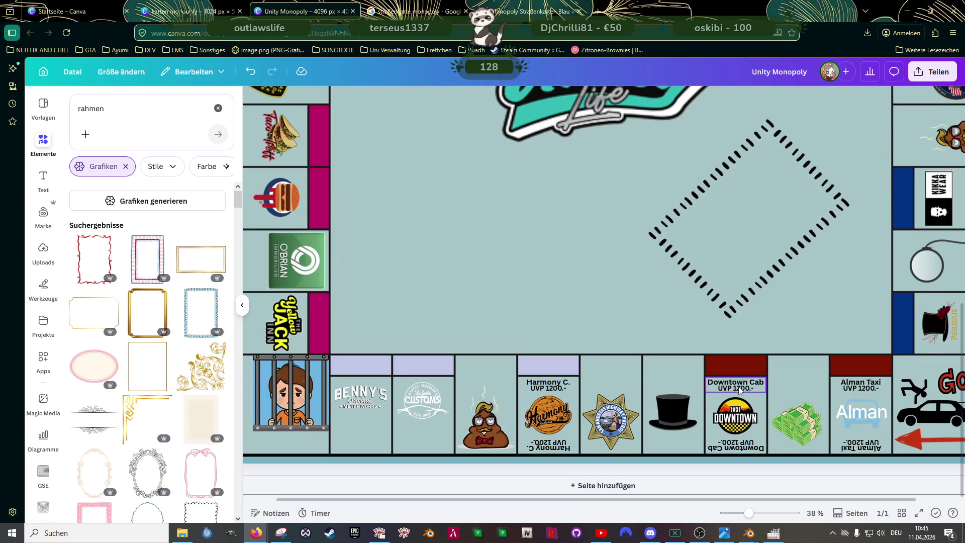
pyautogui.click(735, 391)
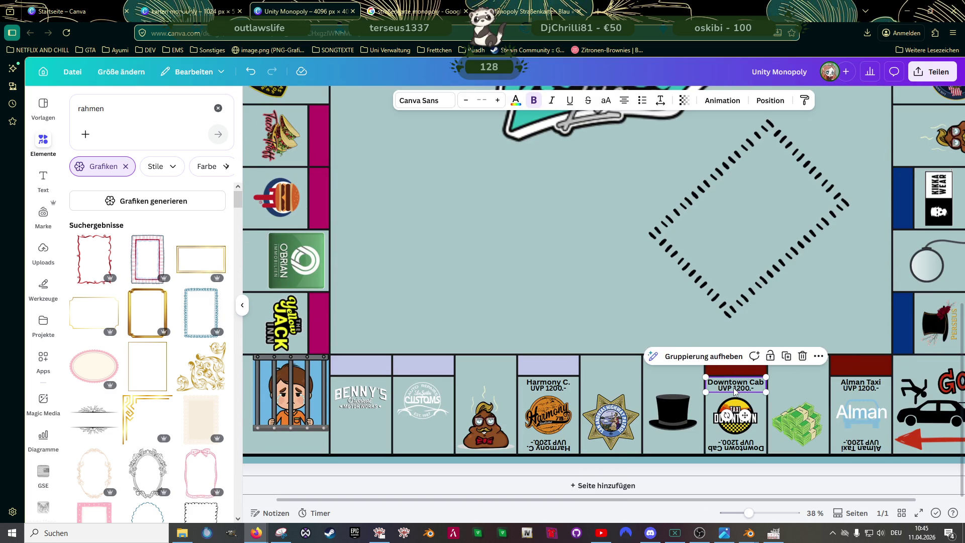
pyautogui.click(735, 390)
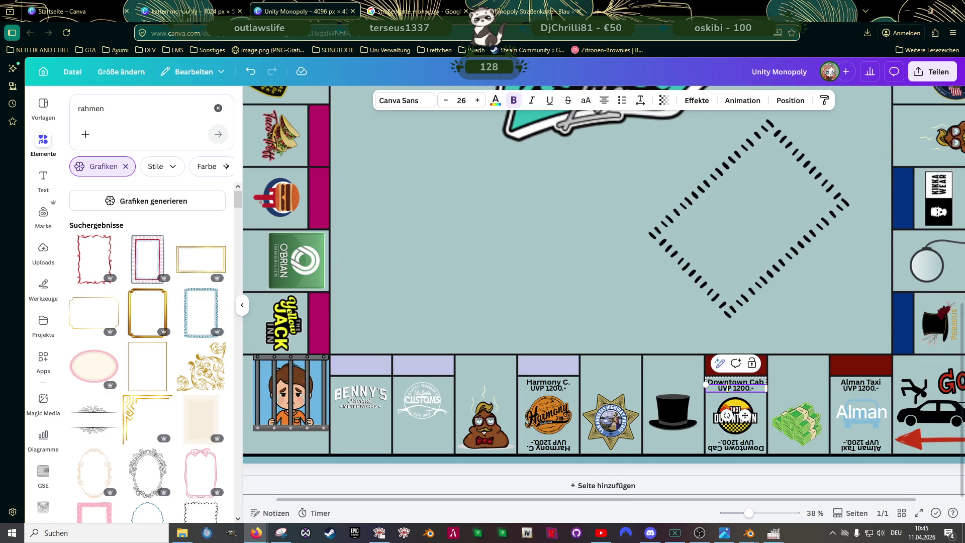
pyautogui.press('BackSpace')
pyautogui.press('BackSpace')
pyautogui.write('R')
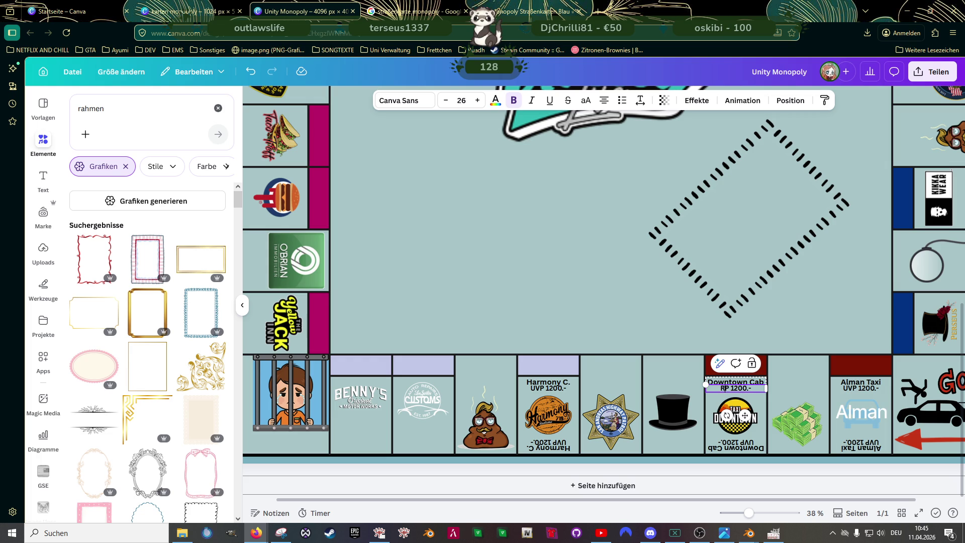
pyautogui.click(852, 391)
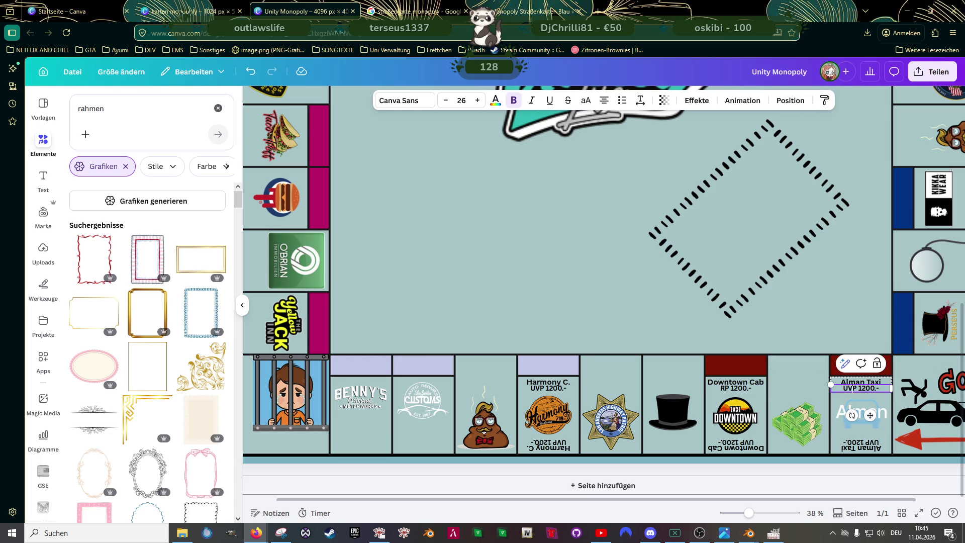
pyautogui.press('BackSpace')
pyautogui.press('BackSpace')
pyautogui.write('R')
# Step: Change the upside-down Alman Taxi, Downtown Cab and Harmony C. prices to RP 1200.-
pyautogui.click(874, 443)
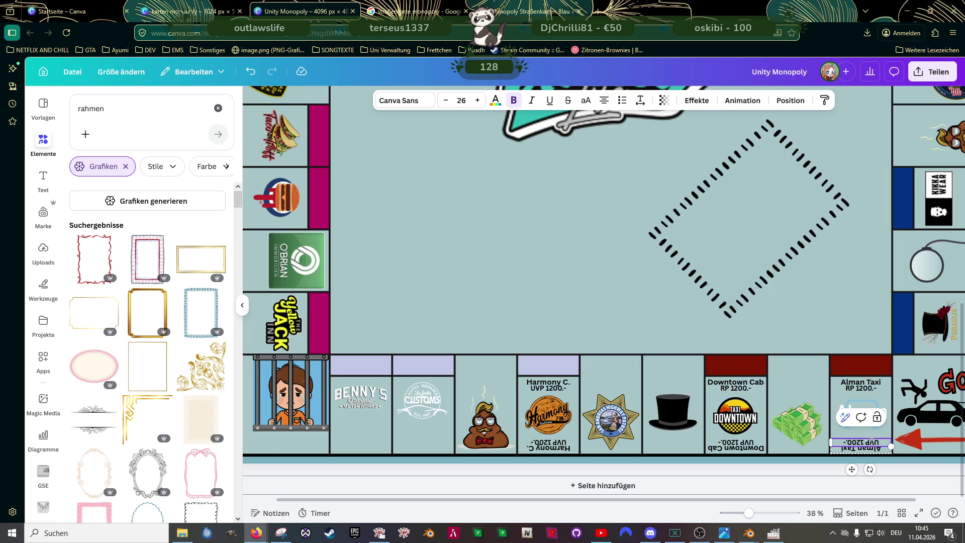
pyautogui.press('BackSpace')
pyautogui.press('BackSpace')
pyautogui.write('R')
pyautogui.click(736, 443)
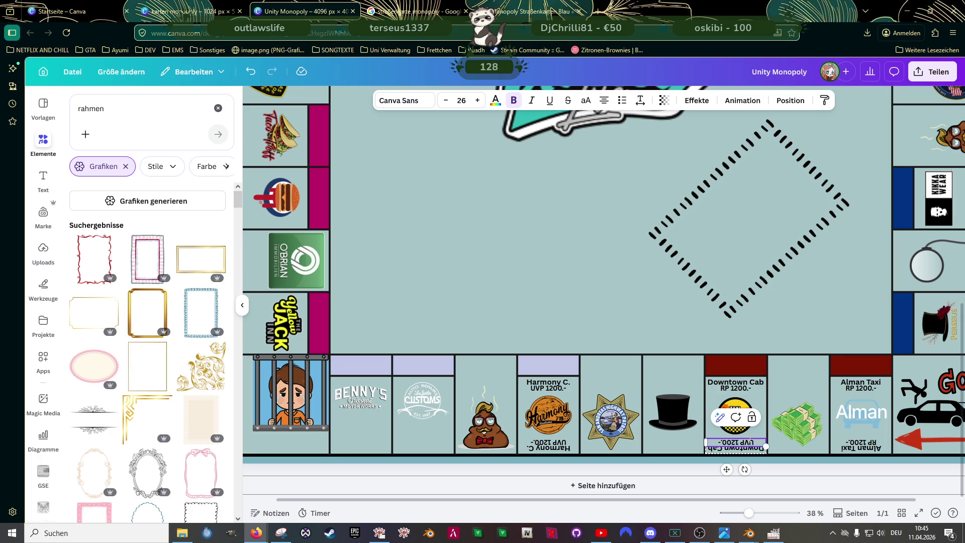
pyautogui.doubleClick(749, 442)
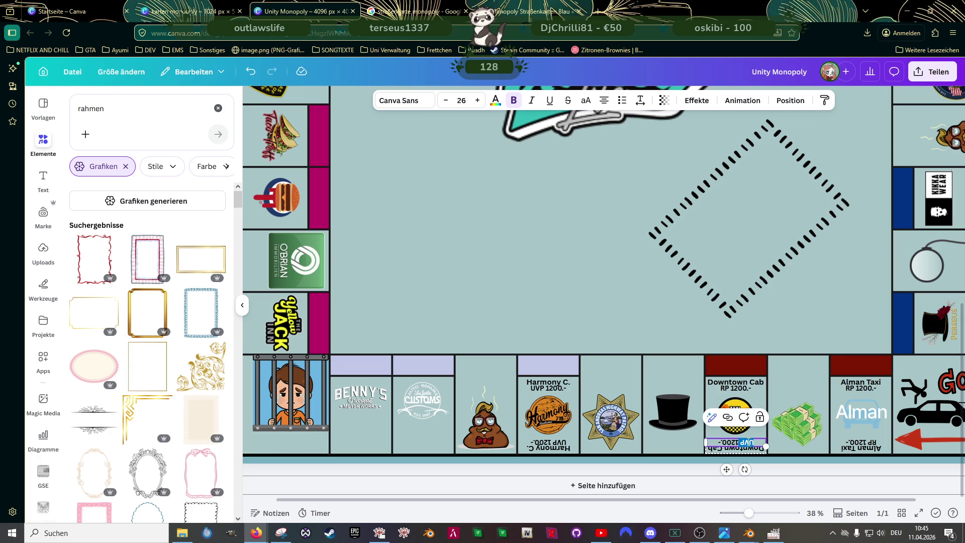
pyautogui.write('RP')
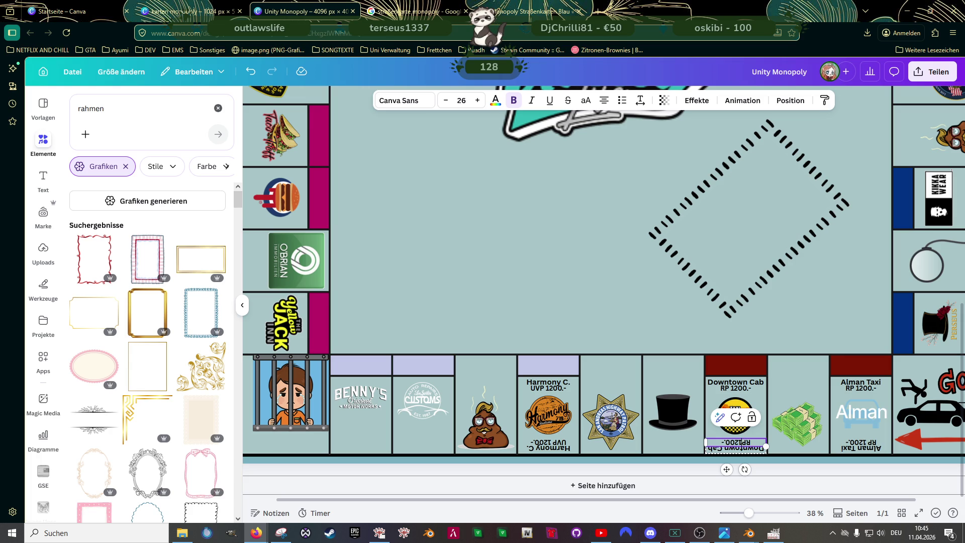
pyautogui.tripleClick(554, 443)
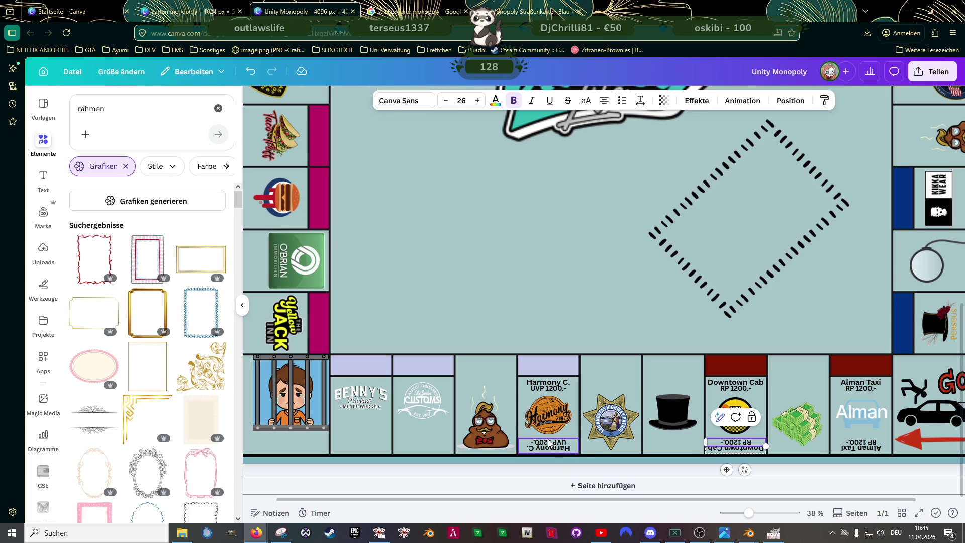
pyautogui.doubleClick(562, 443)
pyautogui.write('RP')
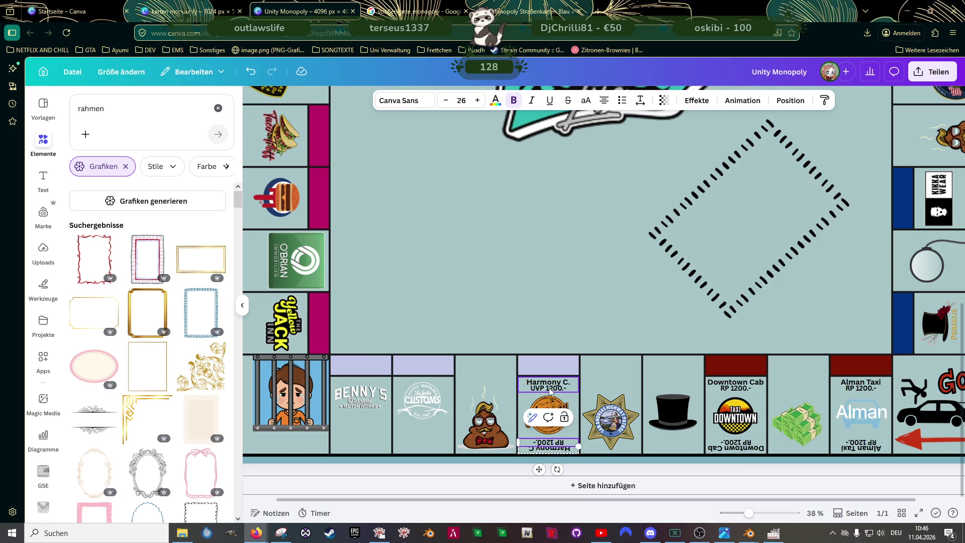
# Step: Change the upright Harmony C. price to RP 1200.-
pyautogui.click(550, 392)
pyautogui.click(548, 388)
pyautogui.doubleClick(537, 388)
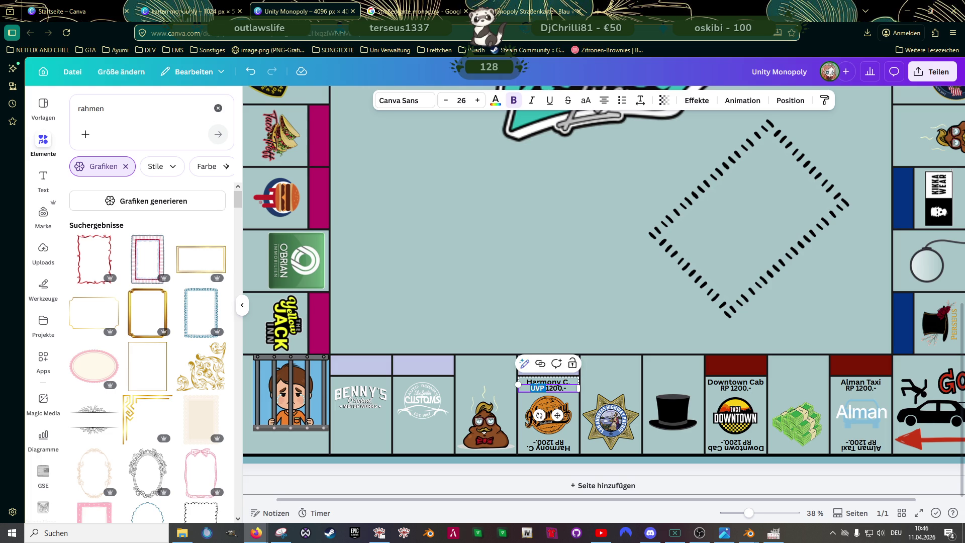
pyautogui.write('RP')
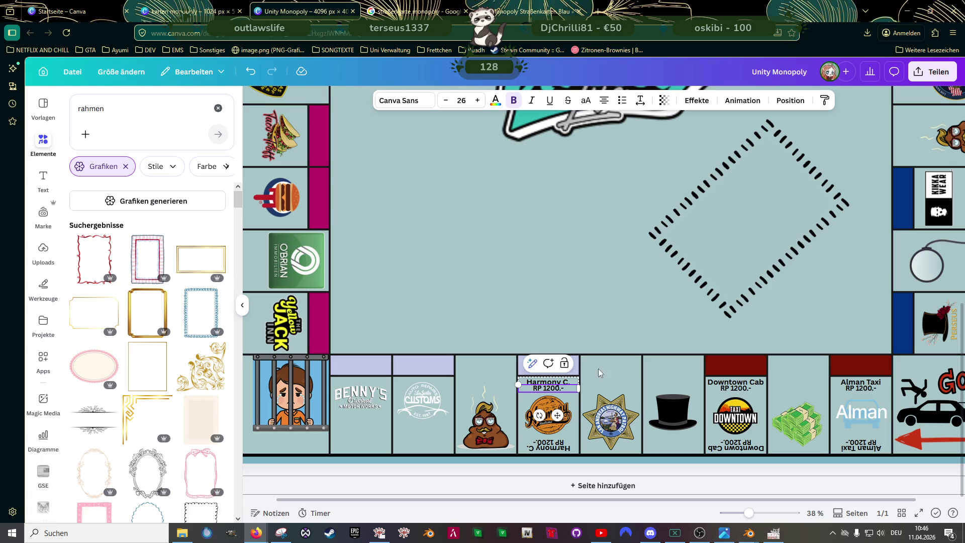
pyautogui.click(602, 300)
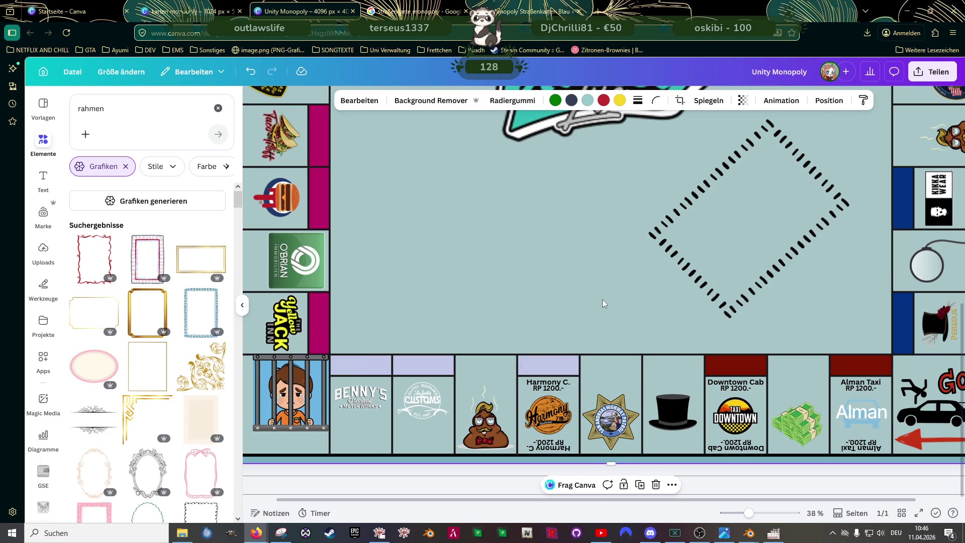
pyautogui.scroll(3)
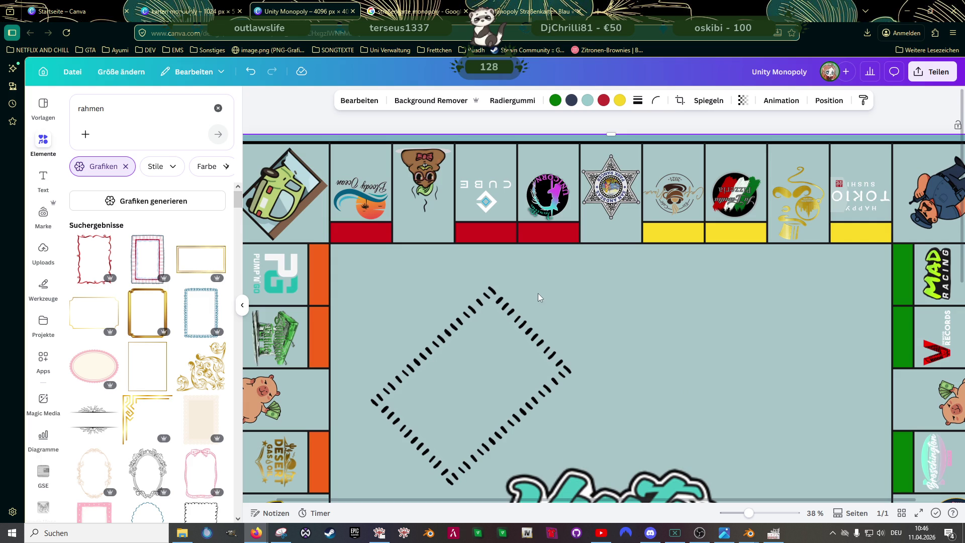
pyautogui.scroll(-3)
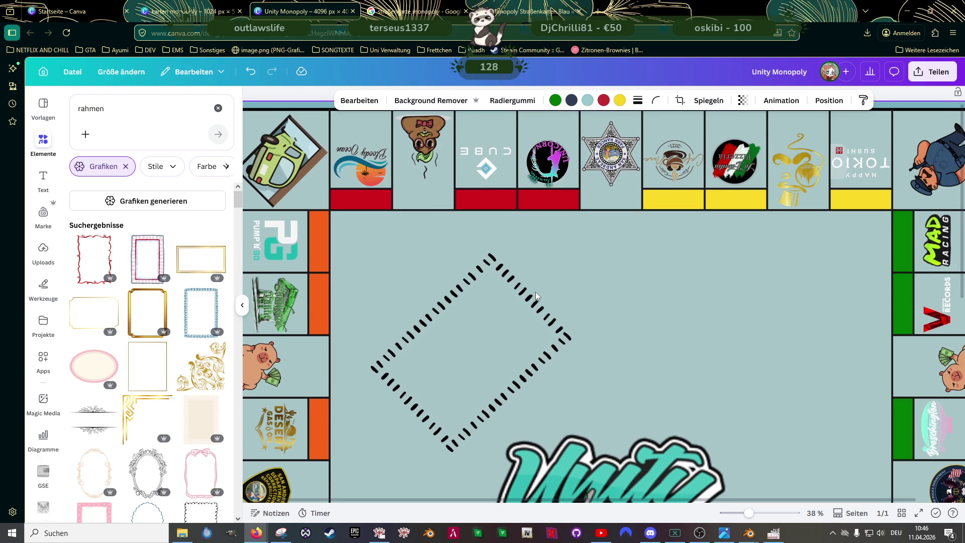
pyautogui.scroll(-3)
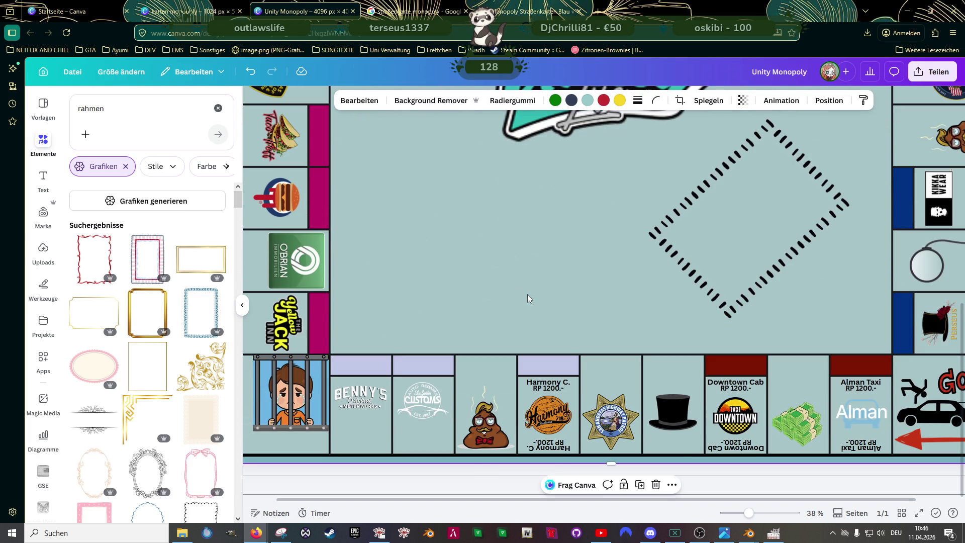
pyautogui.scroll(3)
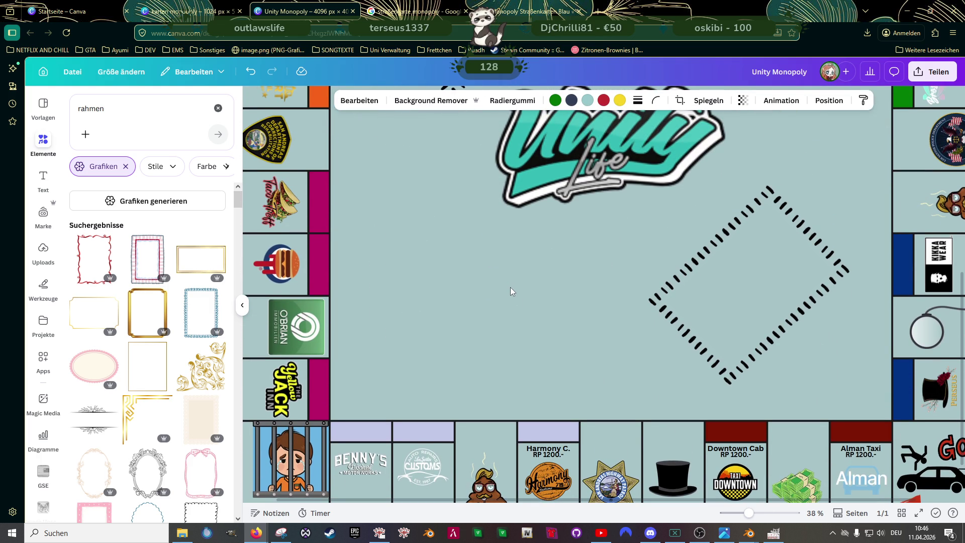
pyautogui.scroll(-3)
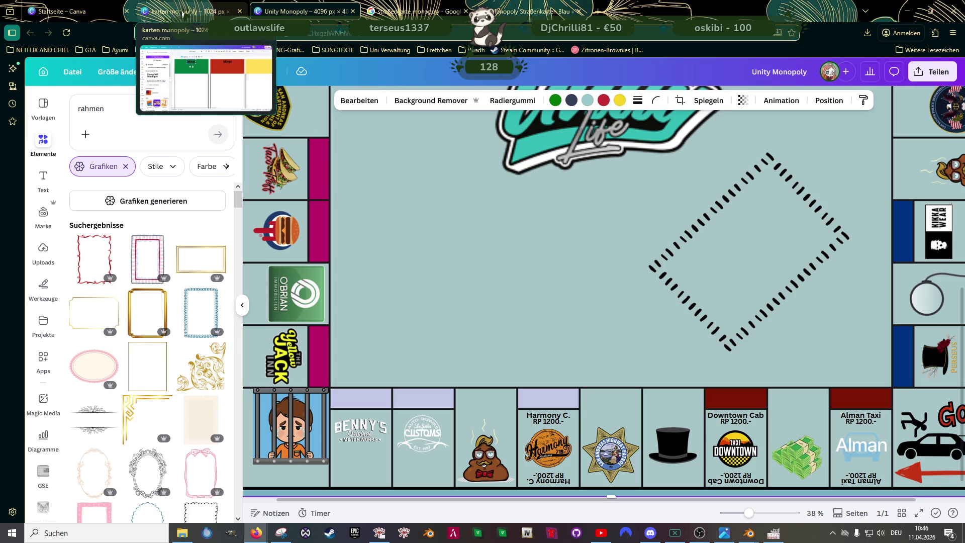
# Step: Duplicate the green and red cards' 'Mine!' labels onto the yellow and orange card headers
pyautogui.click(191, 11)
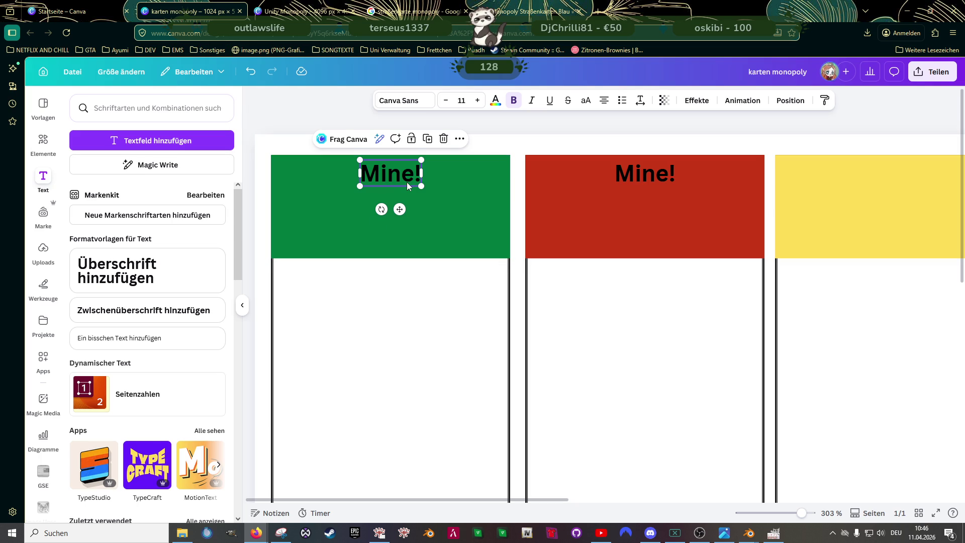
pyautogui.hotkey('ctrl', '-')
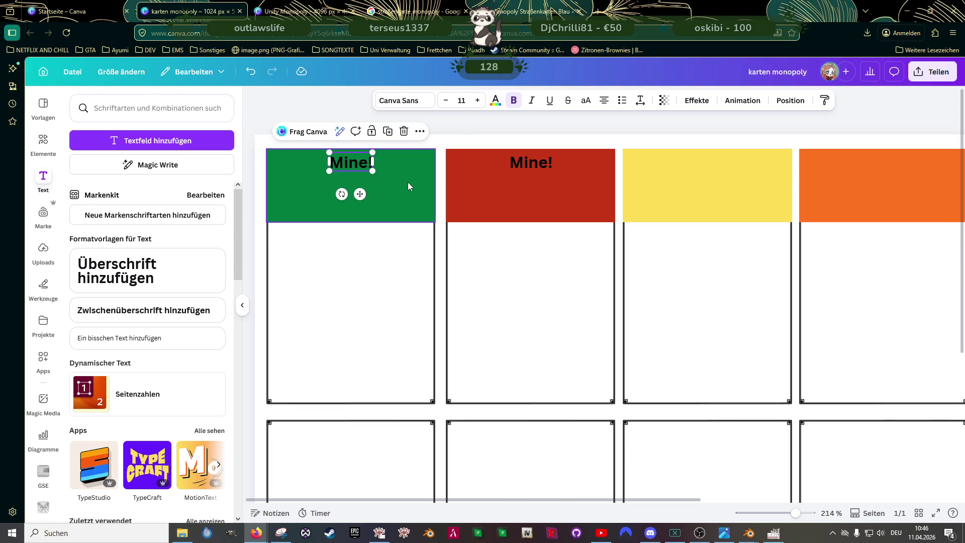
pyautogui.click(357, 197)
pyautogui.click(373, 164)
pyautogui.click(535, 162)
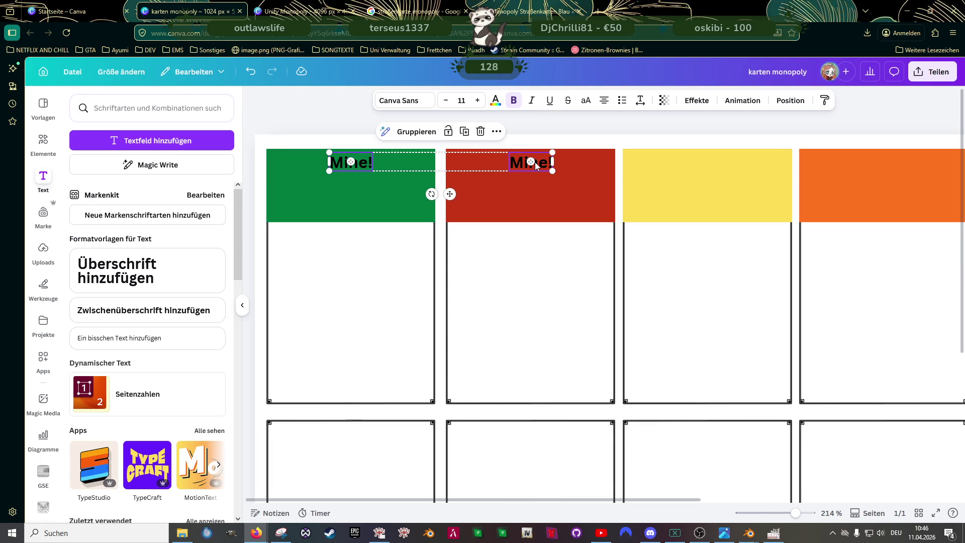
pyautogui.hotkey('ctrl', 'd')
pyautogui.moveTo(536, 165); pyautogui.dragTo(834, 174)
pyautogui.hotkey('ctrl', '-')
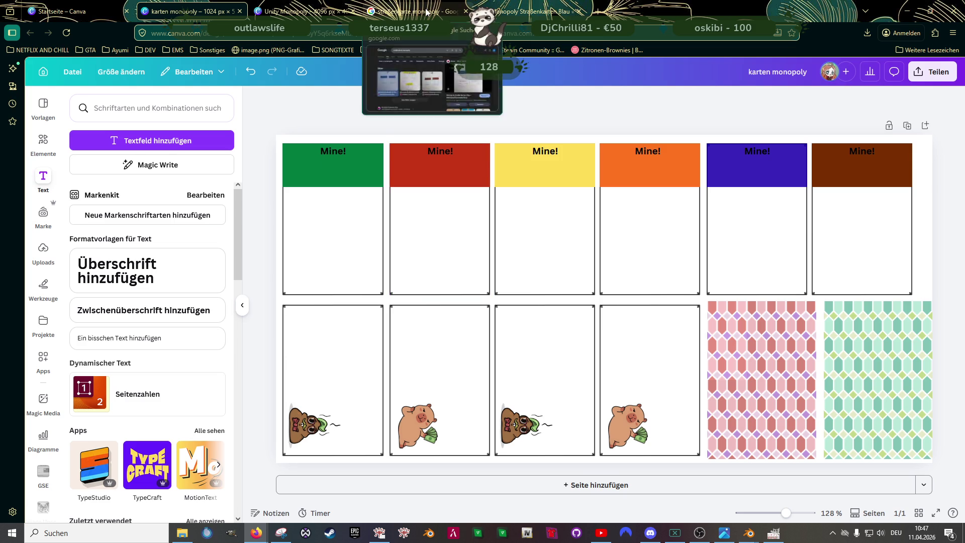
pyautogui.click(412, 11)
# Step: Search Google for 'street card monopoly' and open the Coventry Street card's eBay listing
pyautogui.moveTo(279, 94); pyautogui.dragTo(215, 95)
pyautogui.write('street ca')
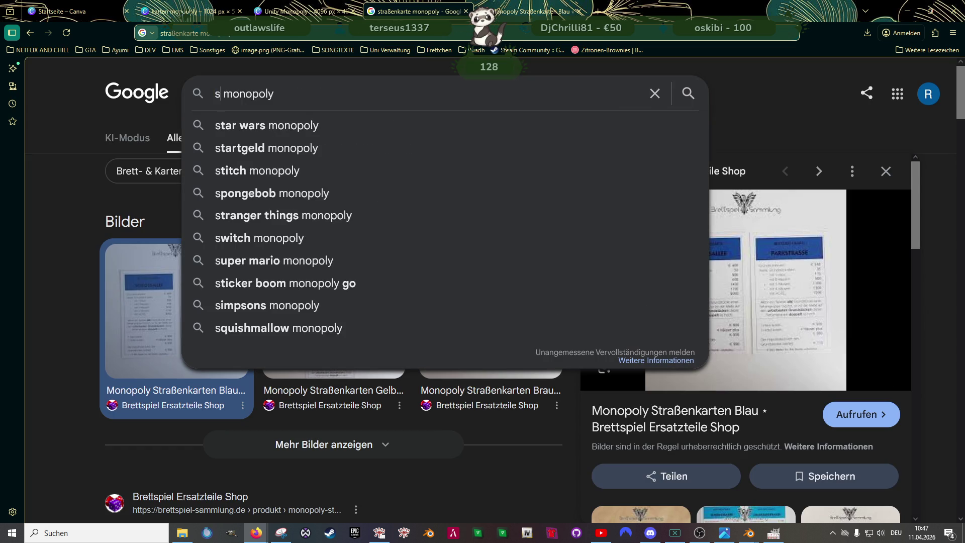
pyautogui.write('rd')
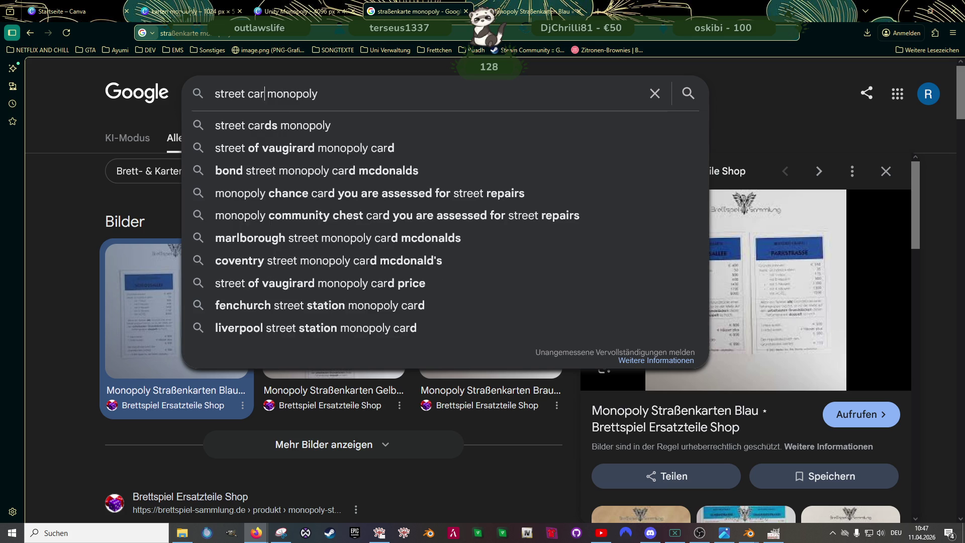
pyautogui.press('Return')
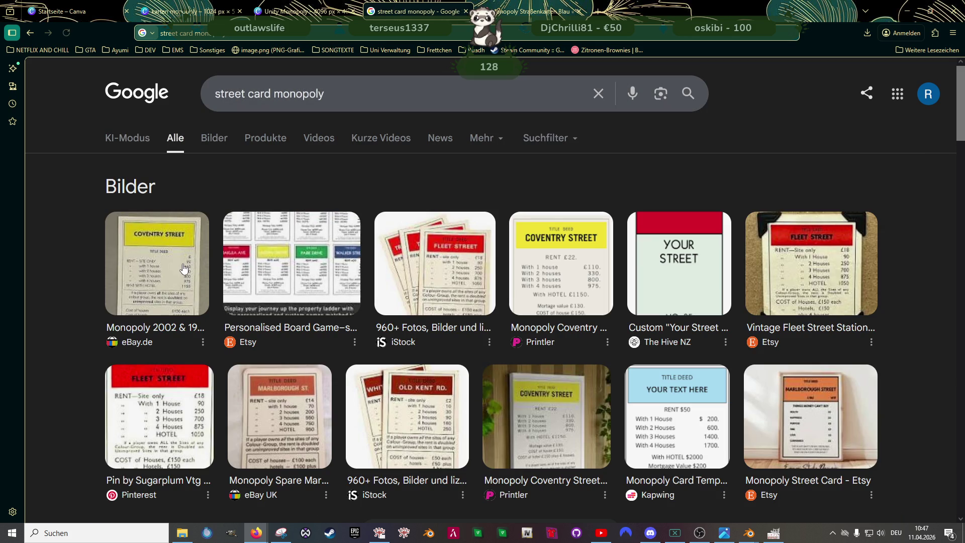
pyautogui.click(184, 266)
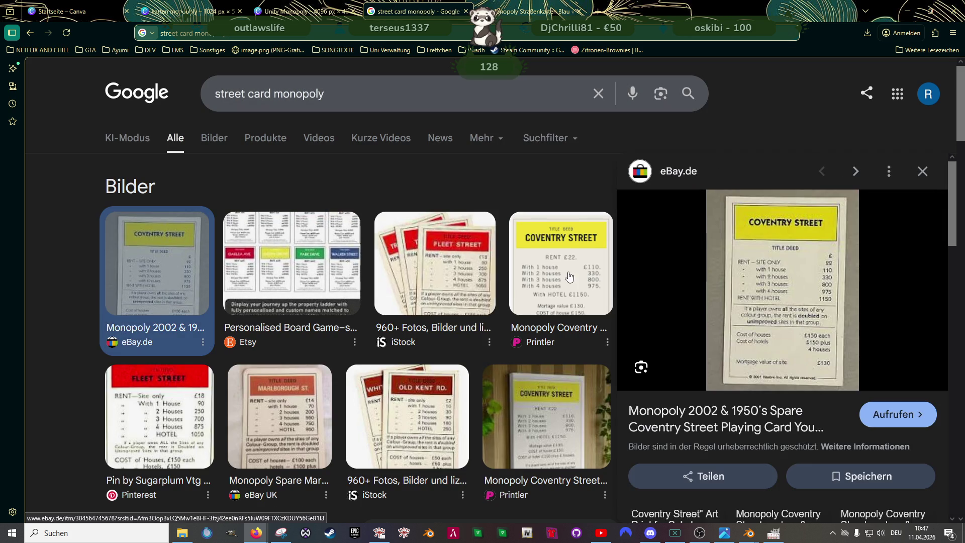
pyautogui.click(796, 279)
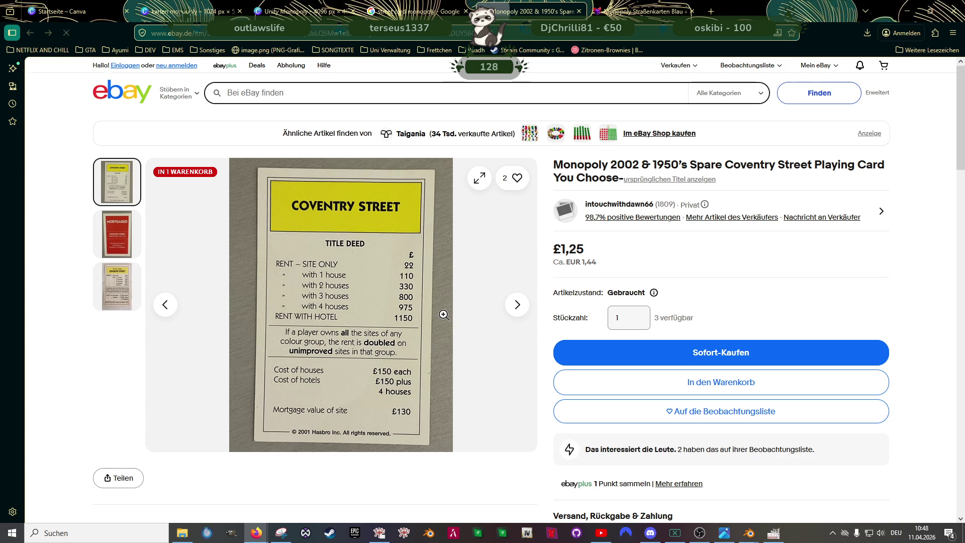
# Step: Take a screen capture of the Coventry Street title deed photo on eBay
pyautogui.scroll(-3)
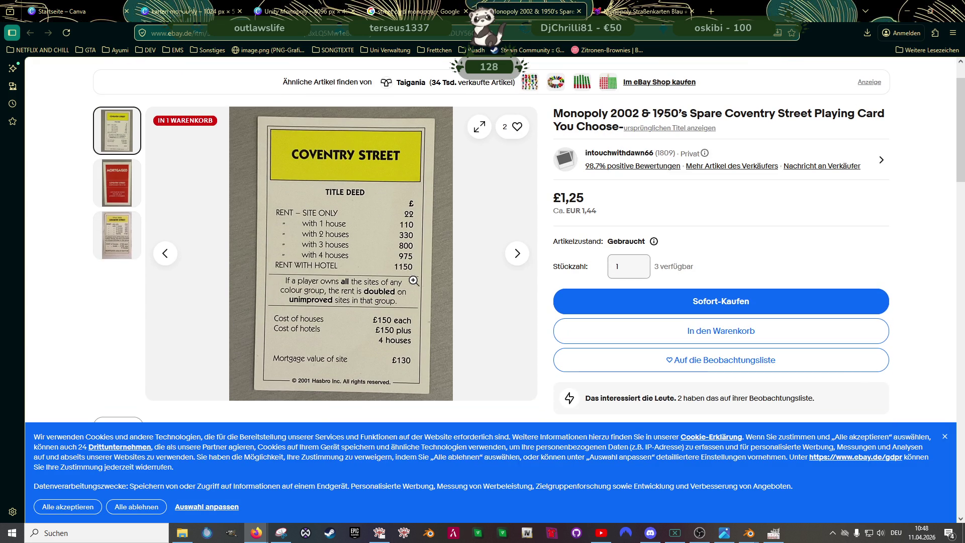
pyautogui.click(282, 533)
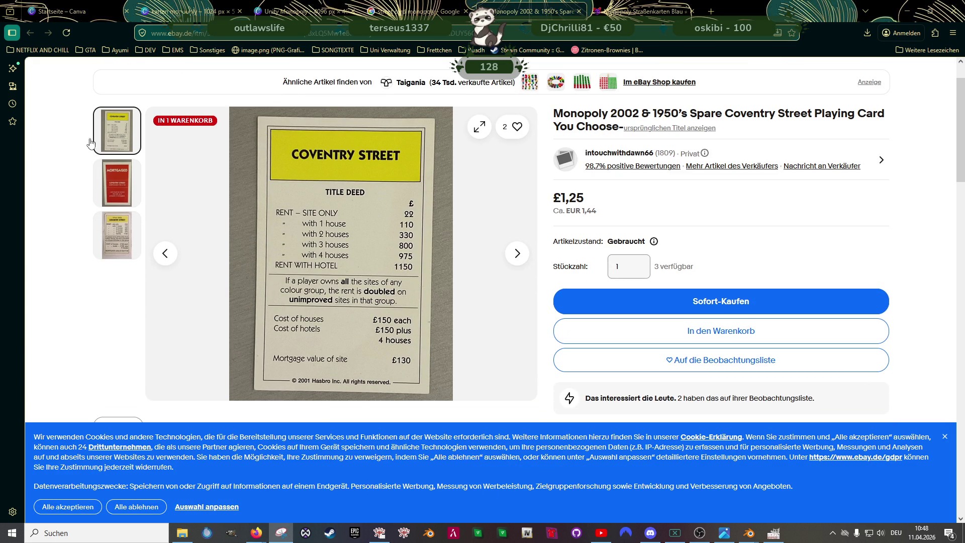
pyautogui.press('super+shift+s')
pyautogui.moveTo(233, 100); pyautogui.dragTo(447, 402)
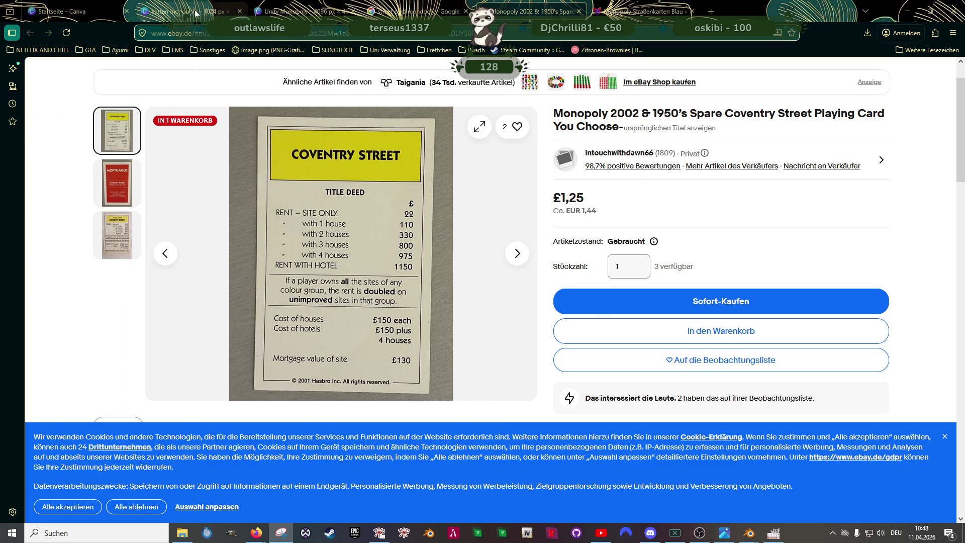
pyautogui.click(191, 12)
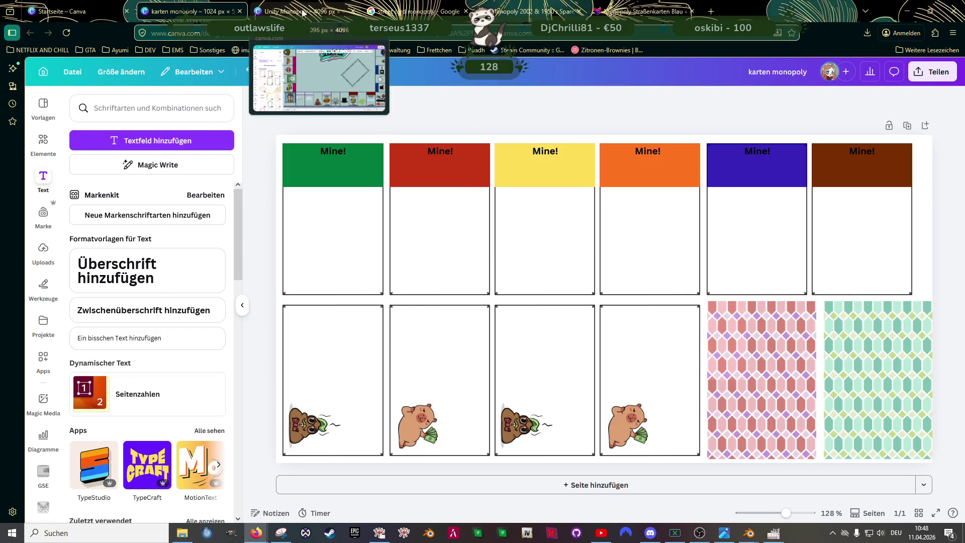
# Step: Add the Vinewood Records logo from the Logos Unity uploads to the karten monopoly sheet
pyautogui.click(304, 13)
pyautogui.scroll(3)
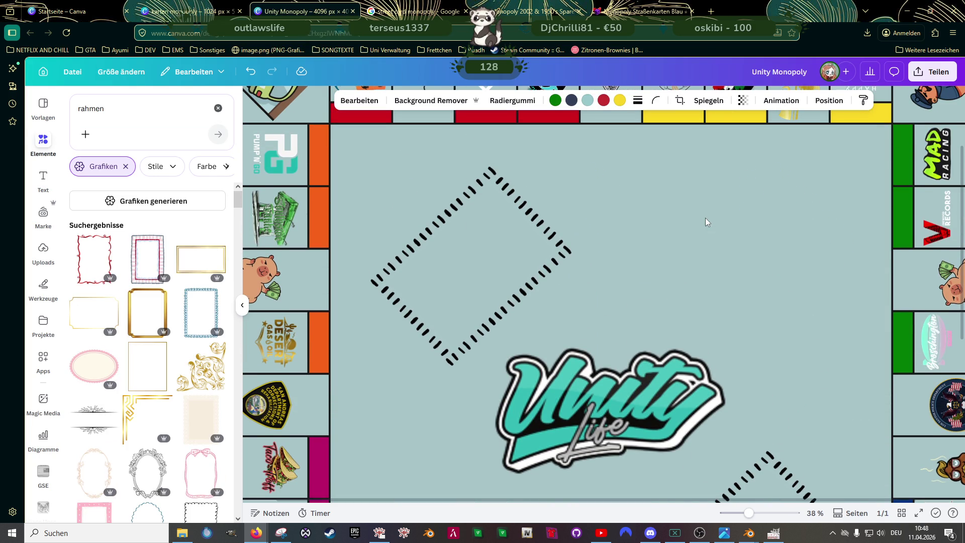
pyautogui.moveTo(172, 12)
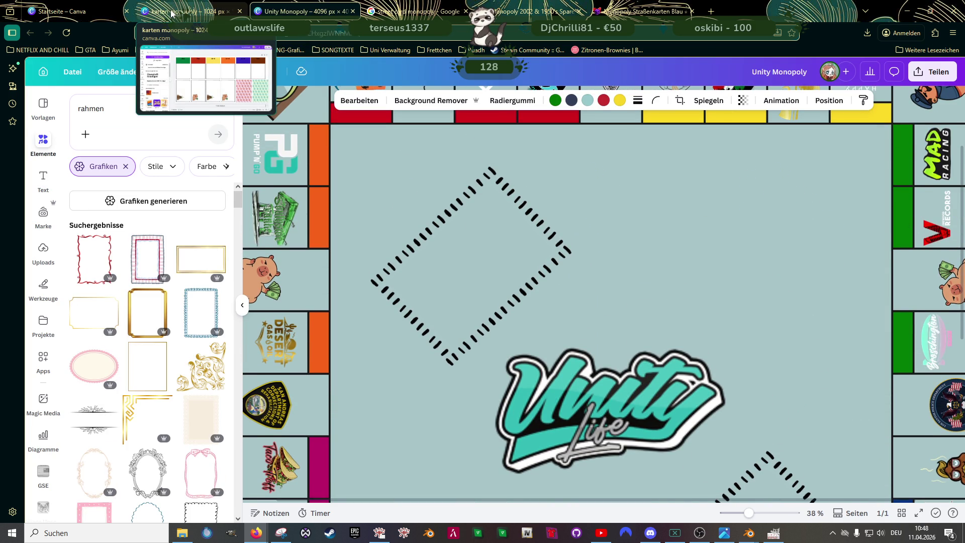
pyautogui.click(171, 12)
pyautogui.click(43, 249)
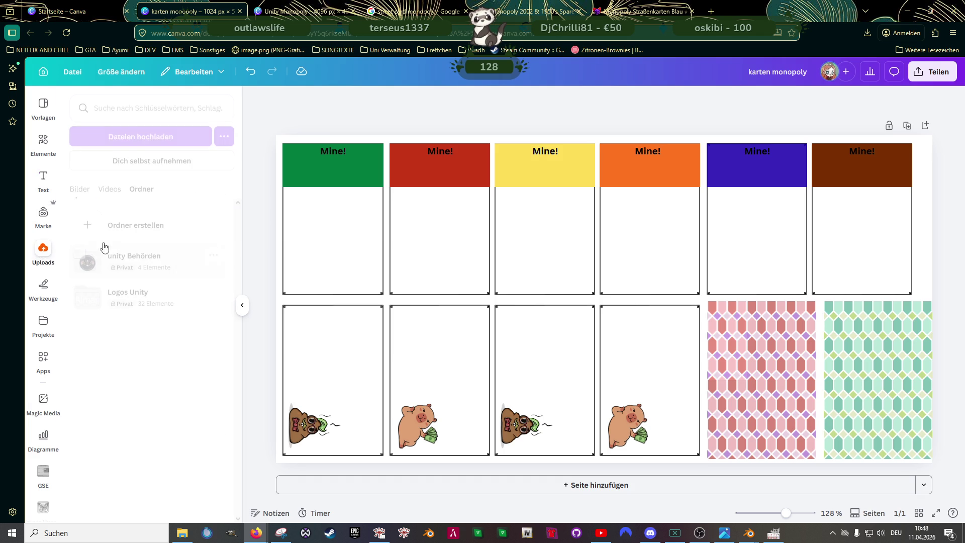
pyautogui.click(128, 297)
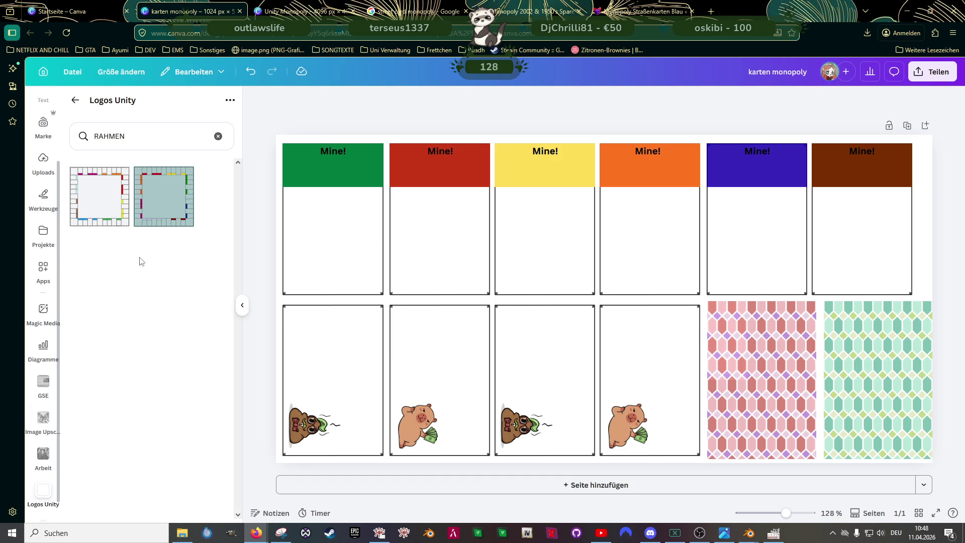
pyautogui.click(218, 137)
pyautogui.scroll(-3)
pyautogui.scroll(-3)
pyautogui.scroll(3)
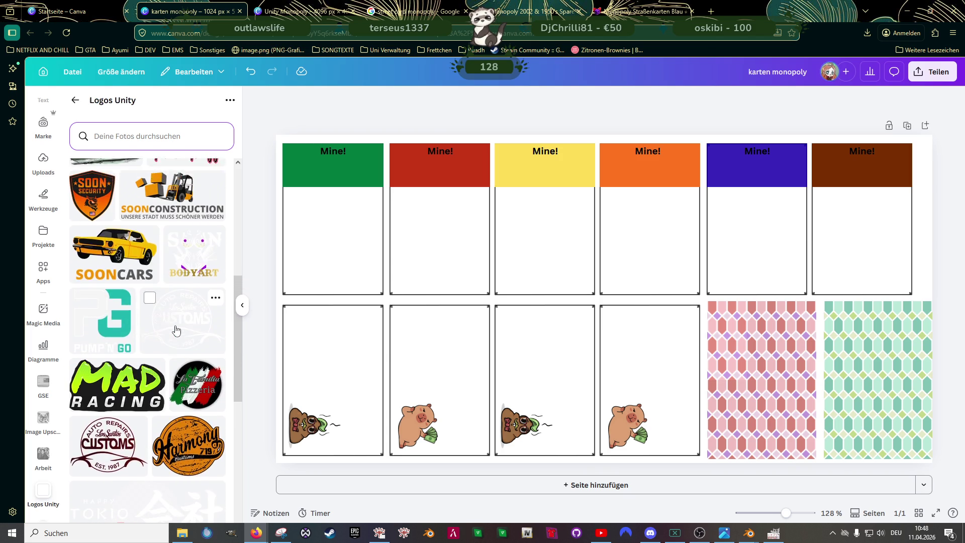
pyautogui.scroll(3)
pyautogui.click(182, 322)
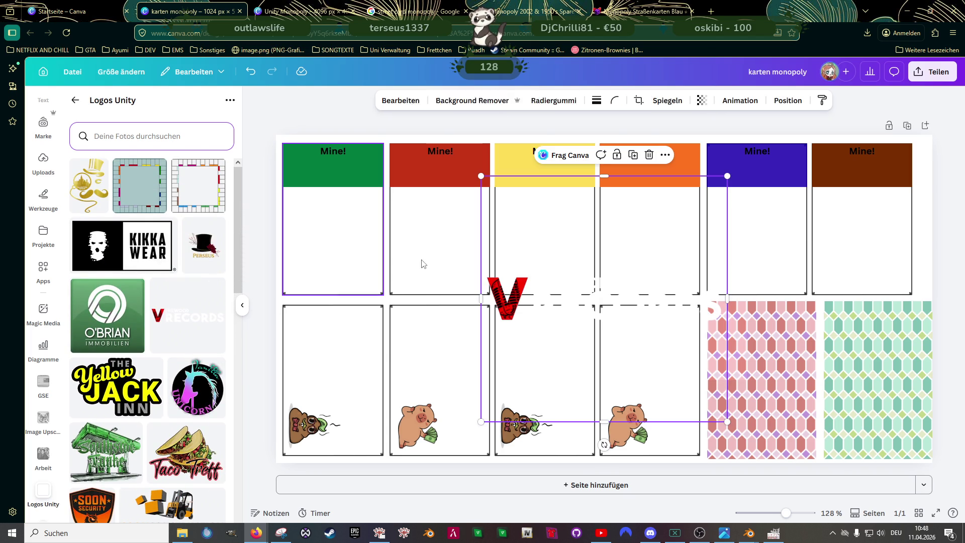
# Step: Shrink the Vinewood Records logo and fit it into the green header beneath 'Mine!'
pyautogui.moveTo(726, 177); pyautogui.dragTo(588, 316)
pyautogui.moveTo(514, 371); pyautogui.dragTo(316, 176)
pyautogui.moveTo(387, 123); pyautogui.dragTo(375, 135)
pyautogui.moveTo(347, 168); pyautogui.dragTo(341, 167)
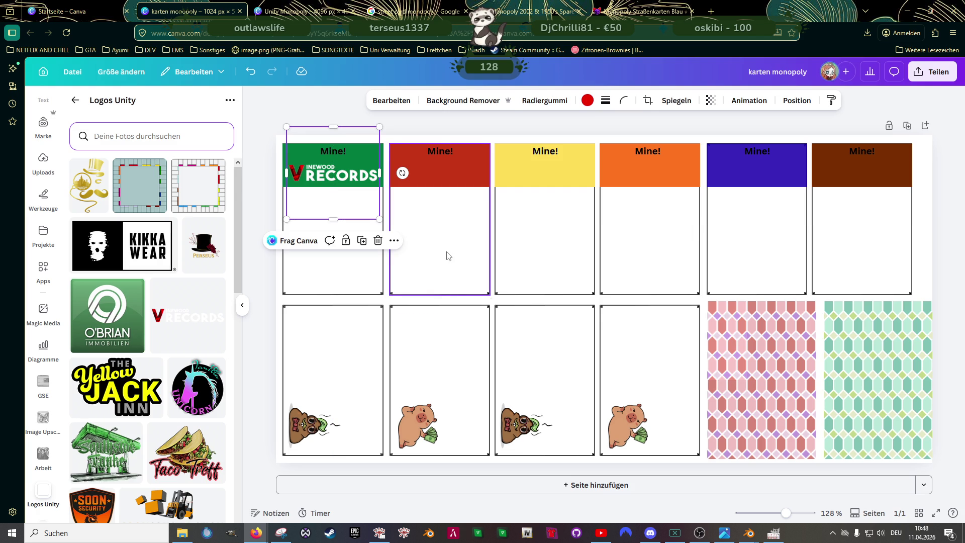
pyautogui.click(452, 257)
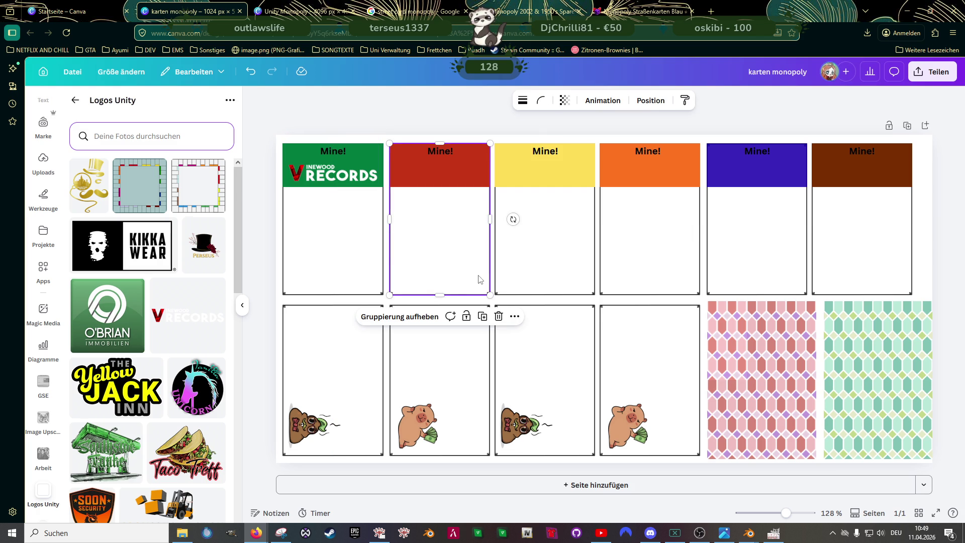
pyautogui.click(776, 175)
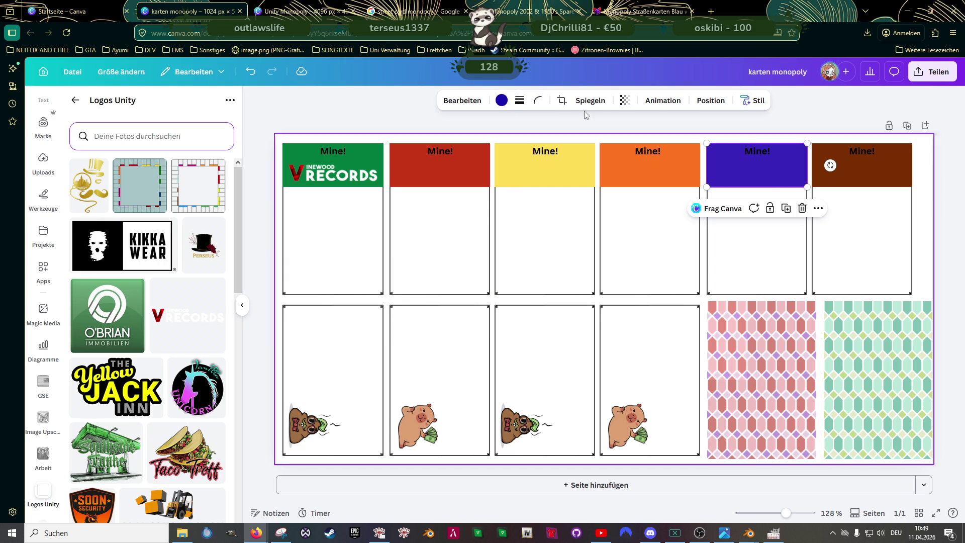
# Step: Set the blue header's Transparenz to 100, then move all six 'Mine!' labels slightly down and colour them white
pyautogui.click(624, 99)
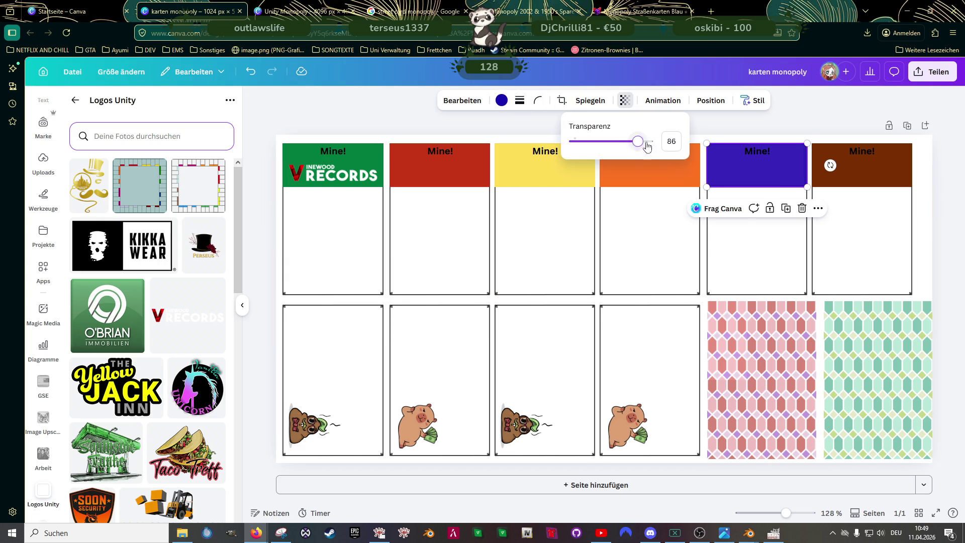
pyautogui.moveTo(637, 141); pyautogui.dragTo(718, 160)
pyautogui.click(761, 153)
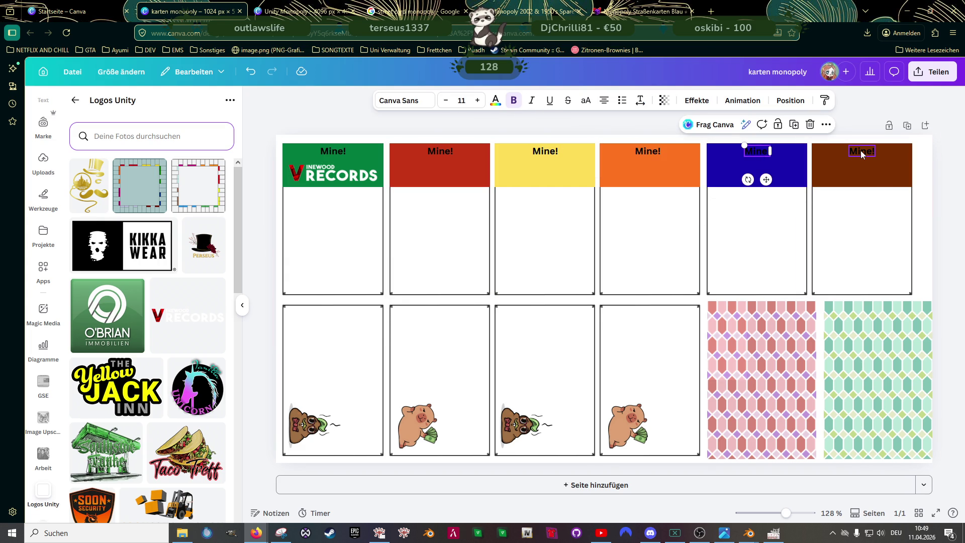
pyautogui.click(862, 152)
pyautogui.click(648, 152)
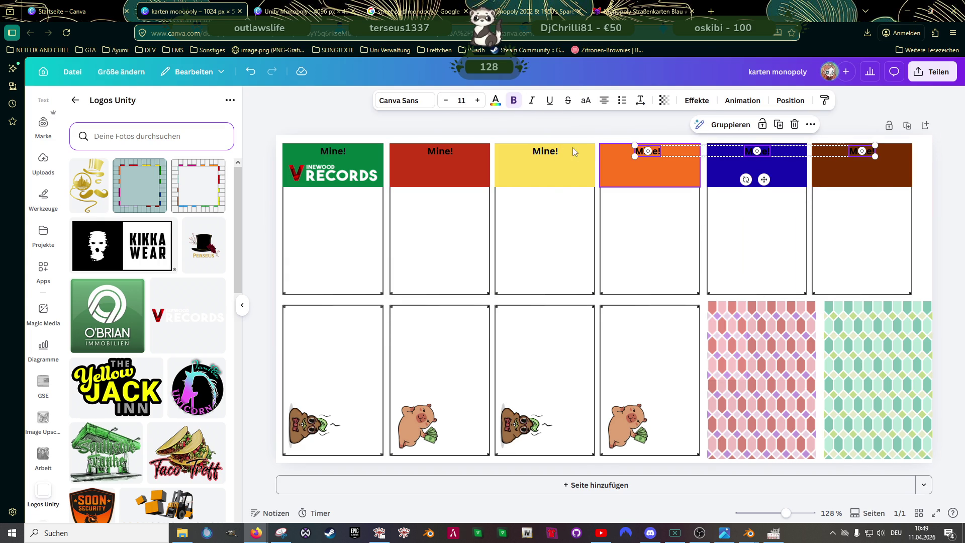
pyautogui.click(548, 152)
pyautogui.click(443, 151)
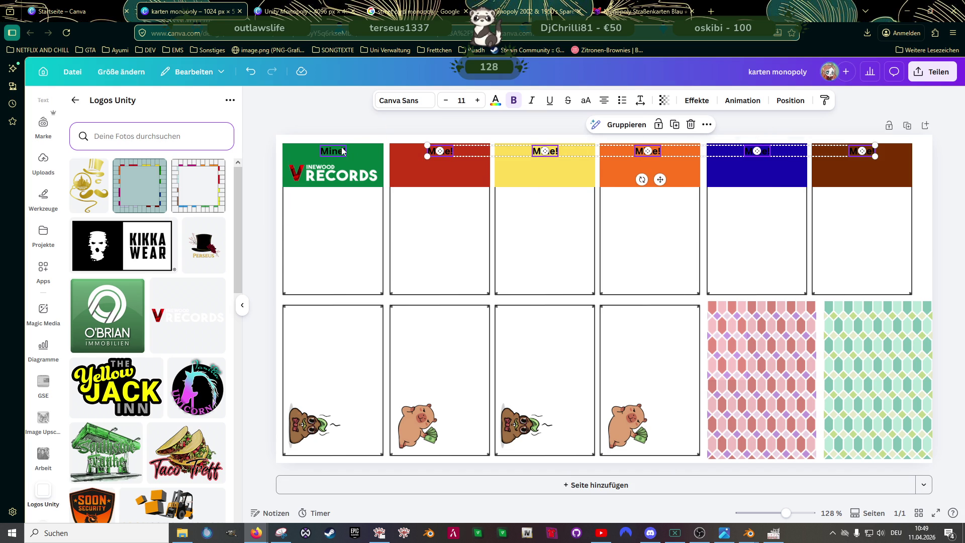
pyautogui.click(345, 152)
pyautogui.moveTo(362, 152); pyautogui.dragTo(361, 153)
pyautogui.click(495, 100)
pyautogui.click(170, 197)
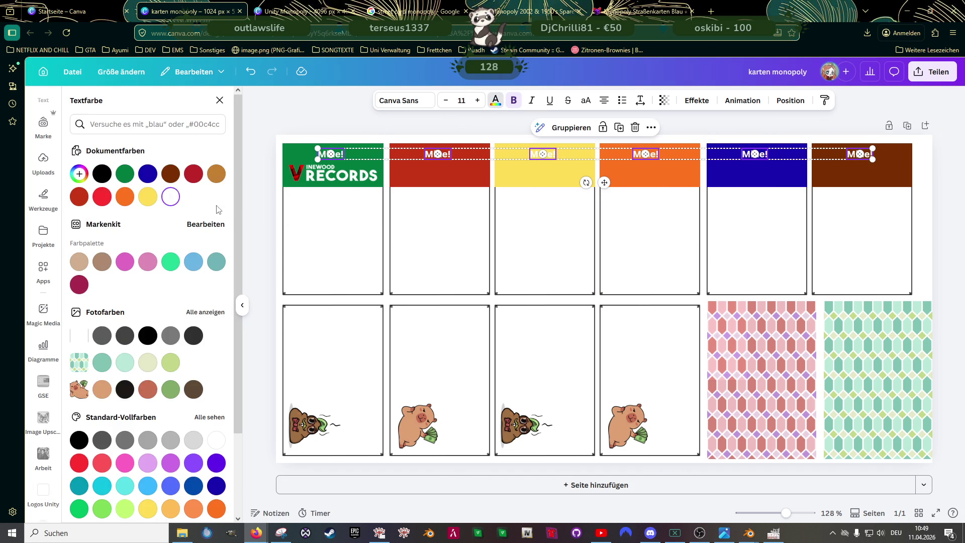
pyautogui.click(439, 248)
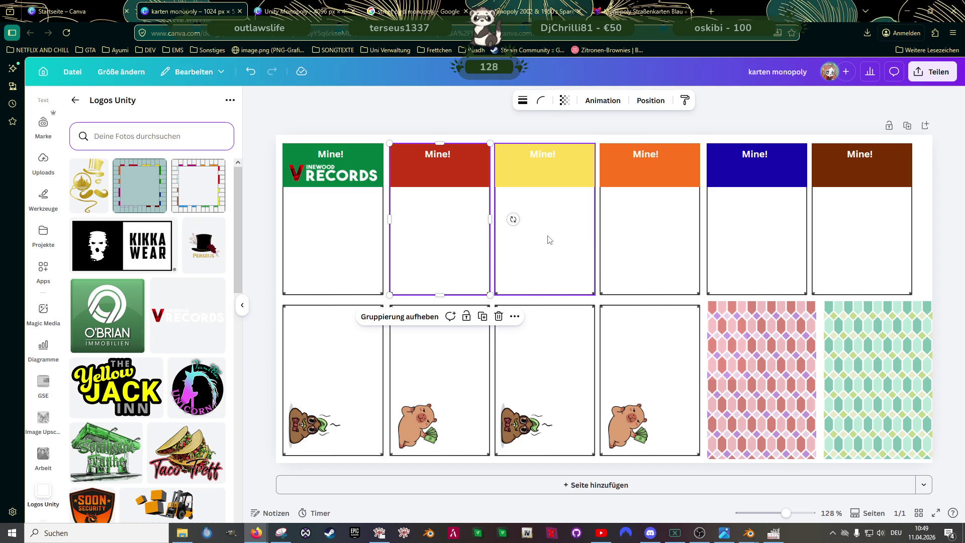
# Step: Delete the Mine! label from the green, red, yellow, orange, blue and brown card headers
pyautogui.doubleClick(339, 157)
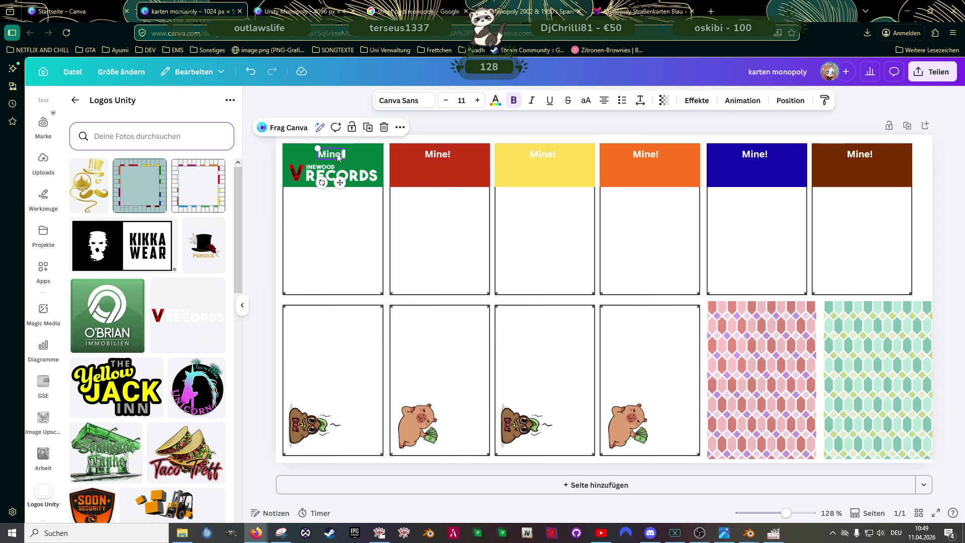
pyautogui.press('Delete')
pyautogui.doubleClick(438, 154)
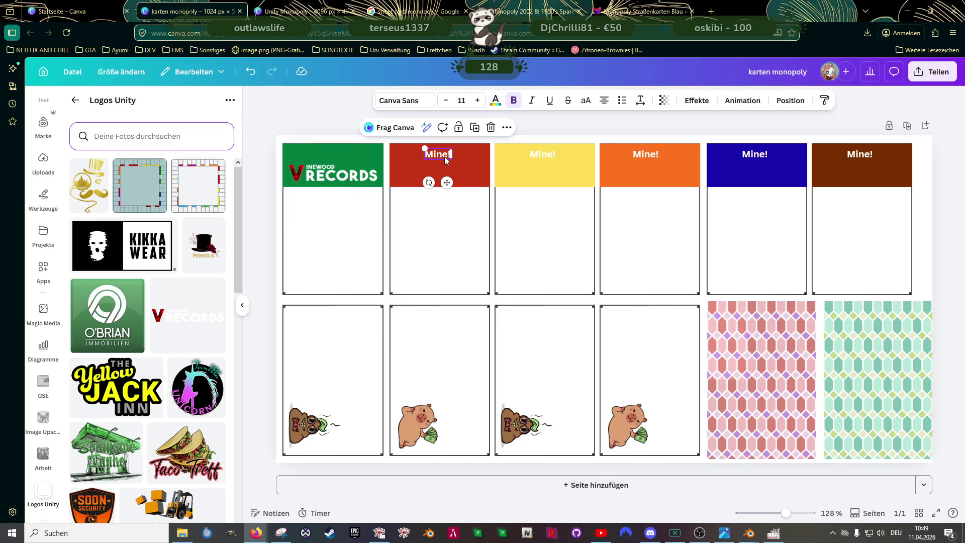
pyautogui.press('Delete')
pyautogui.doubleClick(543, 154)
pyautogui.press('Delete')
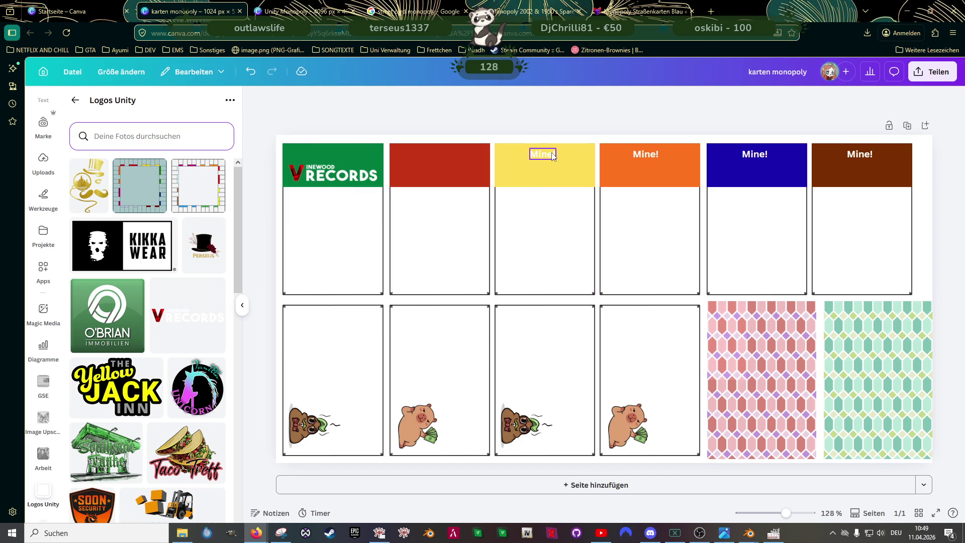
pyautogui.doubleClick(648, 155)
pyautogui.press('Delete')
pyautogui.doubleClick(759, 156)
pyautogui.press('Delete')
pyautogui.doubleClick(862, 156)
pyautogui.press('Delete')
# Step: Tighten the Vinewood Records logo's frame on all sides and centre it in the green header
pyautogui.click(340, 178)
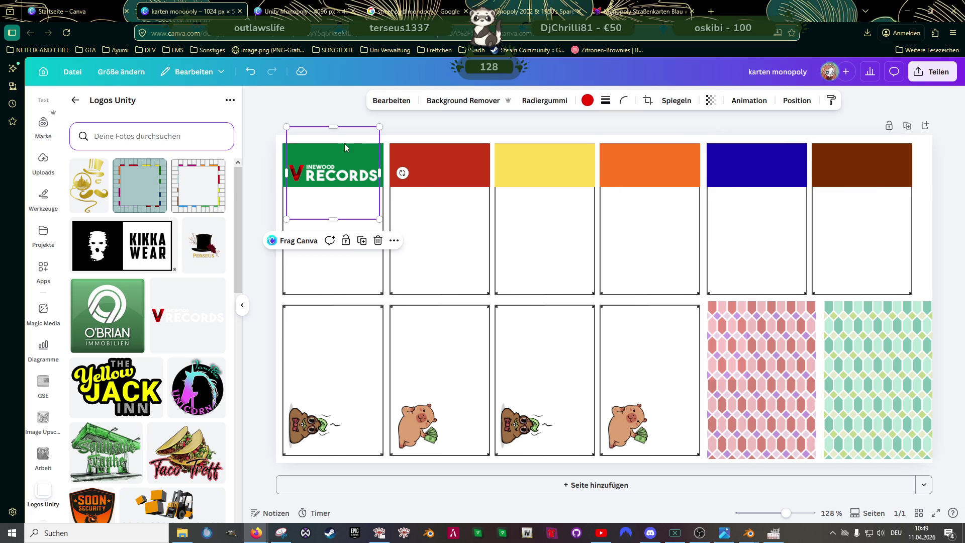
pyautogui.moveTo(333, 127); pyautogui.dragTo(333, 159)
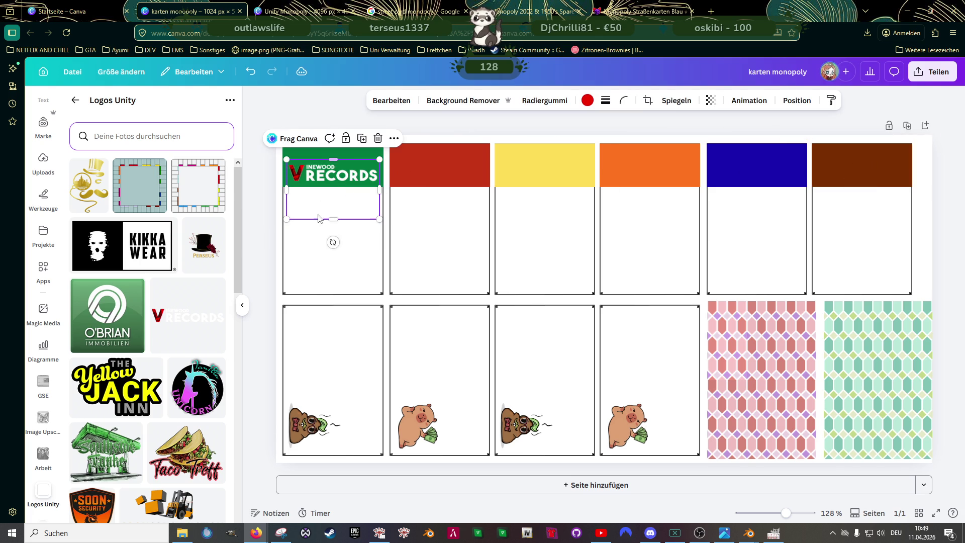
pyautogui.moveTo(333, 219); pyautogui.dragTo(332, 165)
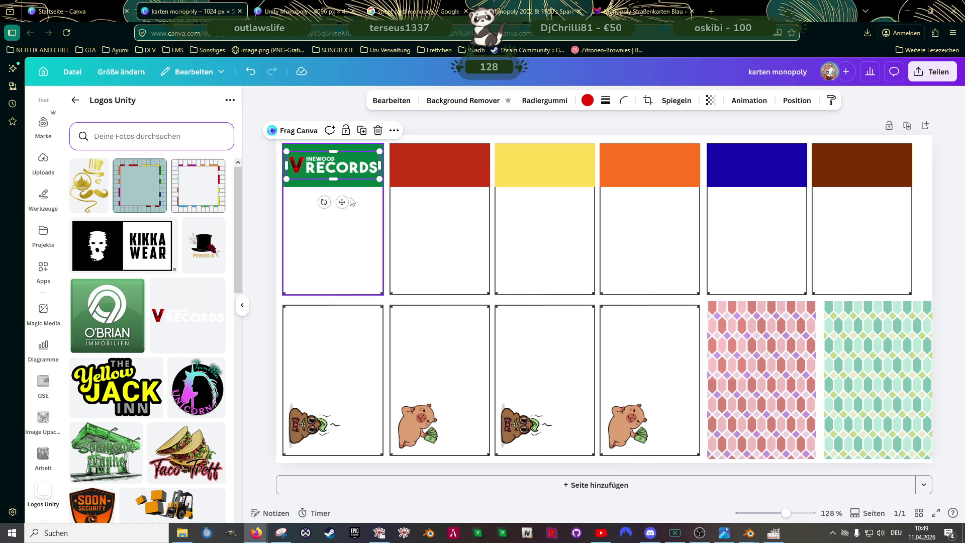
pyautogui.scroll(3)
pyautogui.scroll(3)
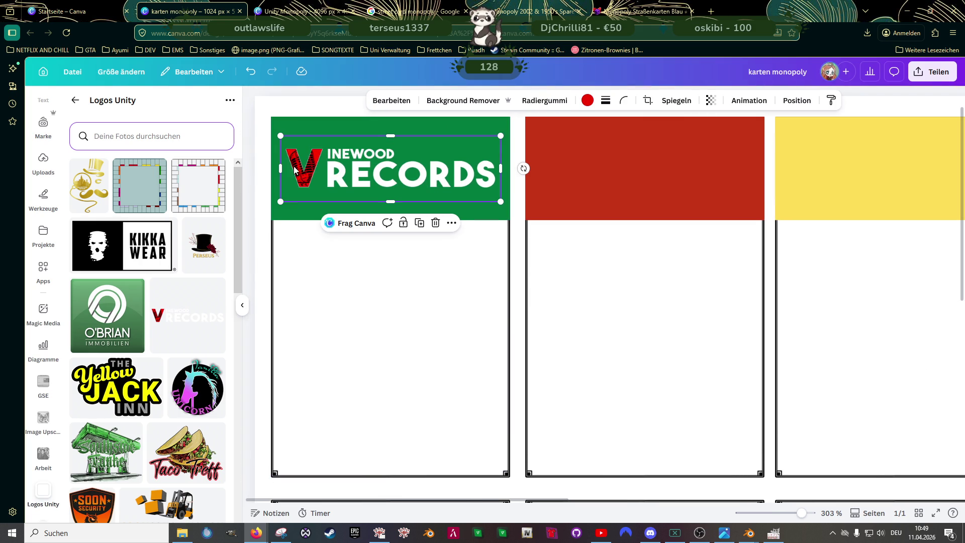
pyautogui.moveTo(281, 163); pyautogui.dragTo(284, 166)
pyautogui.moveTo(498, 170); pyautogui.dragTo(494, 170)
pyautogui.moveTo(384, 170); pyautogui.dragTo(382, 166)
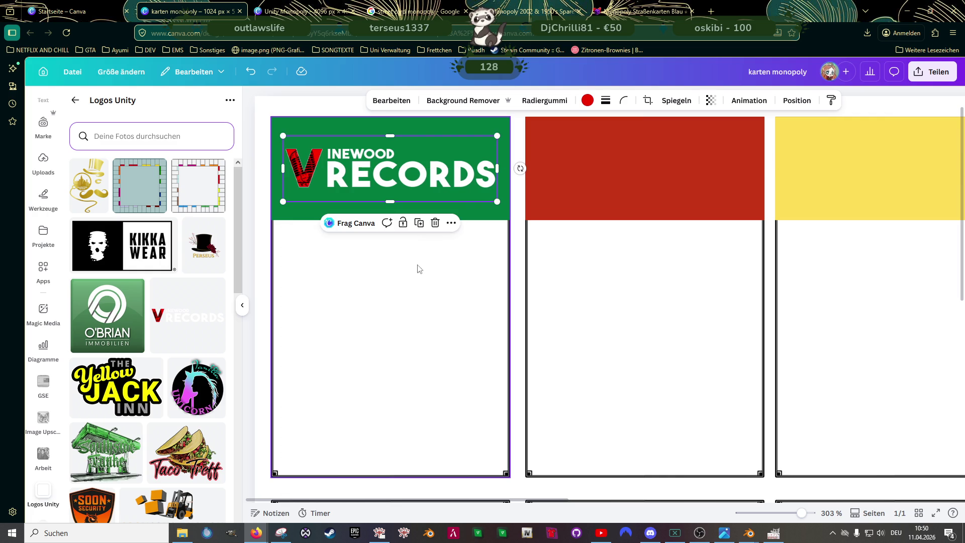
pyautogui.click(411, 272)
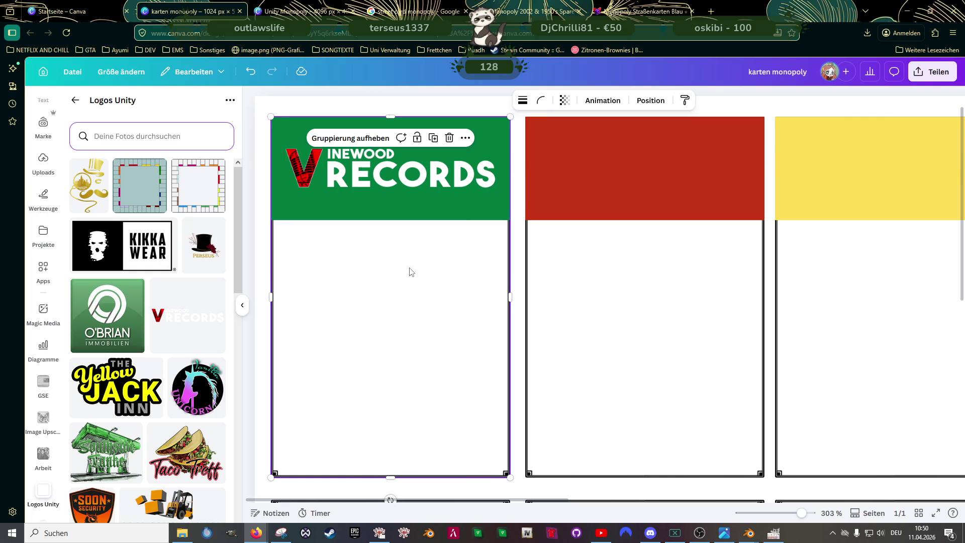
pyautogui.scroll(-3)
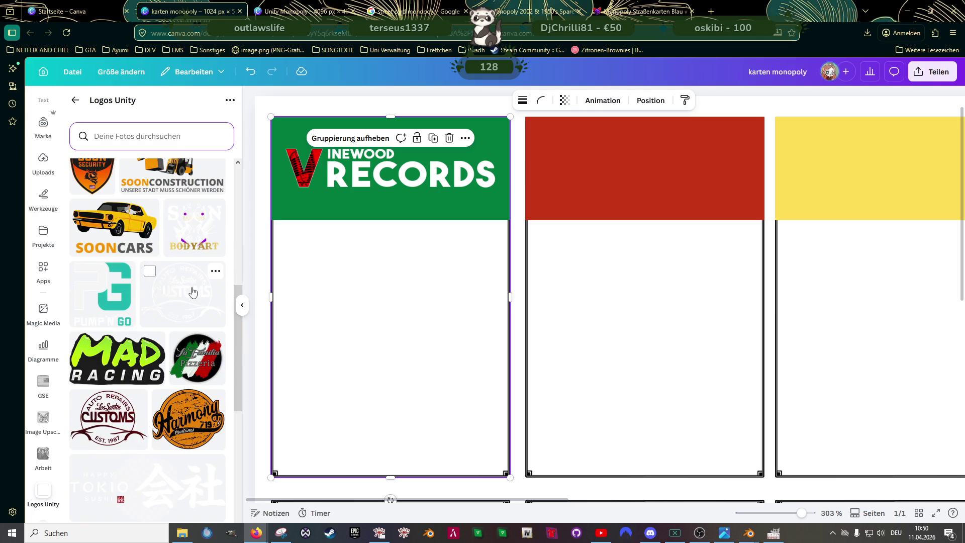
pyautogui.scroll(-3)
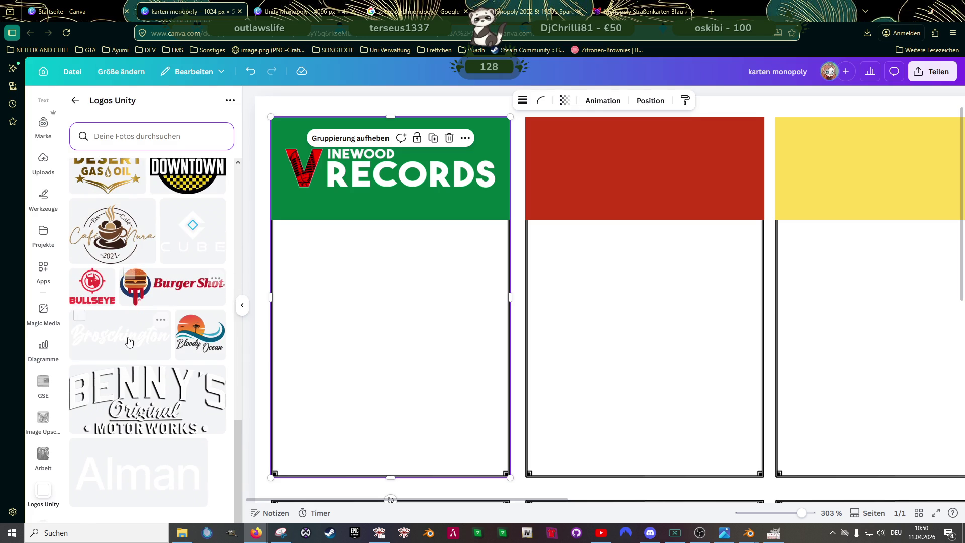
pyautogui.scroll(3)
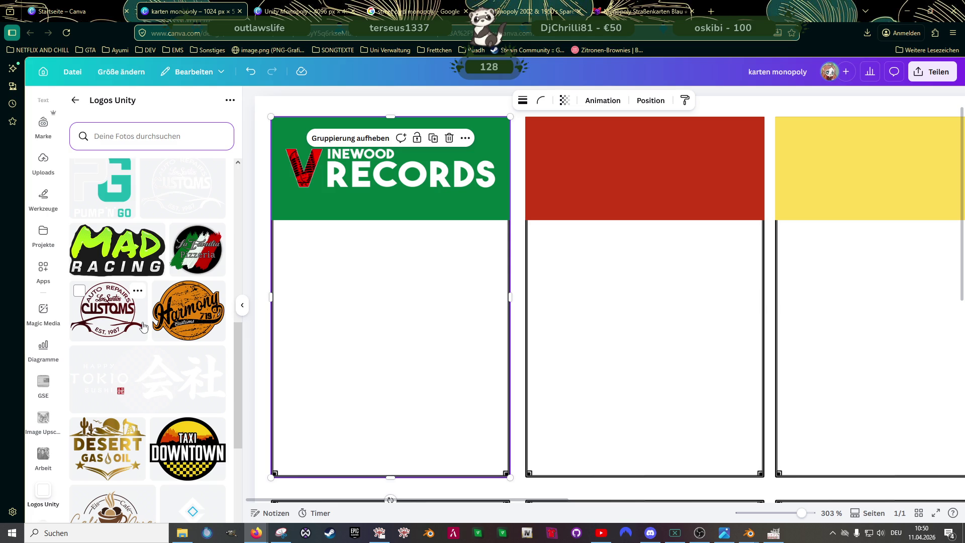
pyautogui.scroll(3)
pyautogui.scroll(3)
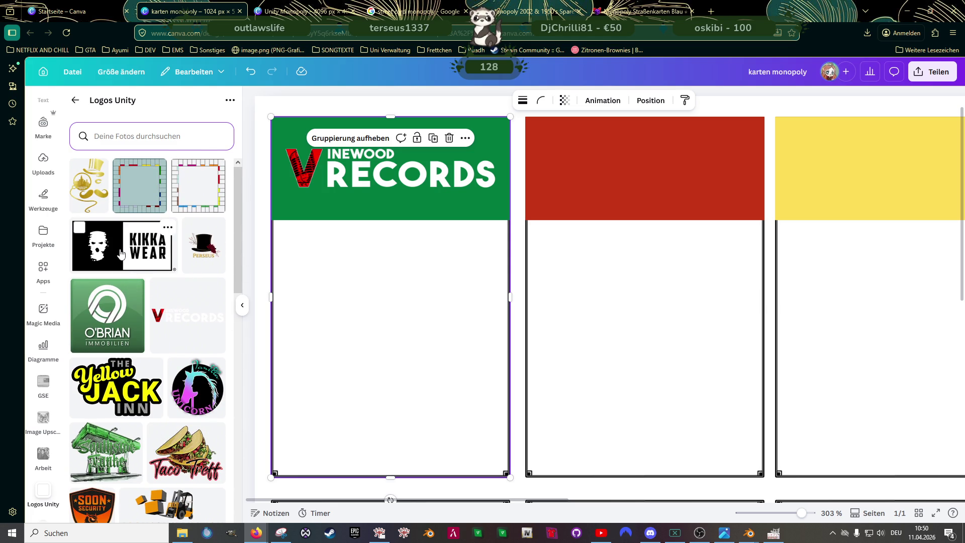
# Step: Add the Kikka Wear logo, shrink it and centre it in the blue header
pyautogui.click(120, 254)
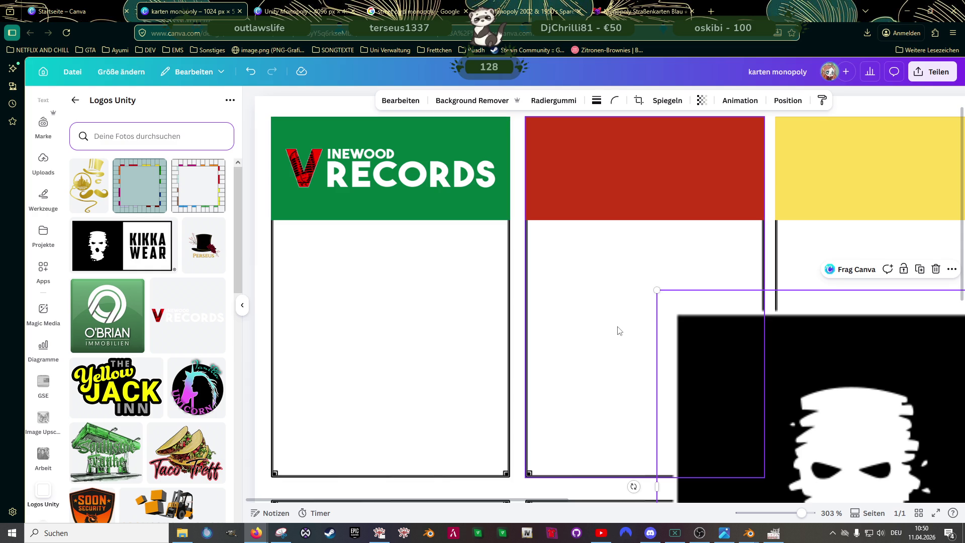
pyautogui.scroll(-3)
pyautogui.scroll(-3)
pyautogui.moveTo(738, 230); pyautogui.dragTo(738, 204)
pyautogui.scroll(3)
pyautogui.moveTo(825, 119); pyautogui.dragTo(796, 134)
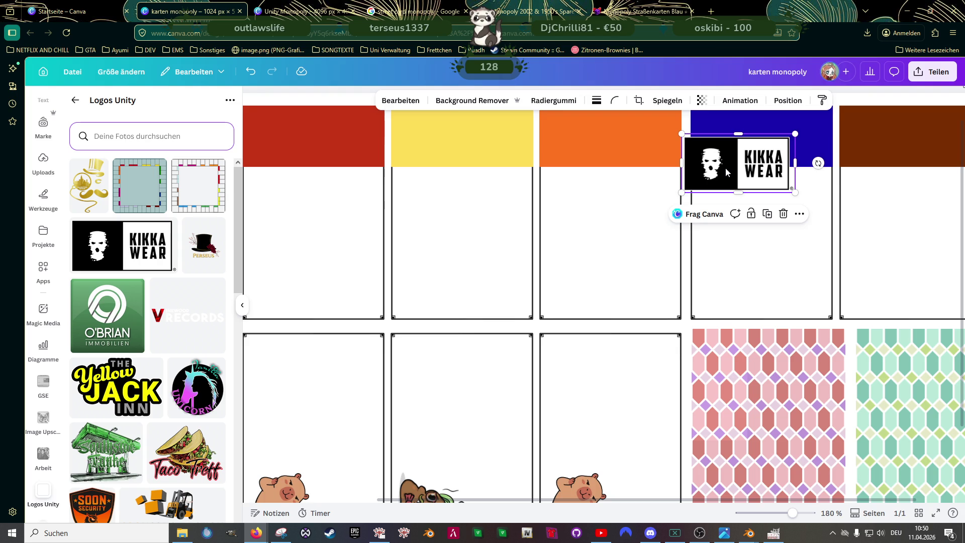
pyautogui.scroll(3)
pyautogui.moveTo(751, 211); pyautogui.dragTo(763, 183)
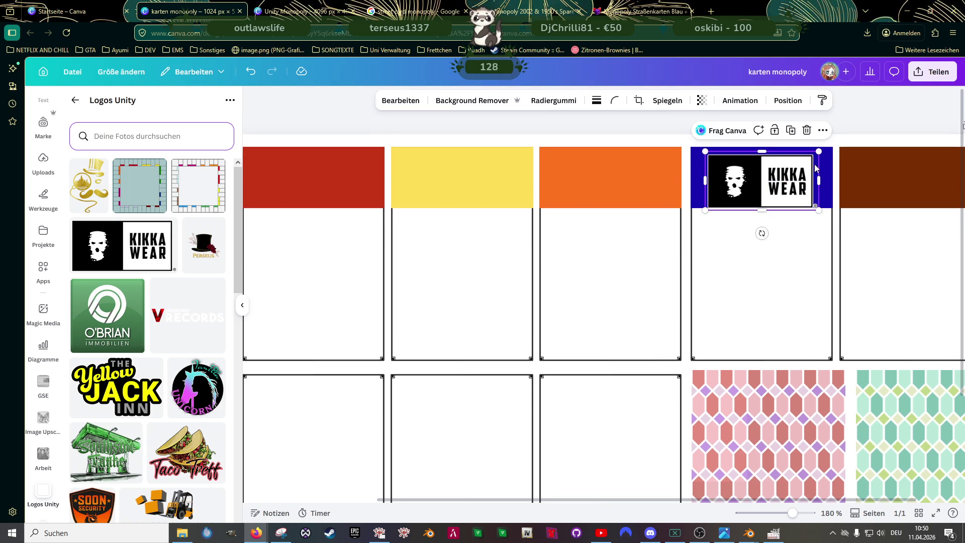
pyautogui.moveTo(831, 146); pyautogui.dragTo(812, 157)
pyautogui.moveTo(777, 187); pyautogui.dragTo(783, 182)
pyautogui.click(768, 266)
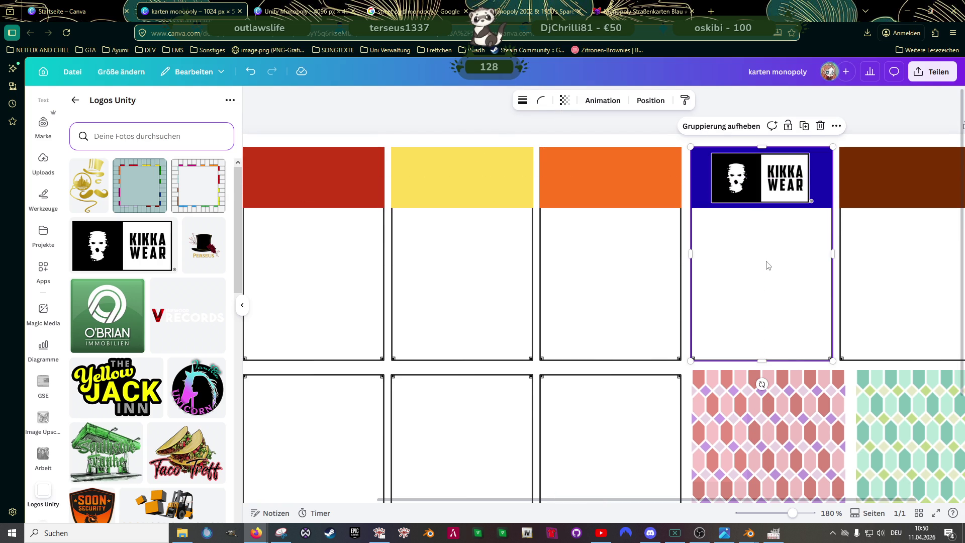
# Step: Zoom out over the sheet and add the Tokio Sushi logo to the page
pyautogui.scroll(-3)
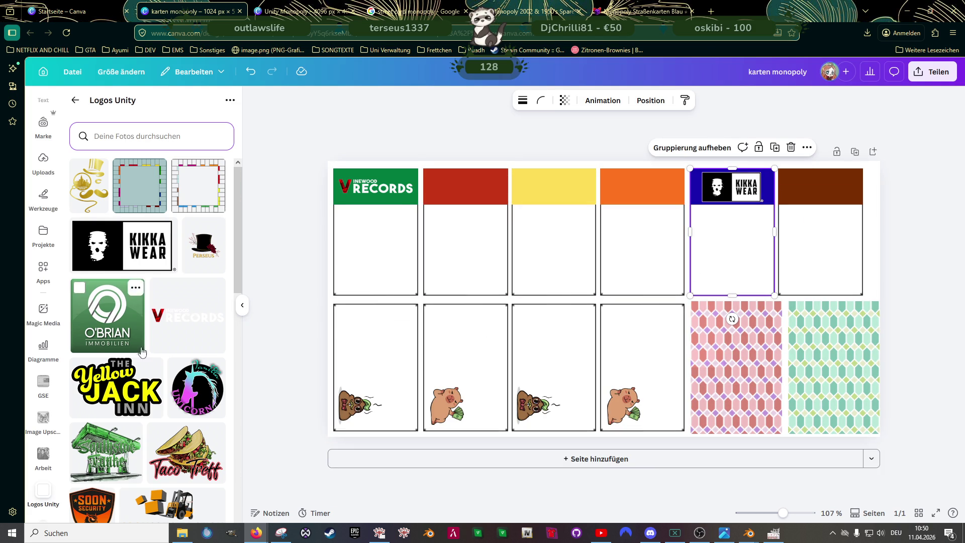
pyautogui.scroll(-3)
pyautogui.scroll(-3)
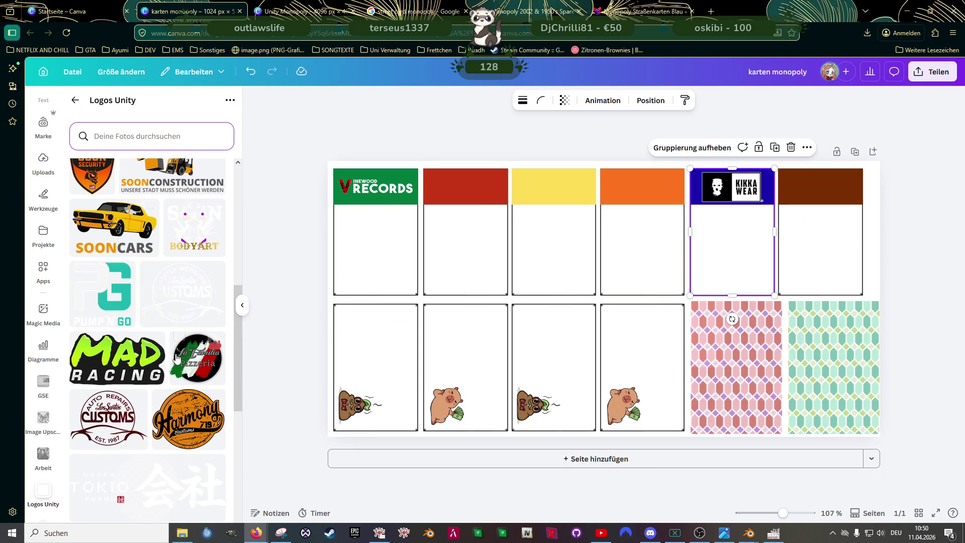
pyautogui.scroll(-3)
pyautogui.scroll(3)
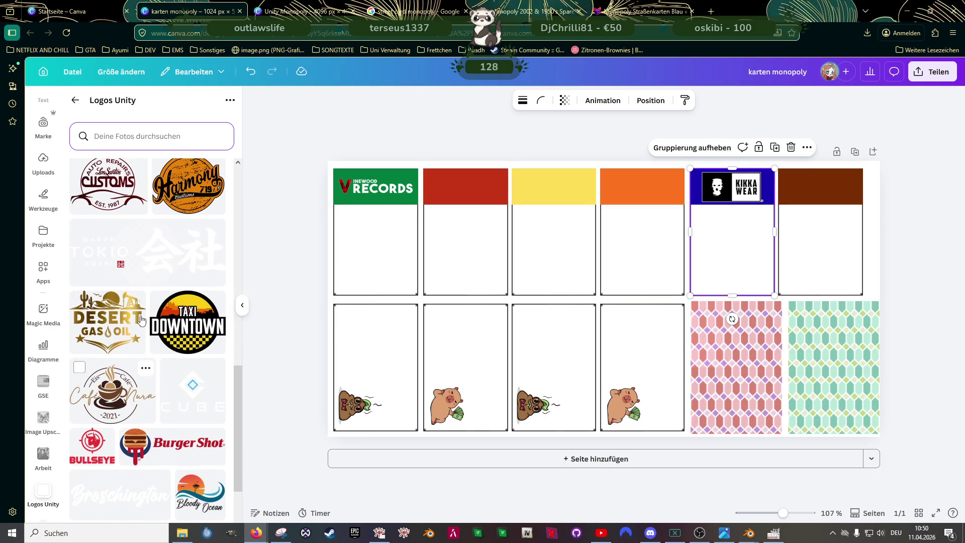
pyautogui.click(147, 274)
# Step: Shrink the Tokio Sushi logo and place it on the yellow card header
pyautogui.moveTo(811, 208); pyautogui.dragTo(568, 186)
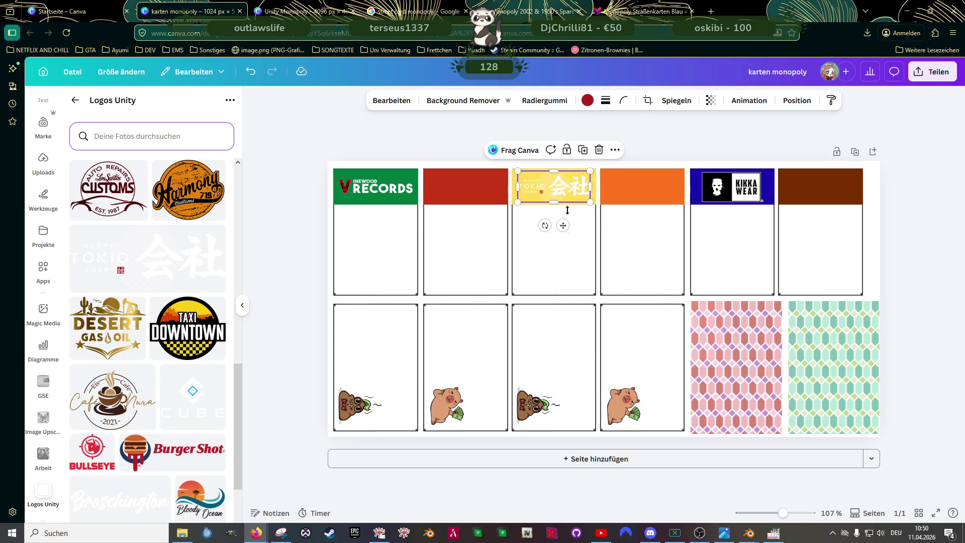
pyautogui.click(560, 247)
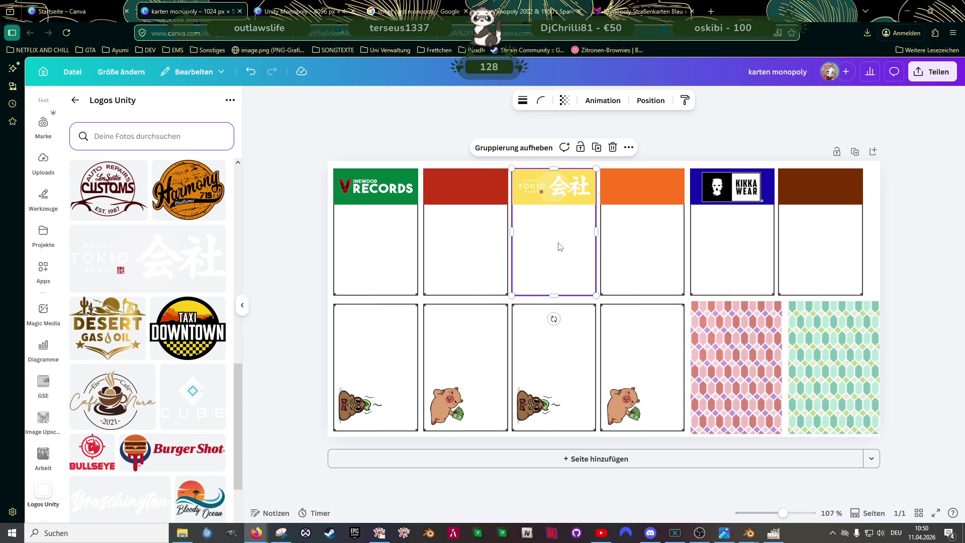
pyautogui.scroll(-3)
# Step: Add the Benny's Original Motorworks logo, shrink it and move it into the red header
pyautogui.moveTo(143, 326)
pyautogui.click(138, 392)
pyautogui.moveTo(774, 223); pyautogui.dragTo(521, 329)
pyautogui.moveTo(467, 343); pyautogui.dragTo(455, 200)
pyautogui.moveTo(513, 184); pyautogui.dragTo(464, 190)
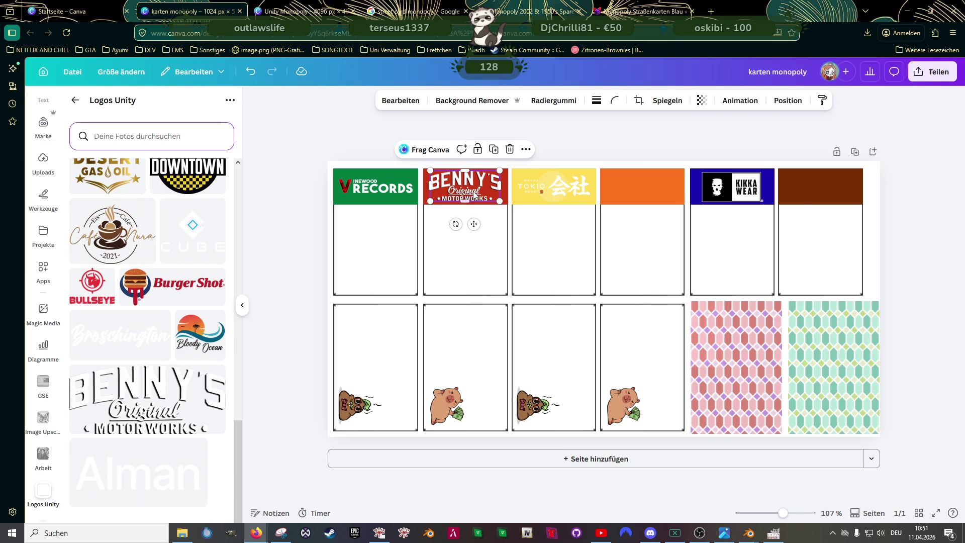
# Step: Nudge the Benny's logo into alignment within the red header, then review the whole sheet
pyautogui.scroll(3)
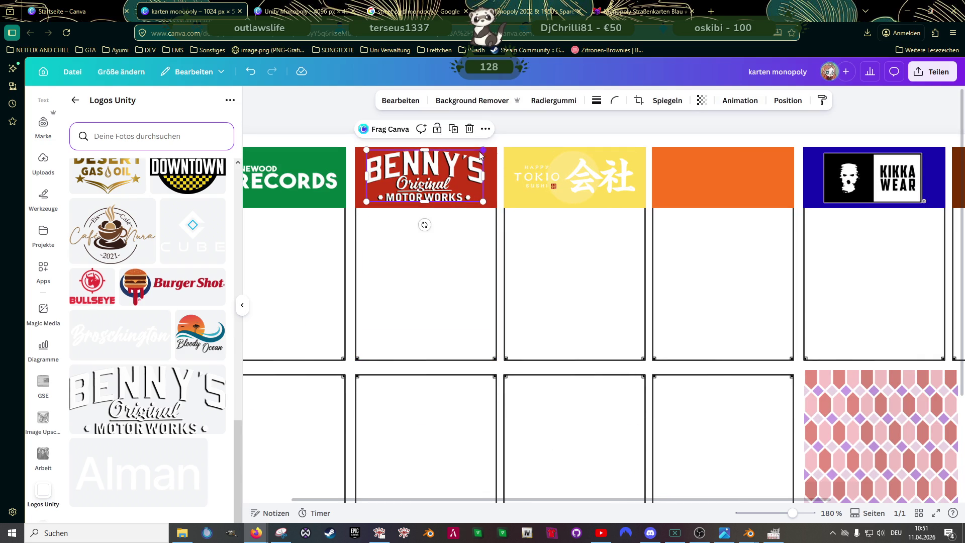
pyautogui.moveTo(423, 172); pyautogui.dragTo(424, 171)
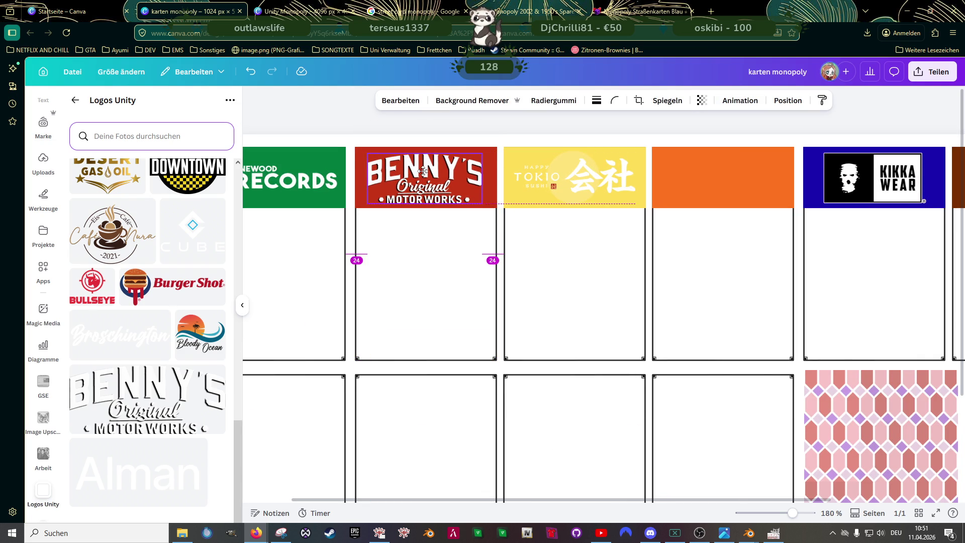
pyautogui.moveTo(423, 171); pyautogui.dragTo(423, 171)
pyautogui.click(445, 270)
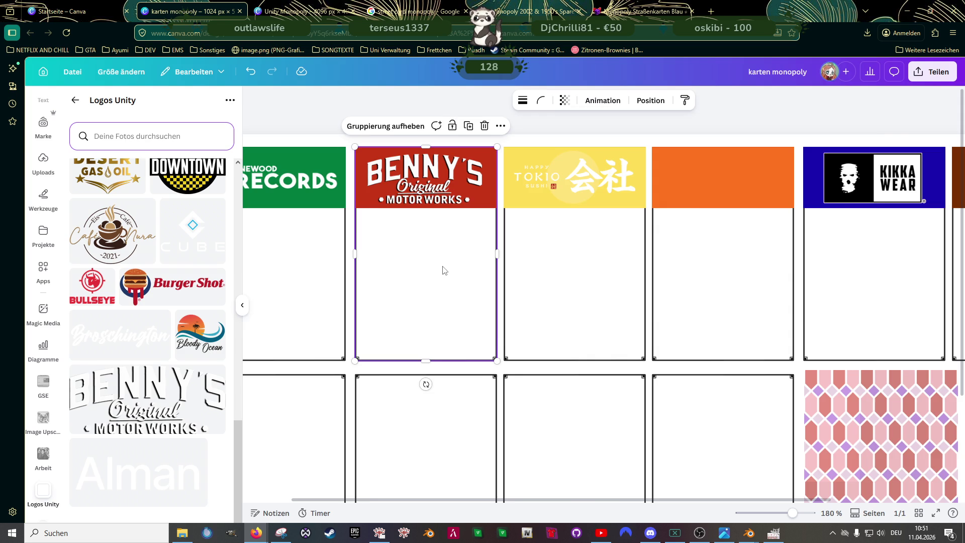
pyautogui.scroll(-3)
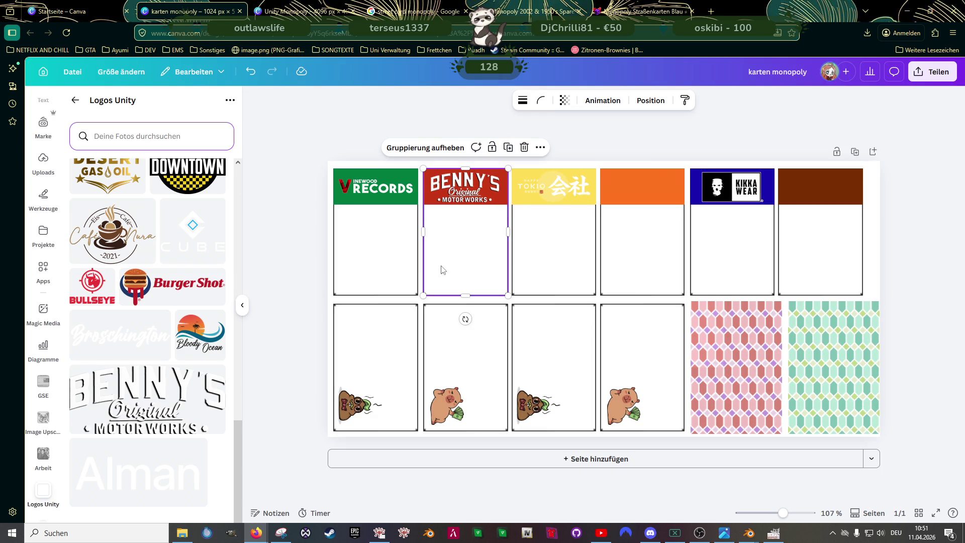
pyautogui.scroll(3)
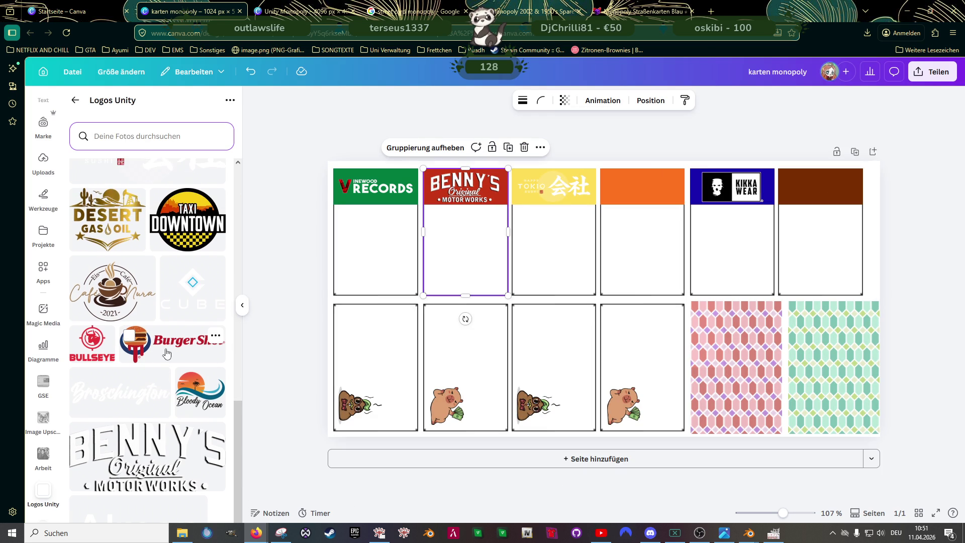
pyautogui.scroll(3)
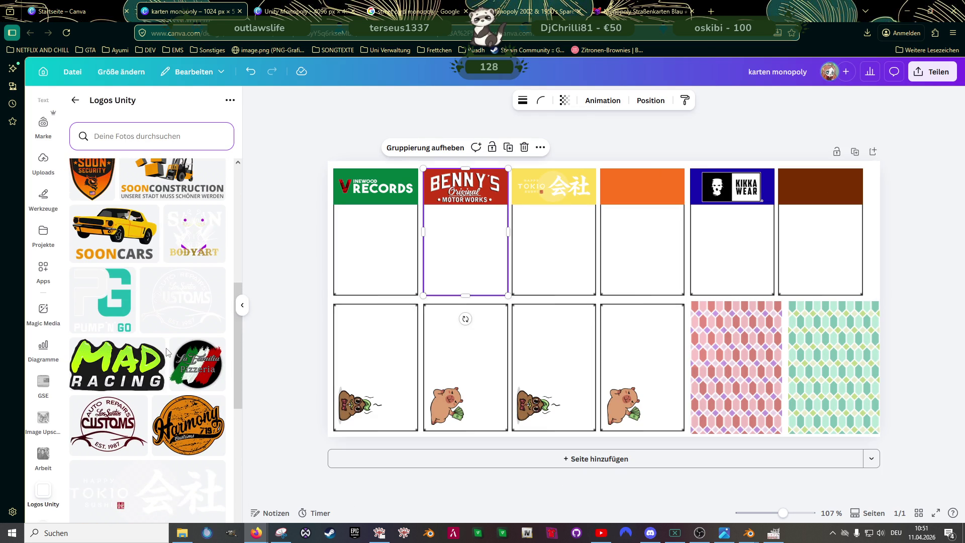
pyautogui.scroll(3)
pyautogui.scroll(3)
pyautogui.scroll(3)
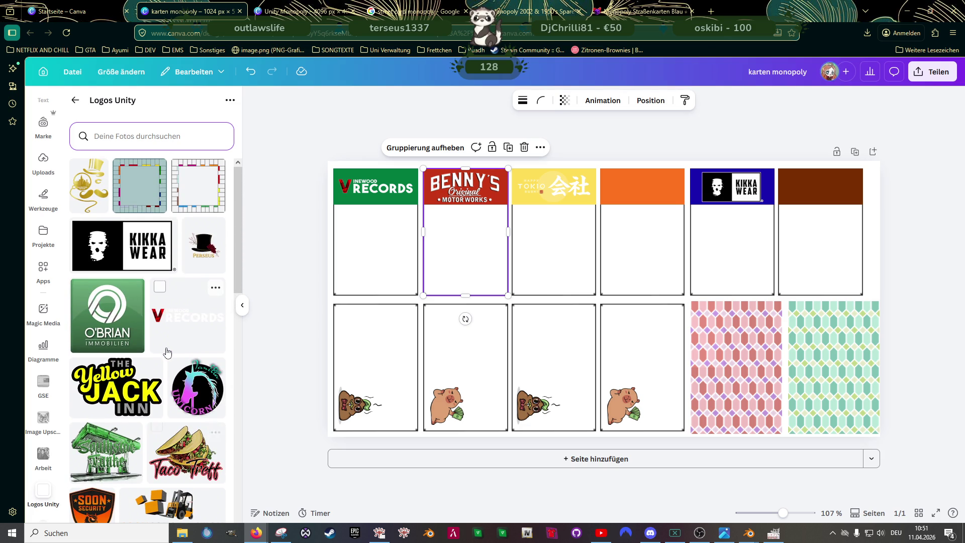
pyautogui.scroll(-3)
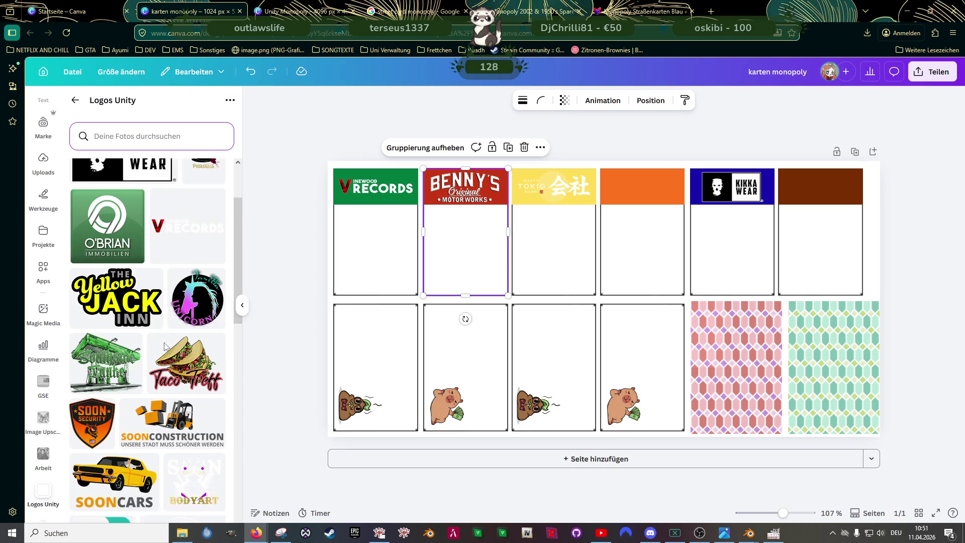
pyautogui.scroll(-3)
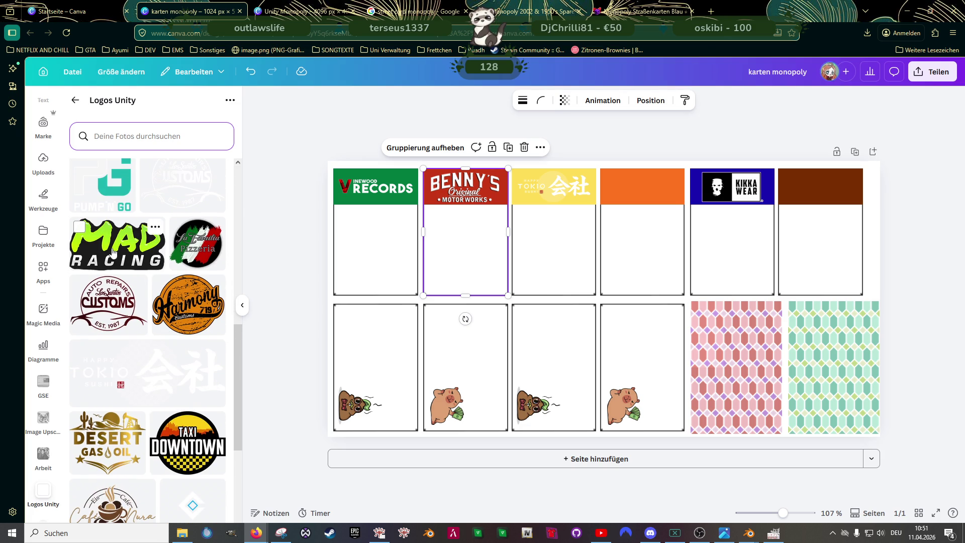
pyautogui.scroll(-3)
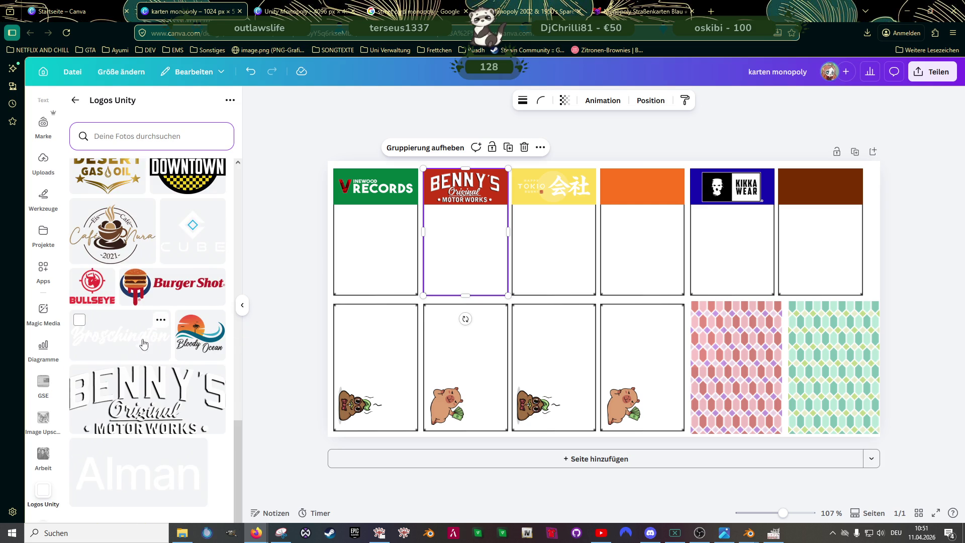
pyautogui.scroll(3)
pyautogui.scroll(3)
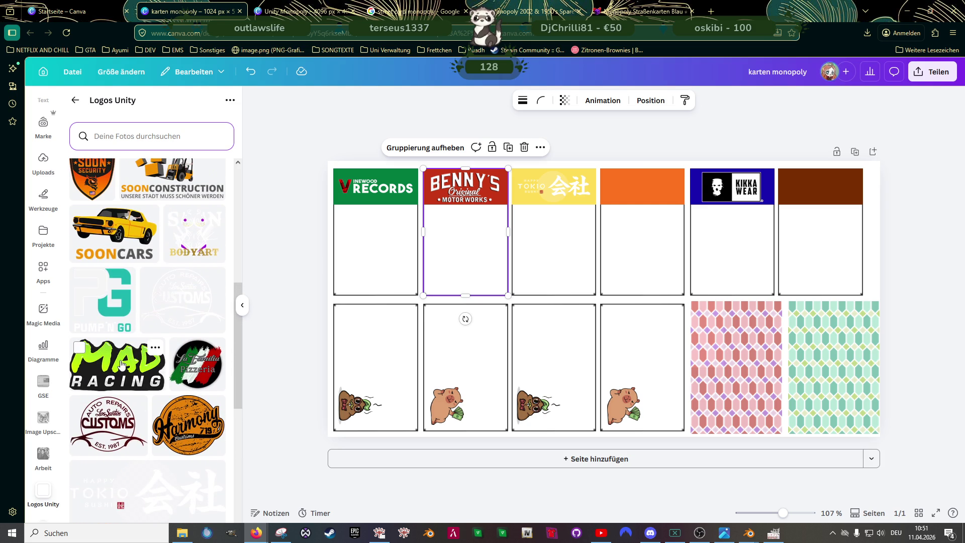
# Step: Add the Mad Racing logo, shrink it to header size and centre it in the orange header
pyautogui.click(122, 364)
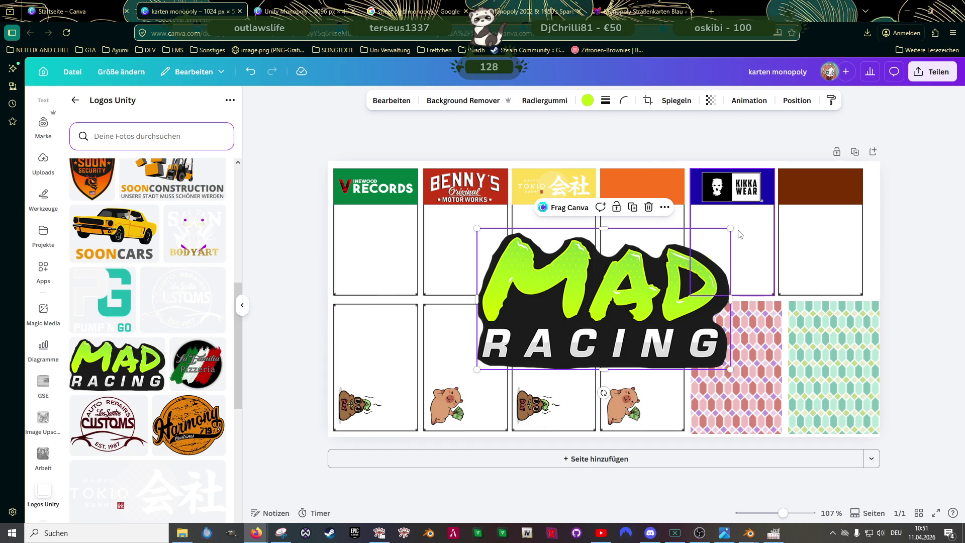
pyautogui.moveTo(731, 228); pyautogui.dragTo(654, 189)
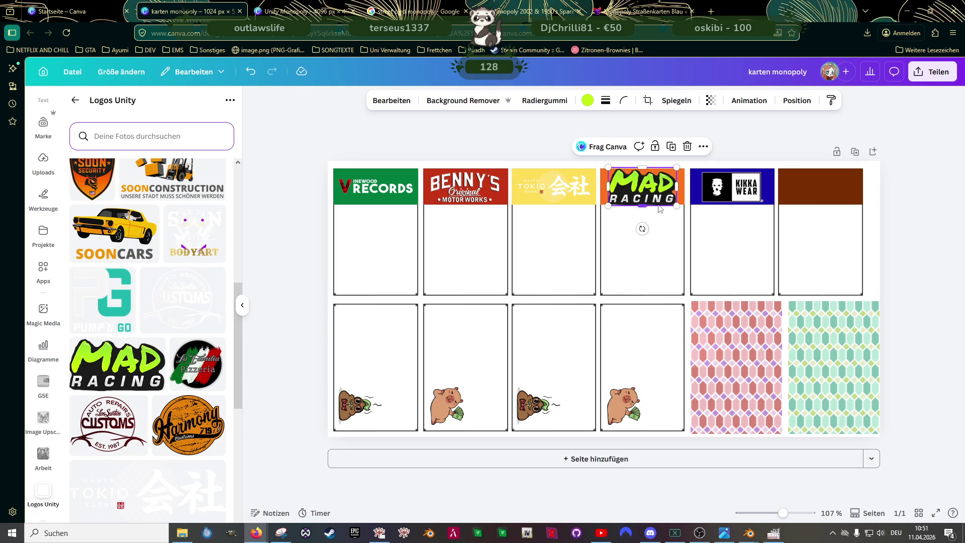
pyautogui.scroll(3)
pyautogui.moveTo(714, 147); pyautogui.dragTo(694, 162)
pyautogui.moveTo(642, 195); pyautogui.dragTo(646, 188)
pyautogui.click(621, 269)
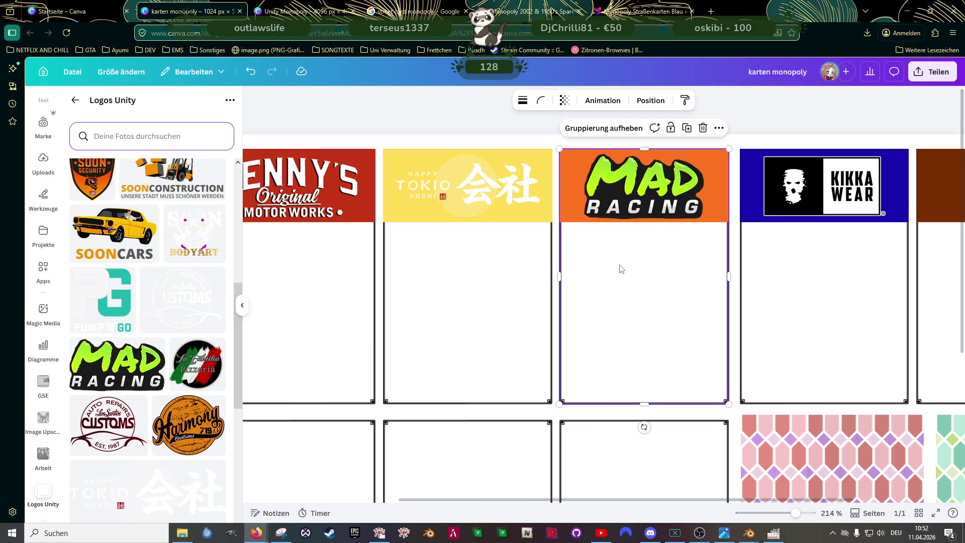
pyautogui.scroll(-3)
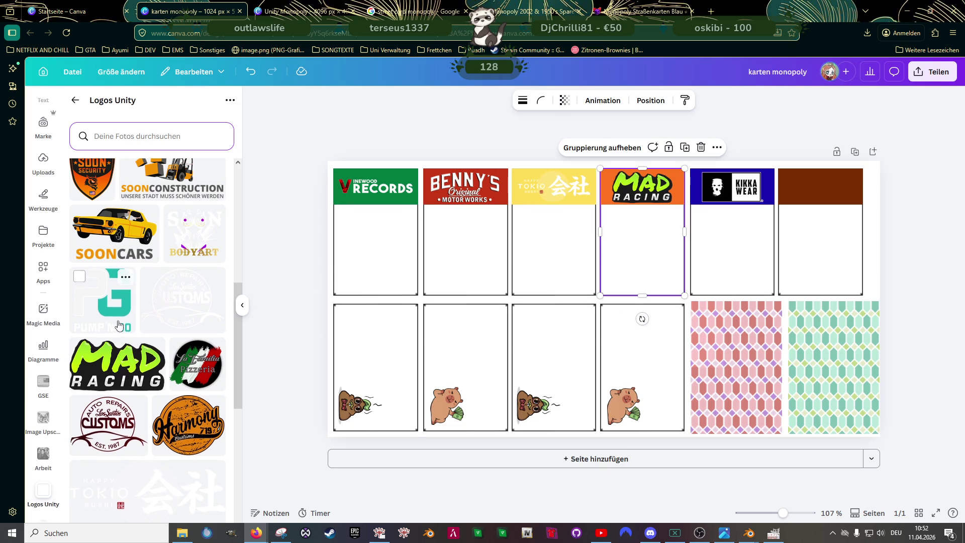
pyautogui.scroll(-3)
pyautogui.scroll(-3)
pyautogui.scroll(-3)
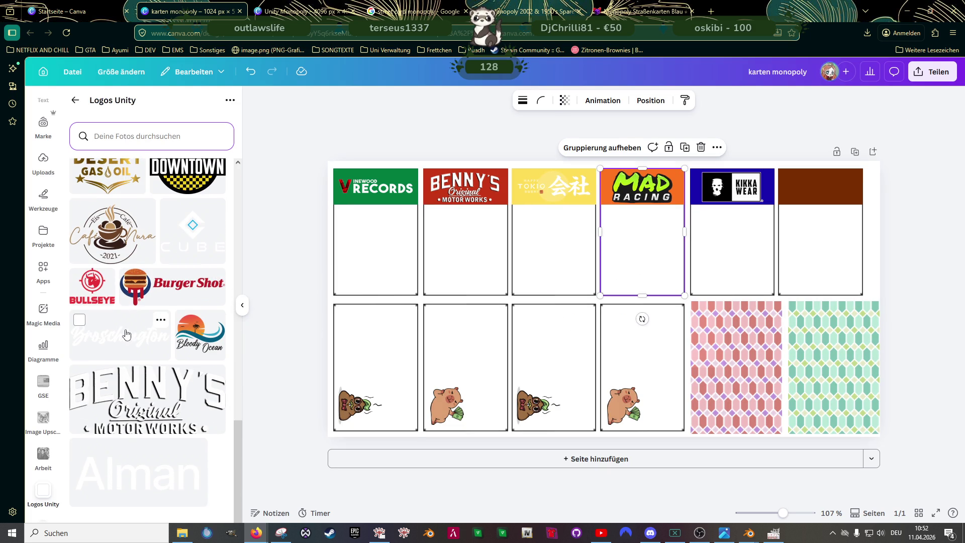
# Step: Add the Burger Shot logo to the brown header and crop off its wording, keeping the burger
pyautogui.click(159, 296)
pyautogui.moveTo(783, 234); pyautogui.dragTo(827, 185)
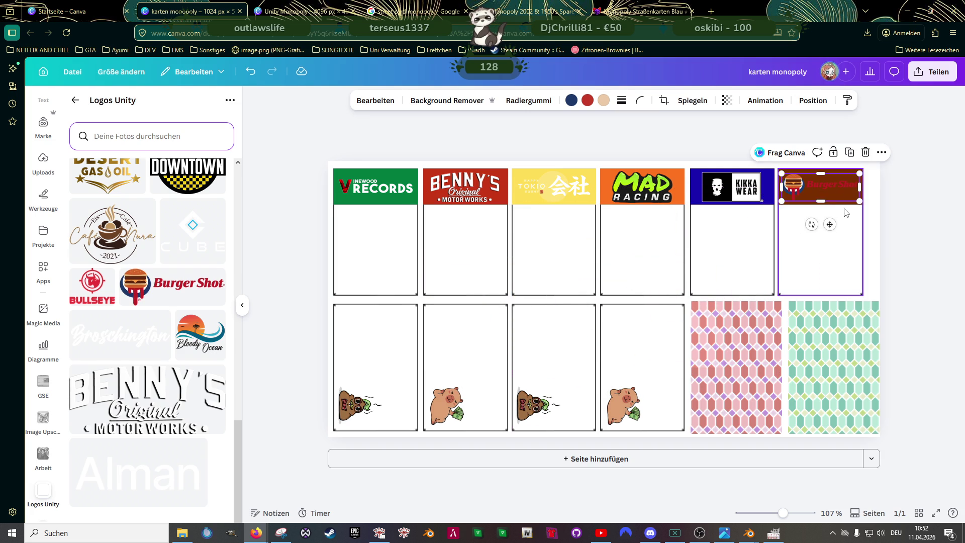
pyautogui.scroll(3)
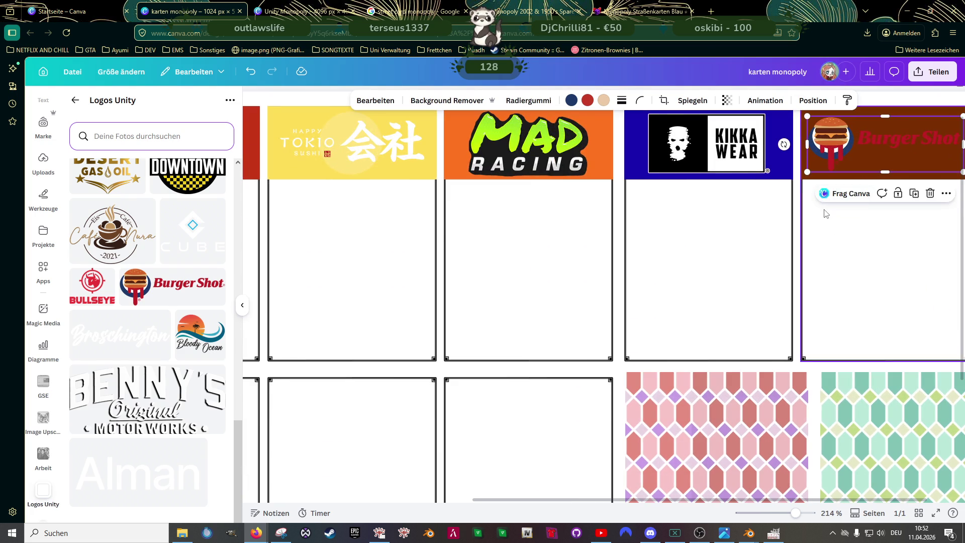
pyautogui.click(835, 276)
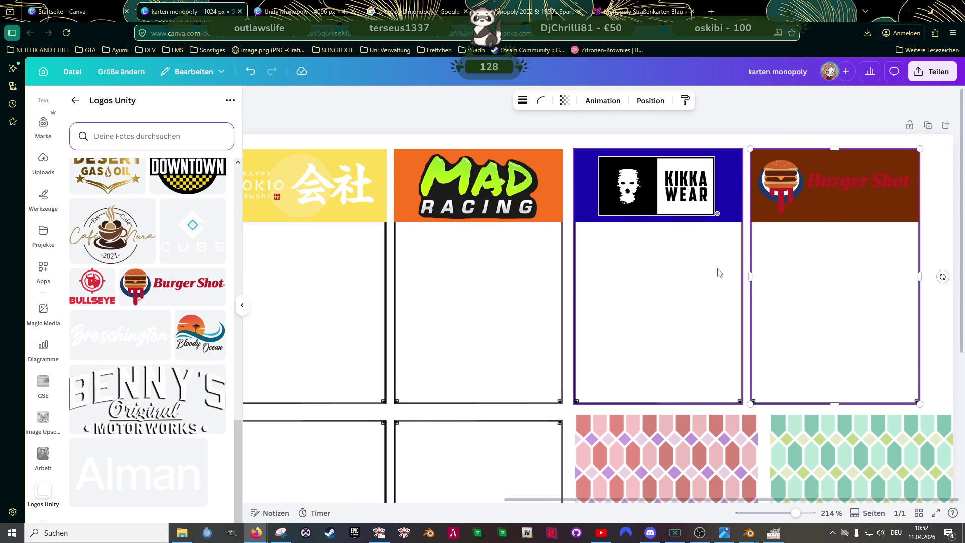
pyautogui.click(820, 187)
pyautogui.moveTo(911, 184); pyautogui.dragTo(809, 182)
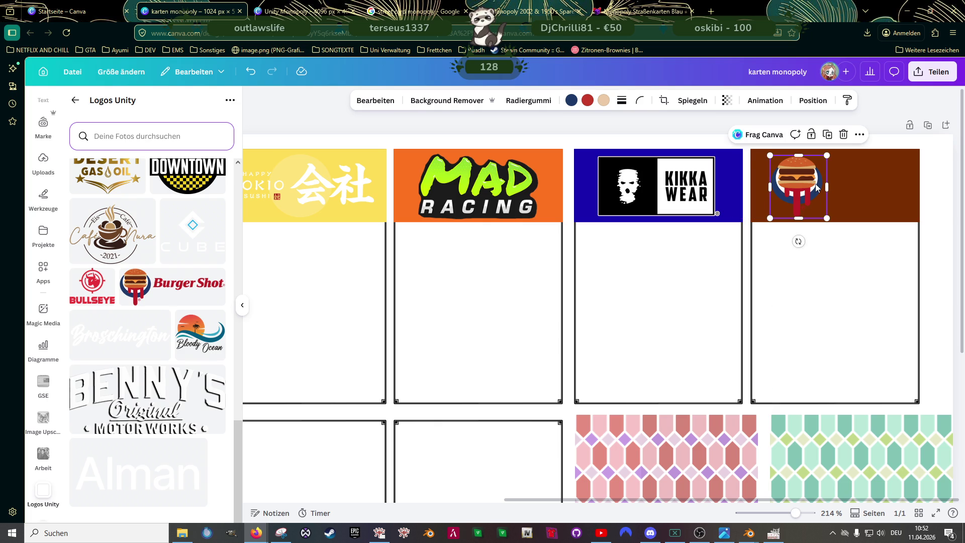
# Step: Duplicate the Burger Shot image and crop the copies into separate 'Burger' and 'Shot' text pieces
pyautogui.hotkey('ctrl', 'd')
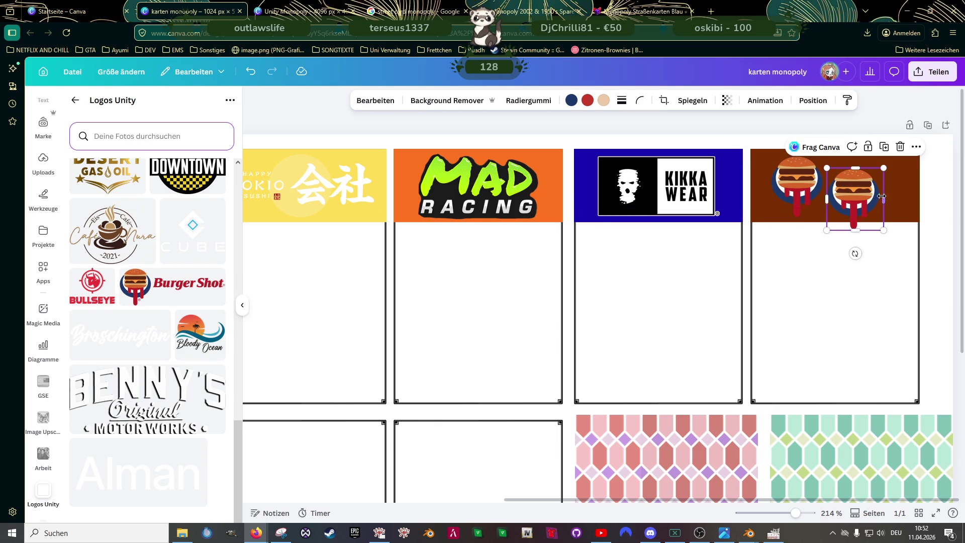
pyautogui.moveTo(882, 196); pyautogui.dragTo(944, 196)
pyautogui.moveTo(861, 195); pyautogui.dragTo(777, 233)
pyautogui.moveTo(863, 224); pyautogui.dragTo(870, 227)
pyautogui.moveTo(748, 225); pyautogui.dragTo(863, 157)
pyautogui.moveTo(865, 208); pyautogui.dragTo(911, 193)
pyautogui.moveTo(788, 196); pyautogui.dragTo(859, 196)
# Step: Trim the burger icon, 'Burger' and 'Shot' pieces and arrange the words stacked beside the icon
pyautogui.scroll(3)
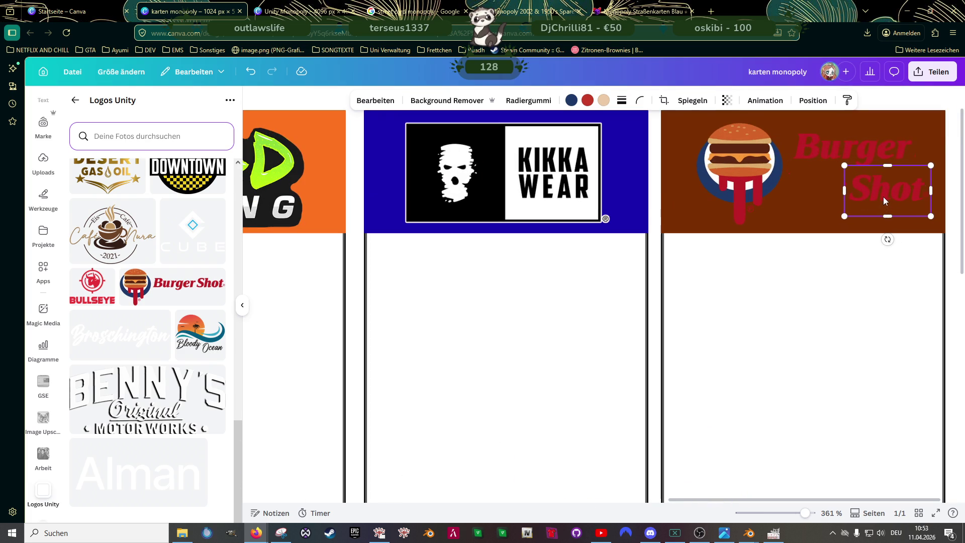
pyautogui.scroll(3)
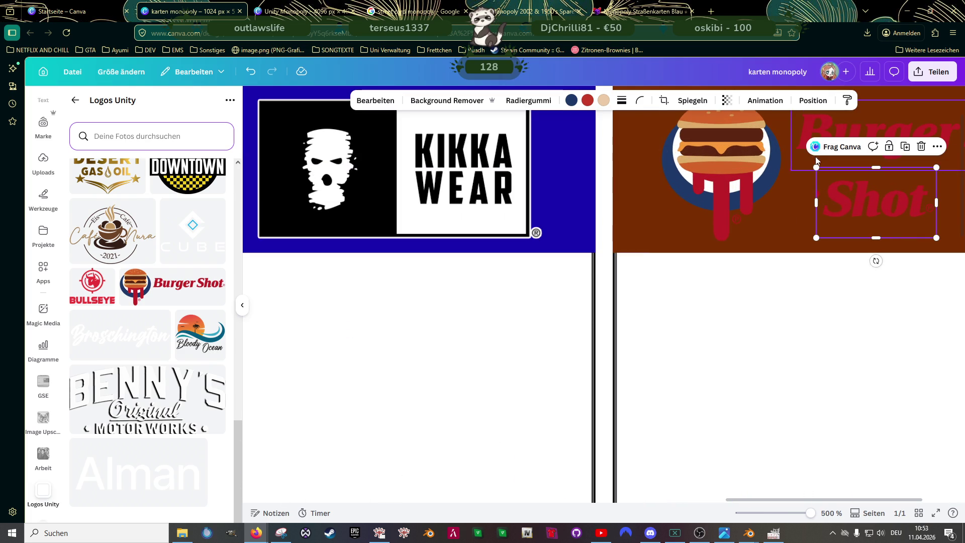
pyautogui.click(753, 155)
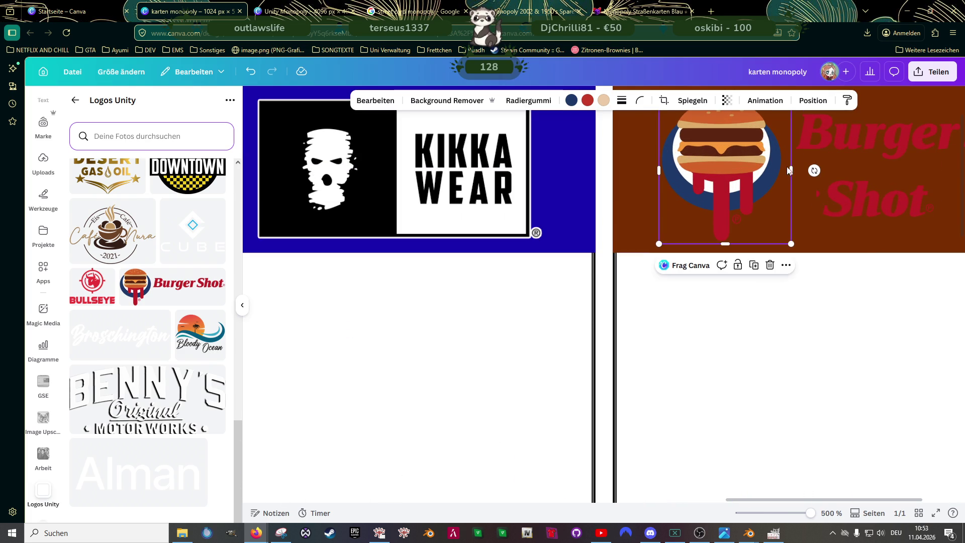
pyautogui.moveTo(791, 172); pyautogui.dragTo(793, 135)
pyautogui.click(826, 148)
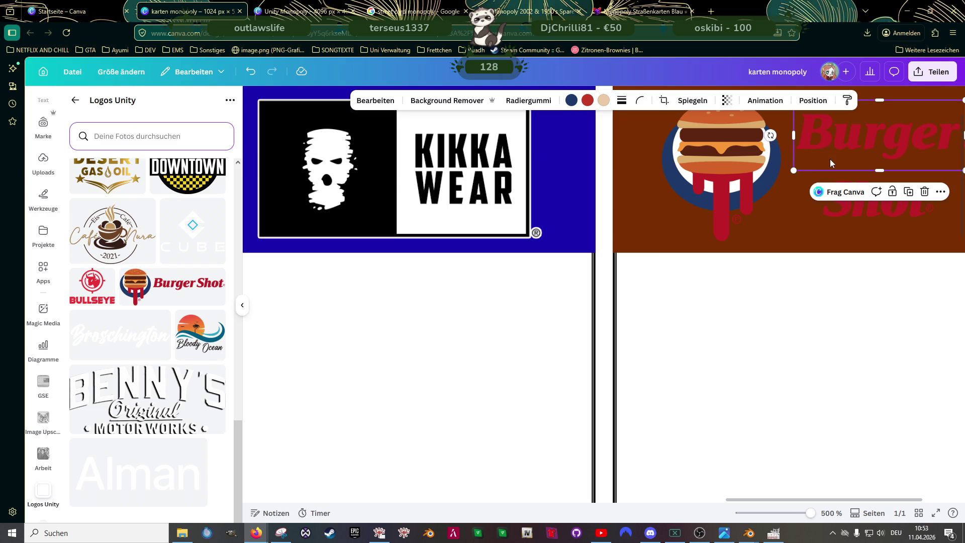
pyautogui.scroll(-3)
pyautogui.moveTo(864, 167); pyautogui.dragTo(867, 165)
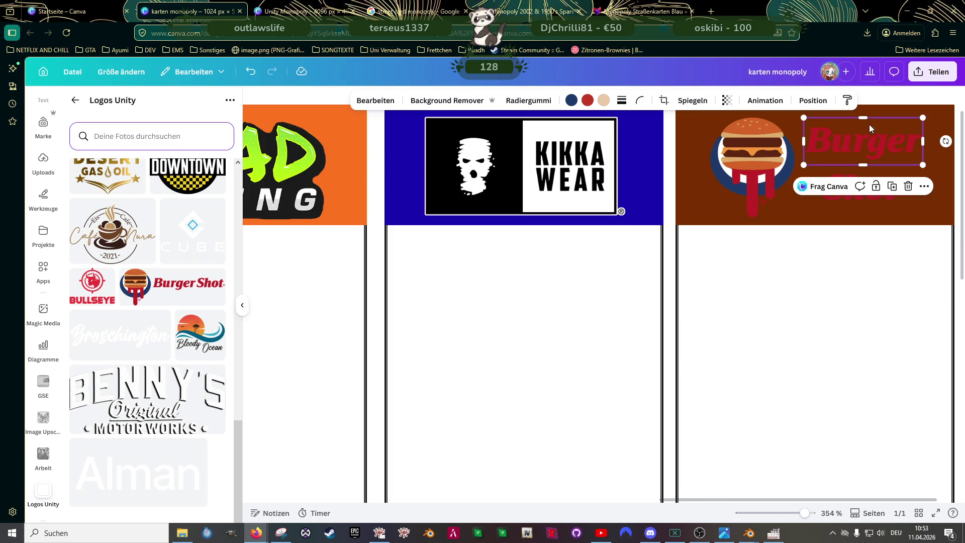
pyautogui.click(759, 148)
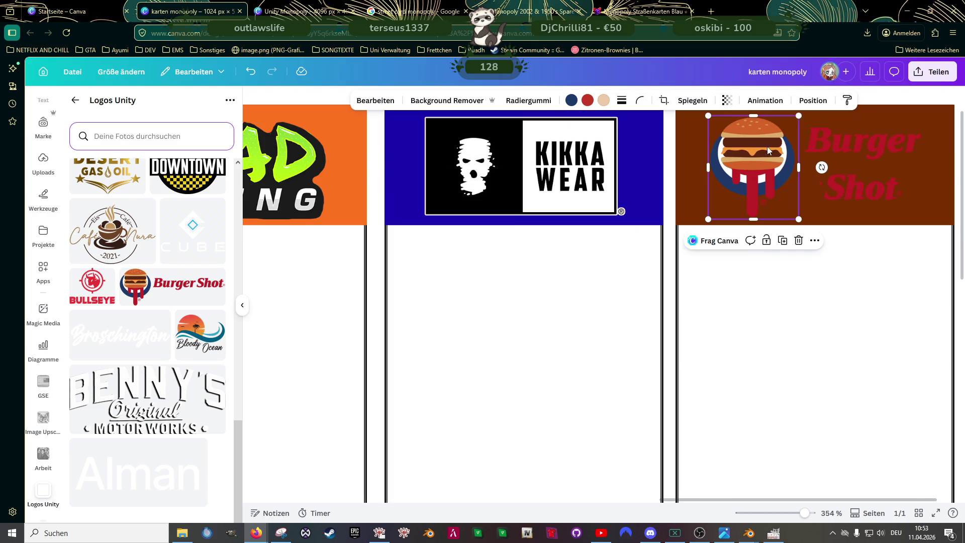
pyautogui.scroll(3)
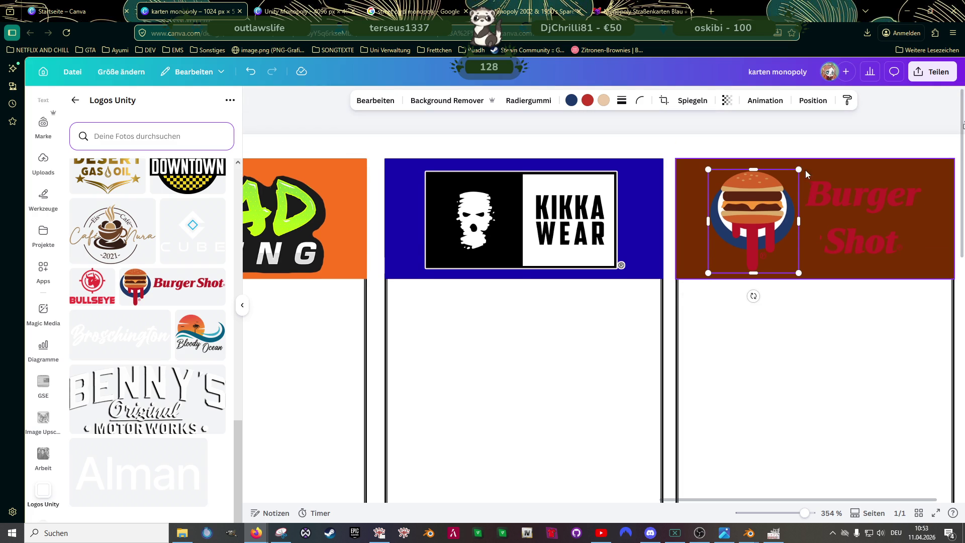
pyautogui.click(839, 242)
pyautogui.moveTo(821, 243); pyautogui.dragTo(839, 238)
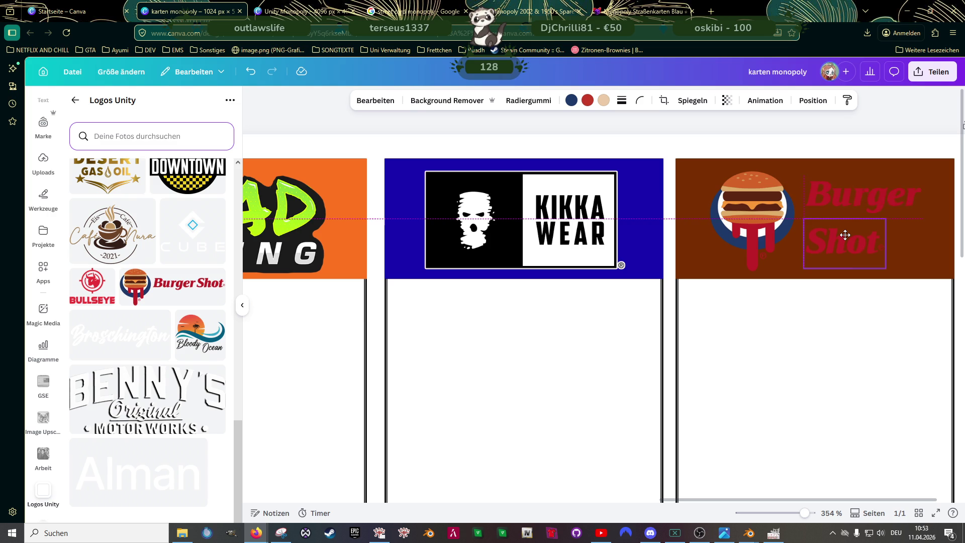
pyautogui.click(897, 183)
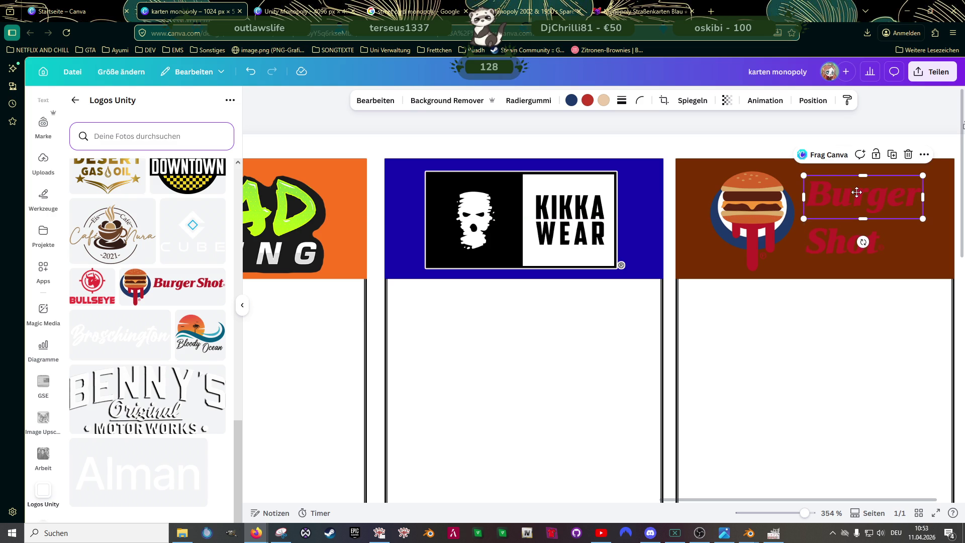
pyautogui.moveTo(856, 192); pyautogui.dragTo(857, 193)
# Step: Select the Burger Shot card together with the Kikka Wear card
pyautogui.click(798, 319)
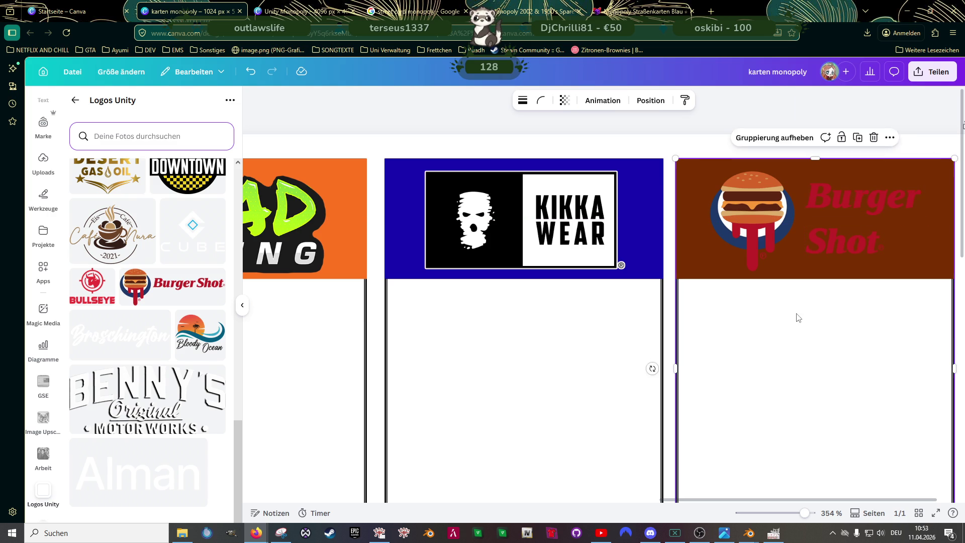
pyautogui.scroll(-3)
pyautogui.click(760, 302)
pyautogui.scroll(-3)
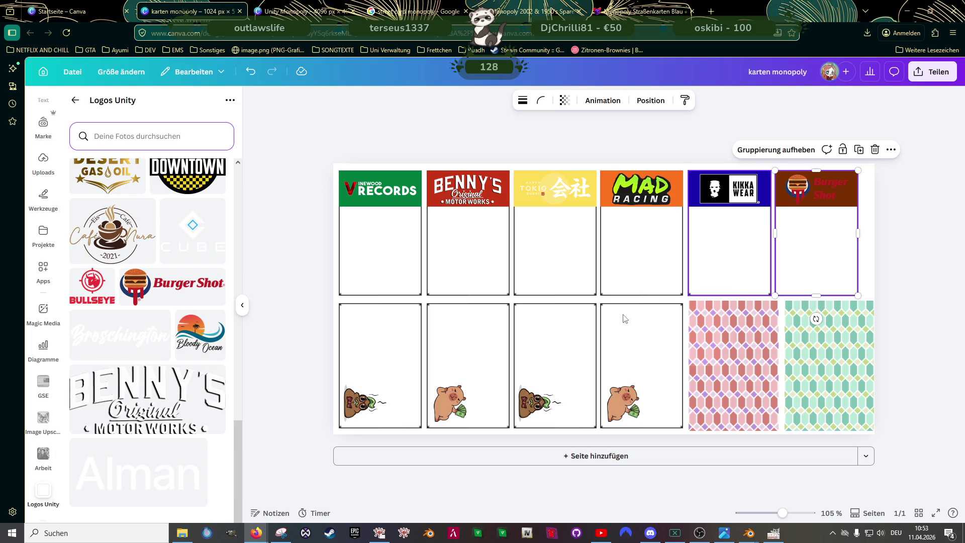
# Step: Delete the pig sticker and copy the green Vinewood header bar, without its logo, to the fourth lower card
pyautogui.click(629, 399)
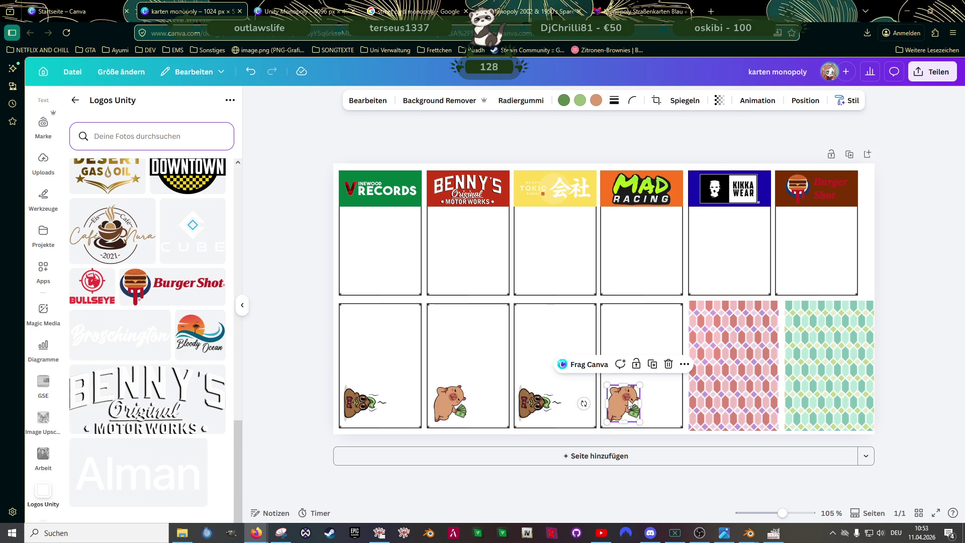
pyautogui.press('Delete')
pyautogui.click(404, 188)
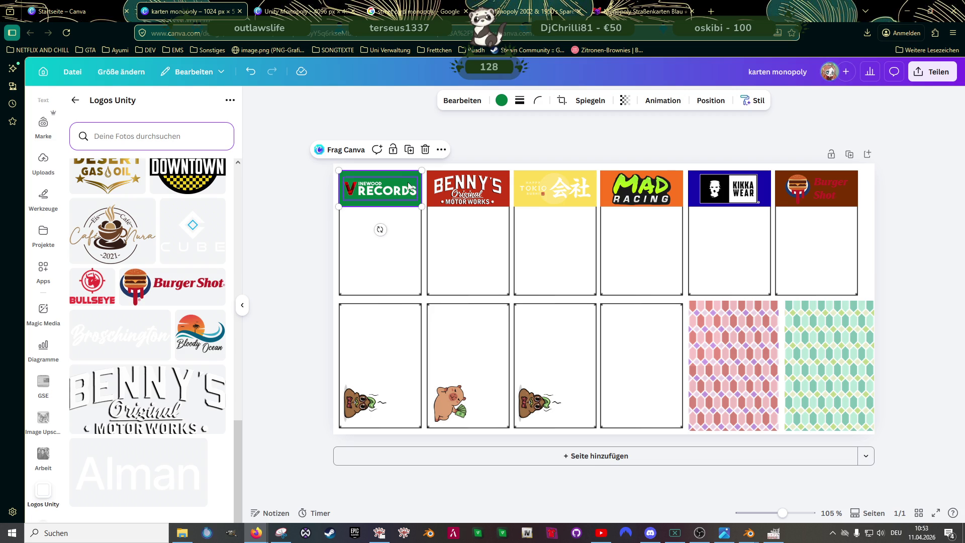
pyautogui.click(396, 194)
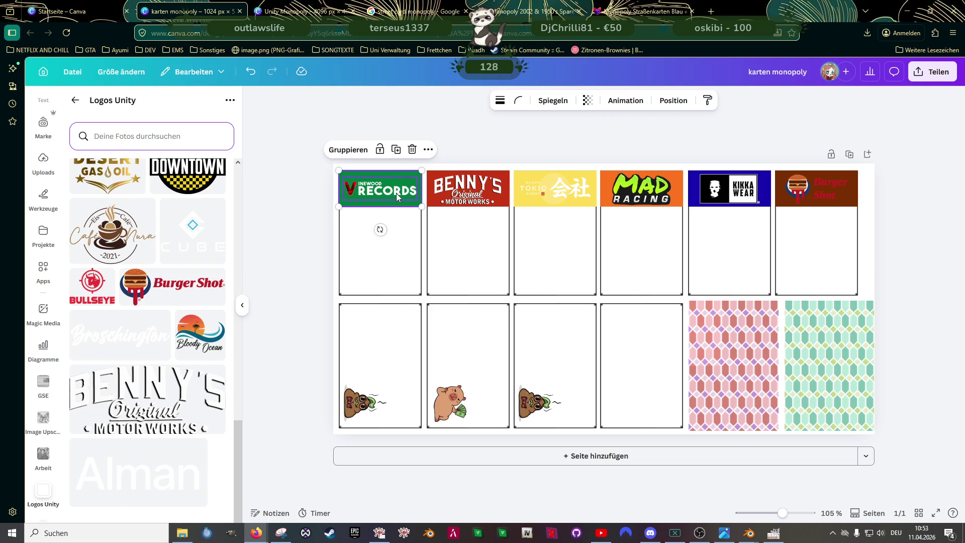
pyautogui.moveTo(396, 180); pyautogui.dragTo(669, 276)
pyautogui.scroll(3)
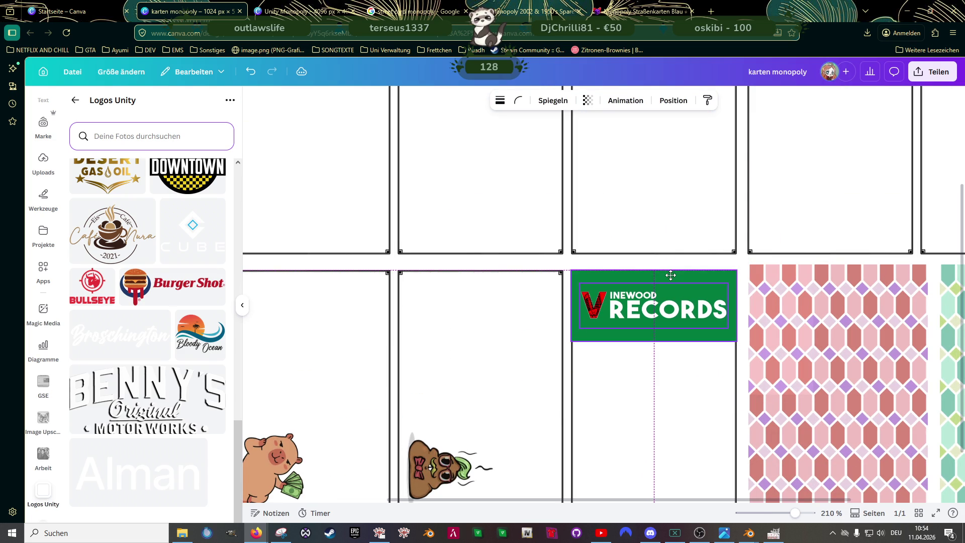
pyautogui.click(648, 311)
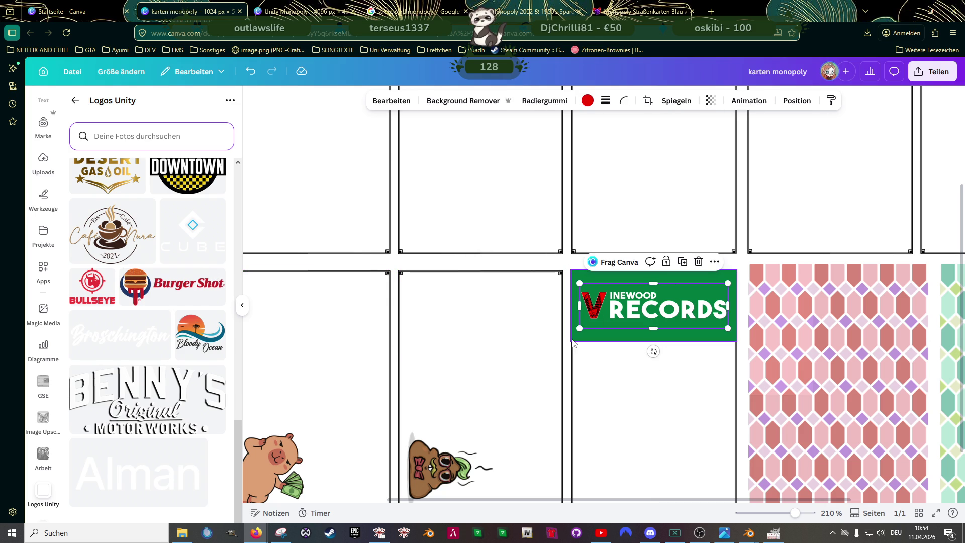
pyautogui.press('Delete')
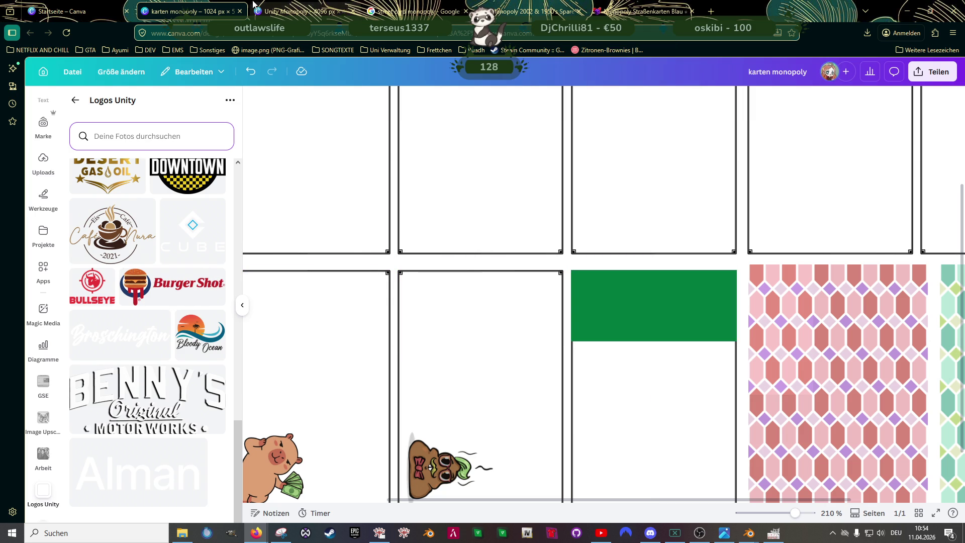
# Step: Paste the blimp graphic from the Unity Monopoly board, shrink it and rotate it horizontal
pyautogui.click(294, 12)
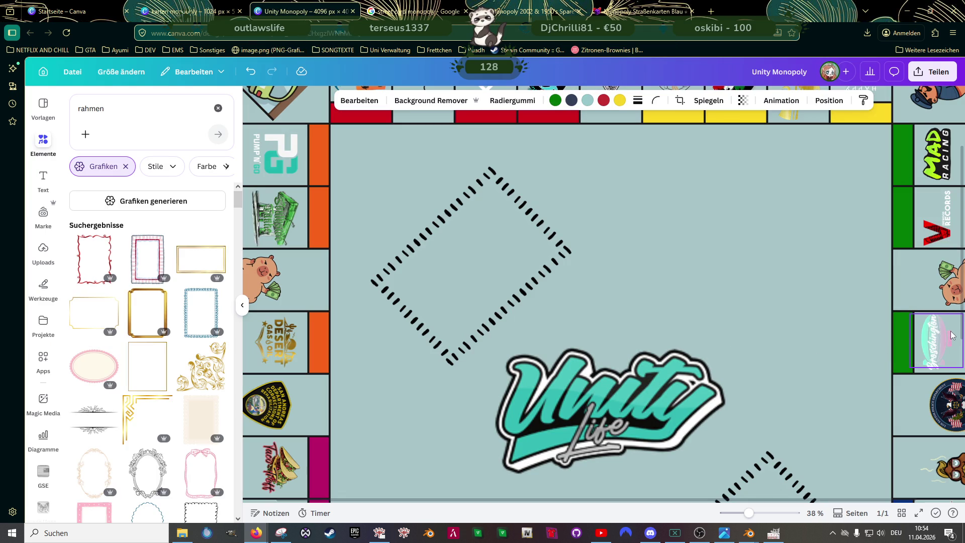
pyautogui.hotkey('ctrl', 'shift', 'Tab')
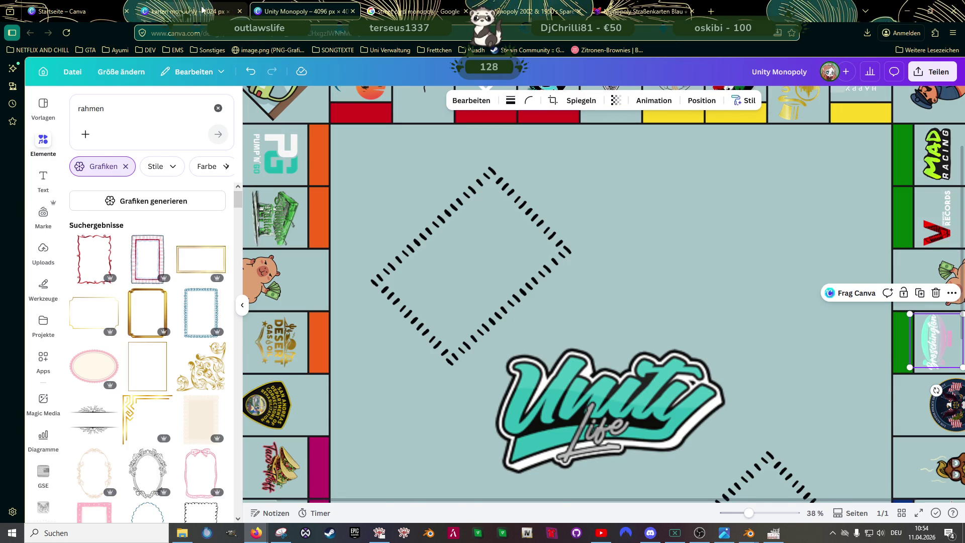
pyautogui.hotkey('ctrl', 'v')
pyautogui.scroll(-3)
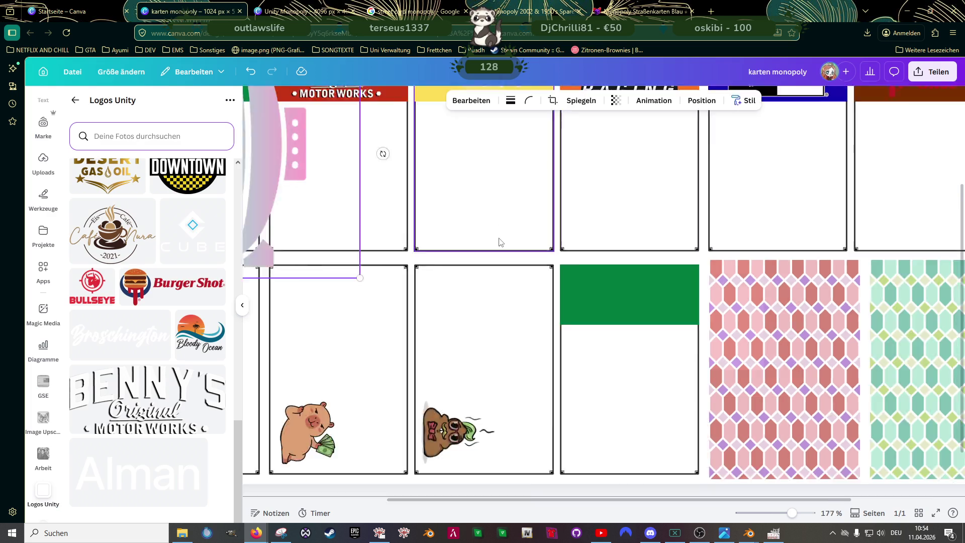
pyautogui.moveTo(481, 311); pyautogui.dragTo(434, 263)
pyautogui.moveTo(457, 219); pyautogui.dragTo(672, 323)
pyautogui.scroll(3)
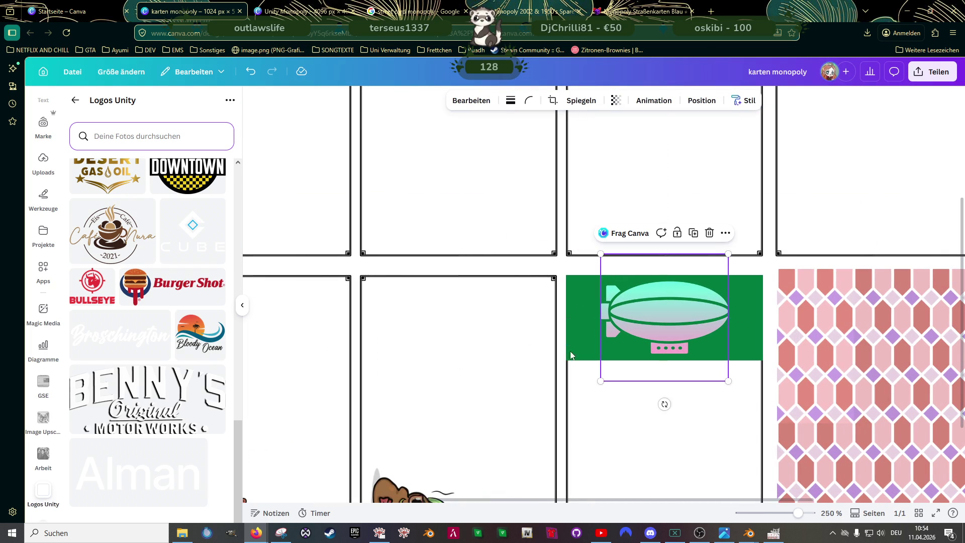
# Step: Add the Broschington logo, shrink it and place it on the blimp card's green header
pyautogui.moveTo(138, 351); pyautogui.dragTo(524, 364)
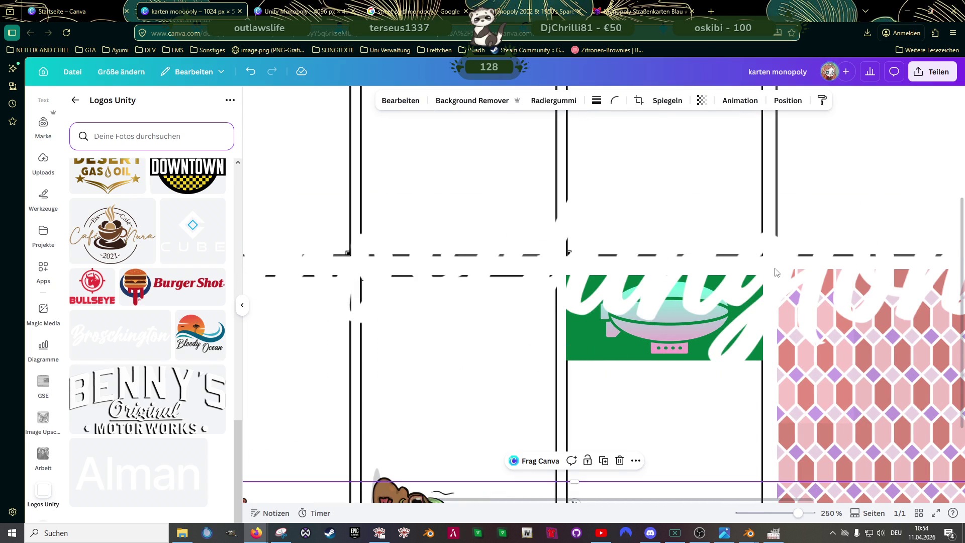
pyautogui.scroll(-3)
pyautogui.moveTo(823, 189); pyautogui.dragTo(518, 390)
pyautogui.moveTo(454, 385); pyautogui.dragTo(652, 333)
pyautogui.moveTo(705, 293); pyautogui.dragTo(662, 324)
pyautogui.scroll(3)
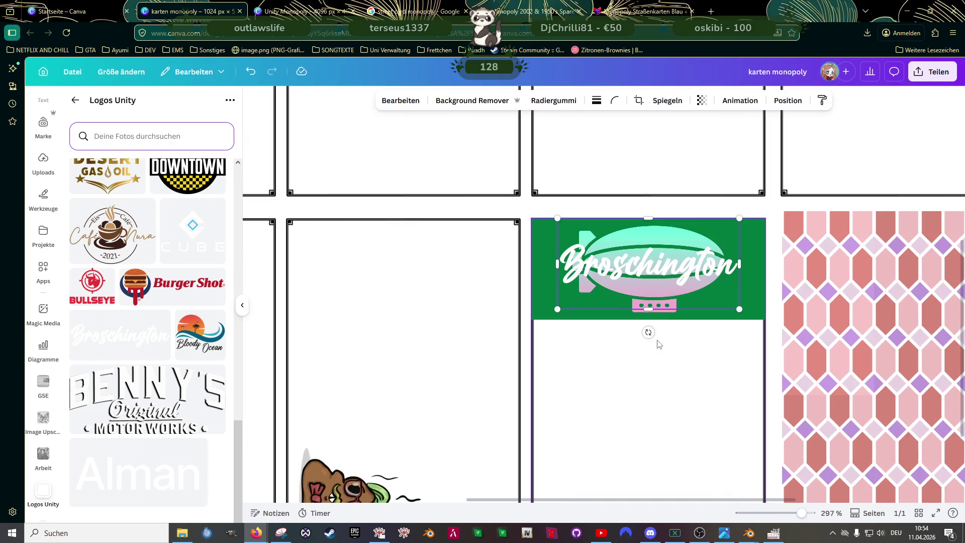
pyautogui.press('Right')
pyautogui.press('Right')
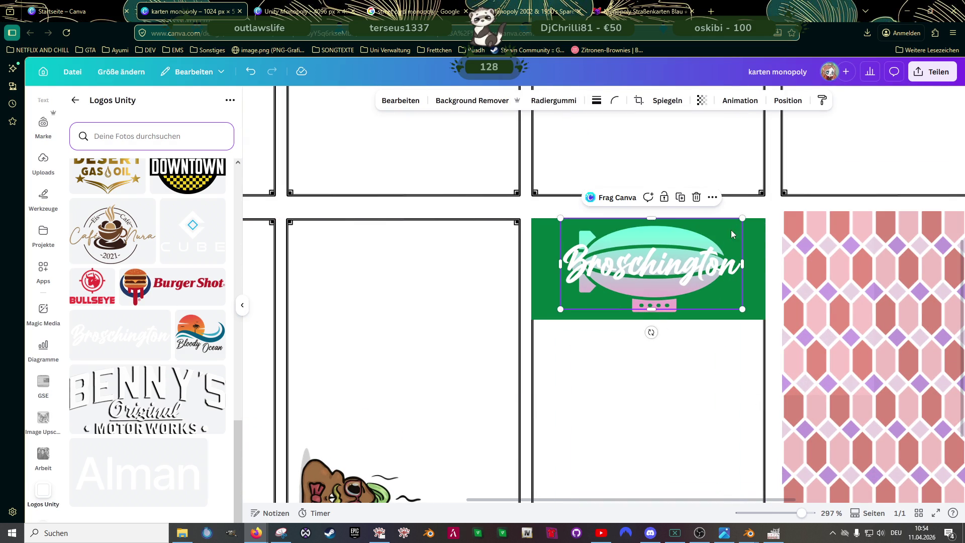
# Step: Trim the Broschington logo box and enlarge and reposition the lettering across the blimp
pyautogui.moveTo(656, 222); pyautogui.dragTo(651, 288)
pyautogui.moveTo(743, 238); pyautogui.dragTo(761, 234)
pyautogui.moveTo(683, 266); pyautogui.dragTo(672, 266)
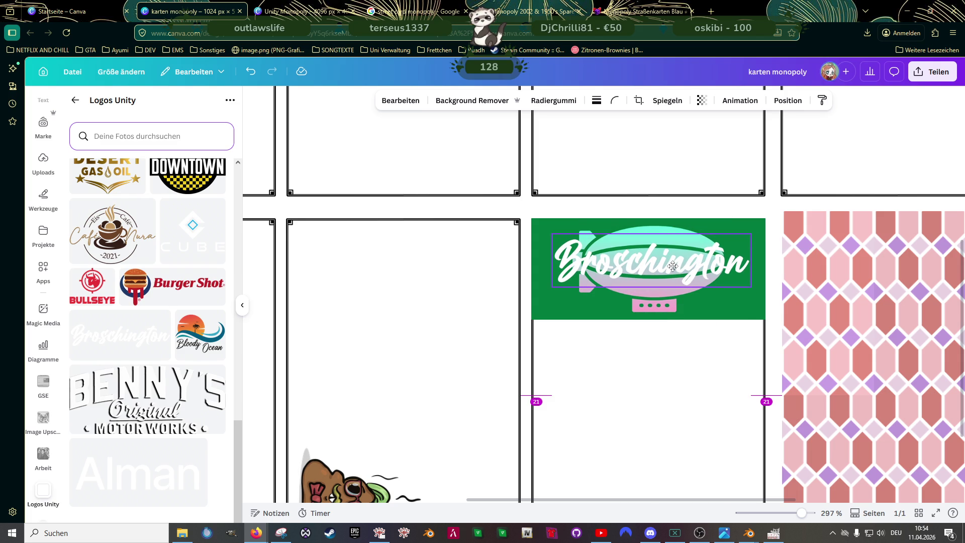
pyautogui.moveTo(673, 266); pyautogui.dragTo(674, 265)
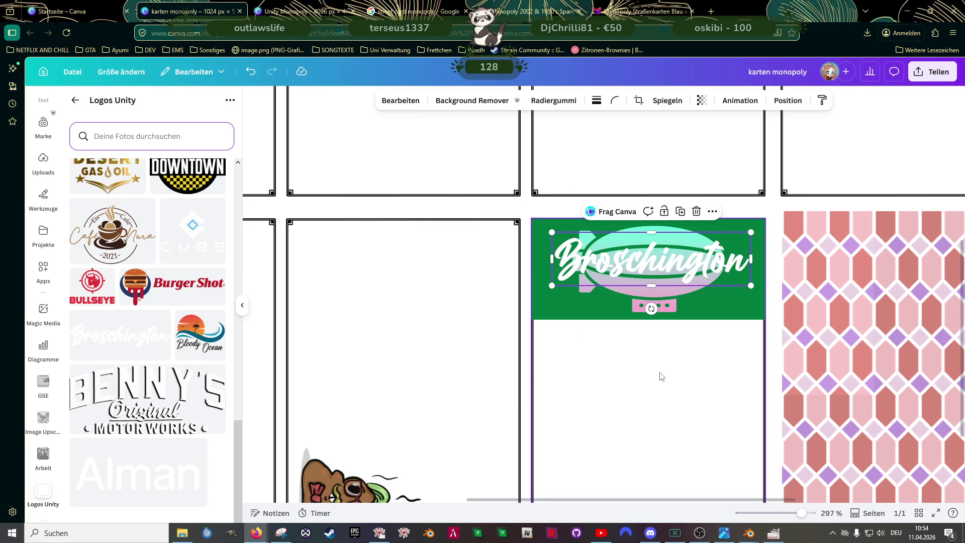
pyautogui.click(661, 303)
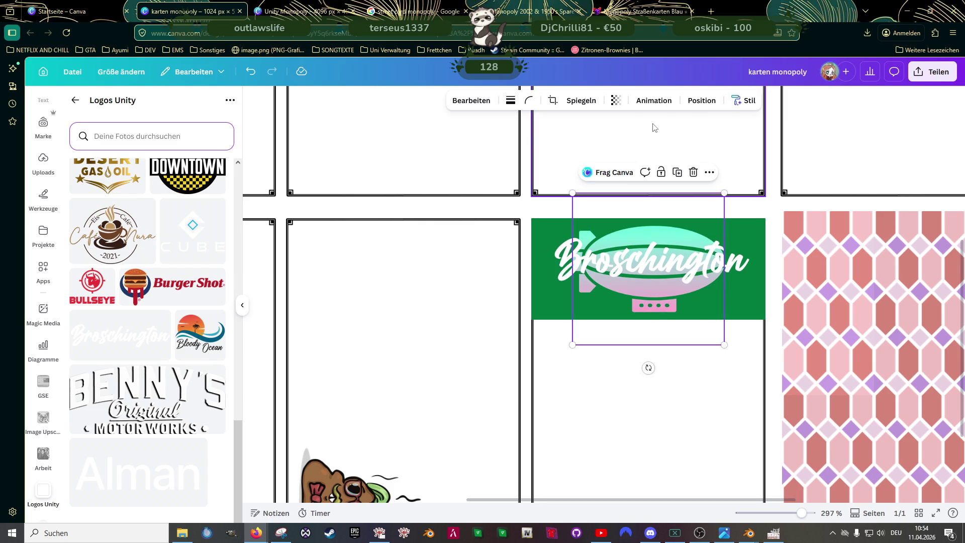
# Step: Lower the blimp's transparency to about 83 and zoom out to the whole page
pyautogui.click(623, 104)
pyautogui.moveTo(642, 142); pyautogui.dragTo(628, 149)
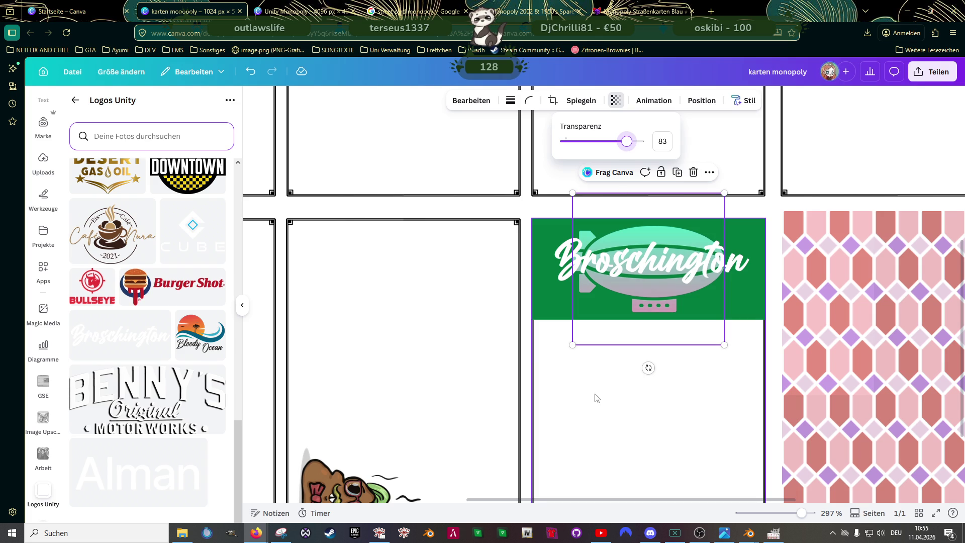
pyautogui.click(578, 395)
pyautogui.scroll(-3)
pyautogui.scroll(-3)
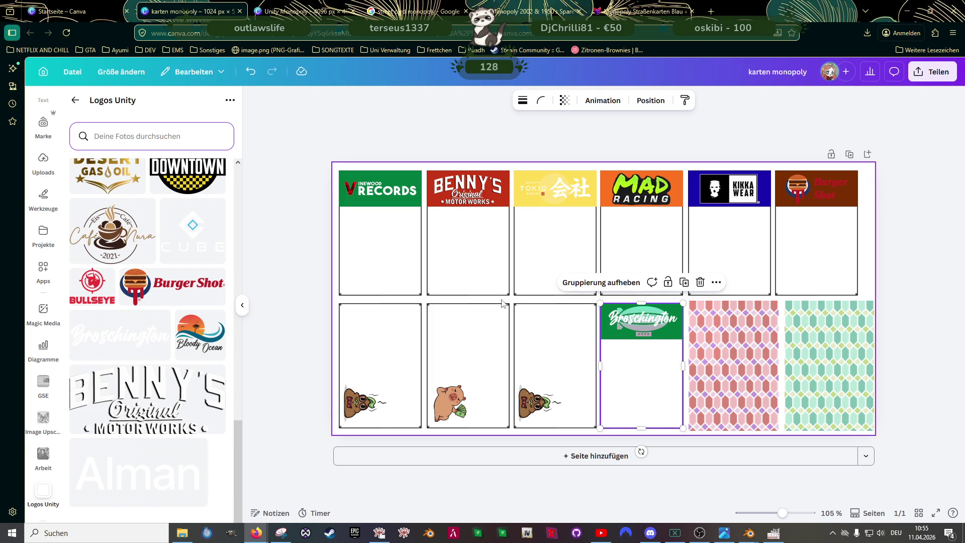
# Step: Compare with the Unity Monopoly board, then recolour the Benny's header to periwinkle
pyautogui.hotkey('ctrl', 'Tab')
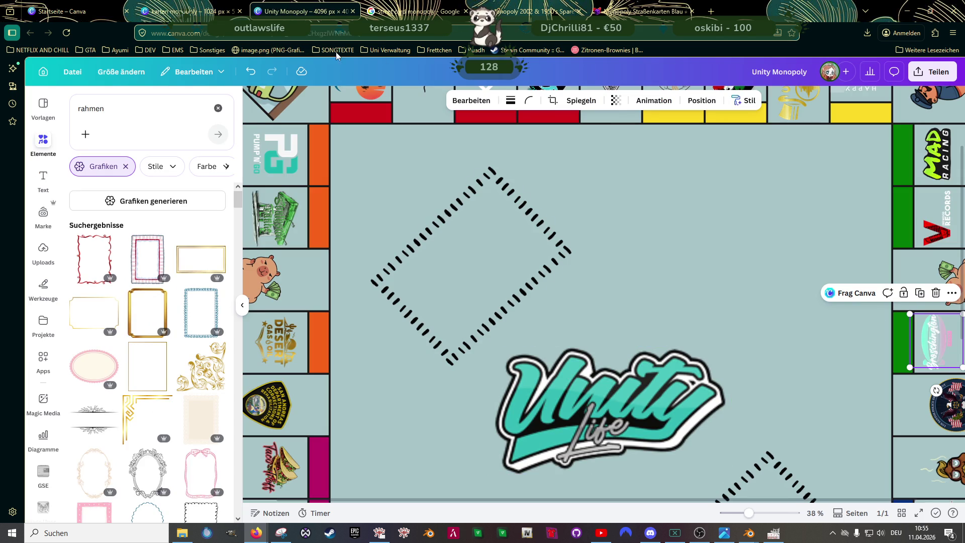
pyautogui.click(197, 13)
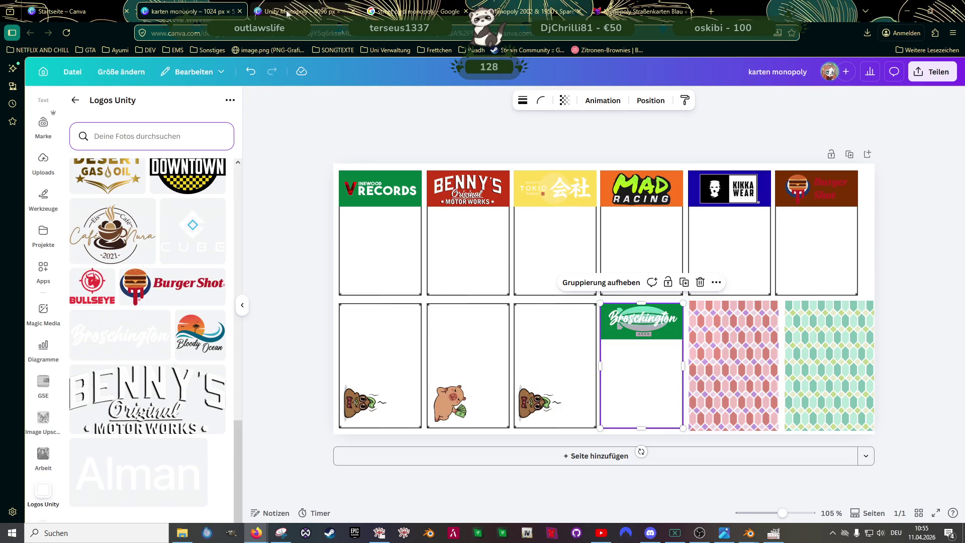
pyautogui.click(302, 12)
pyautogui.scroll(-3)
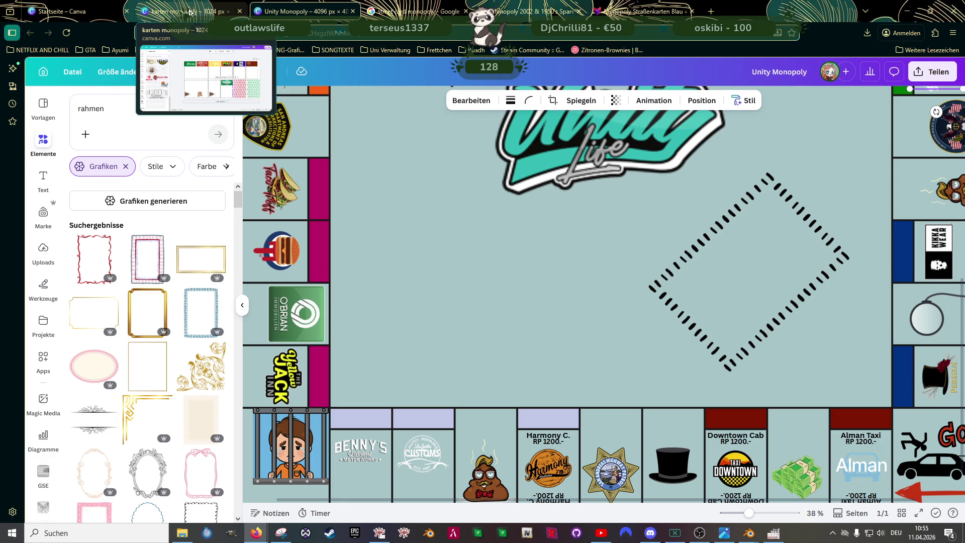
pyautogui.click(185, 10)
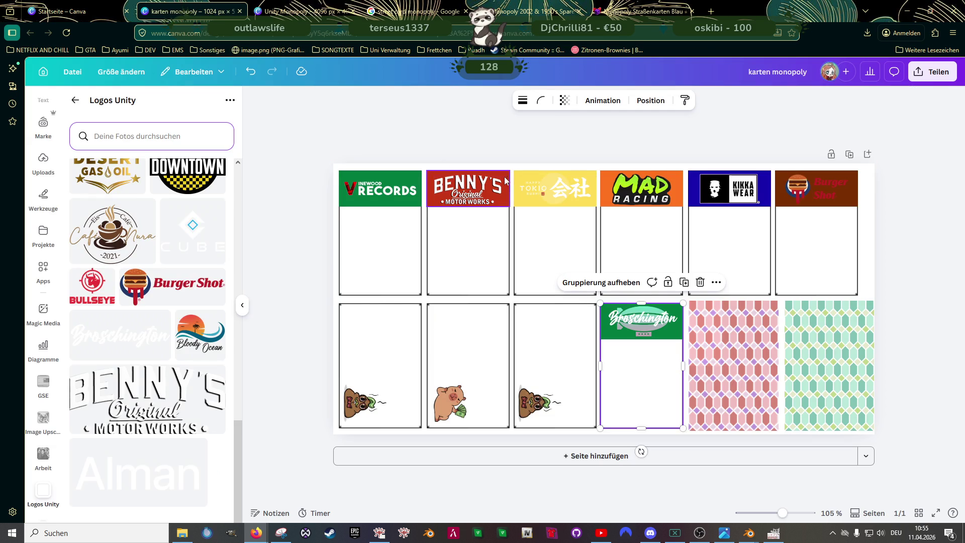
pyautogui.click(510, 177)
pyautogui.click(500, 100)
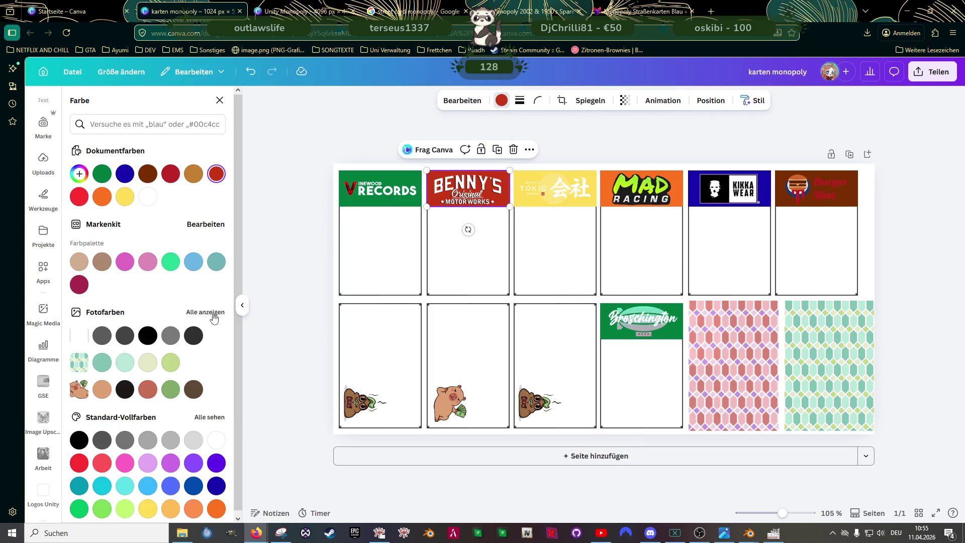
pyautogui.click(209, 413)
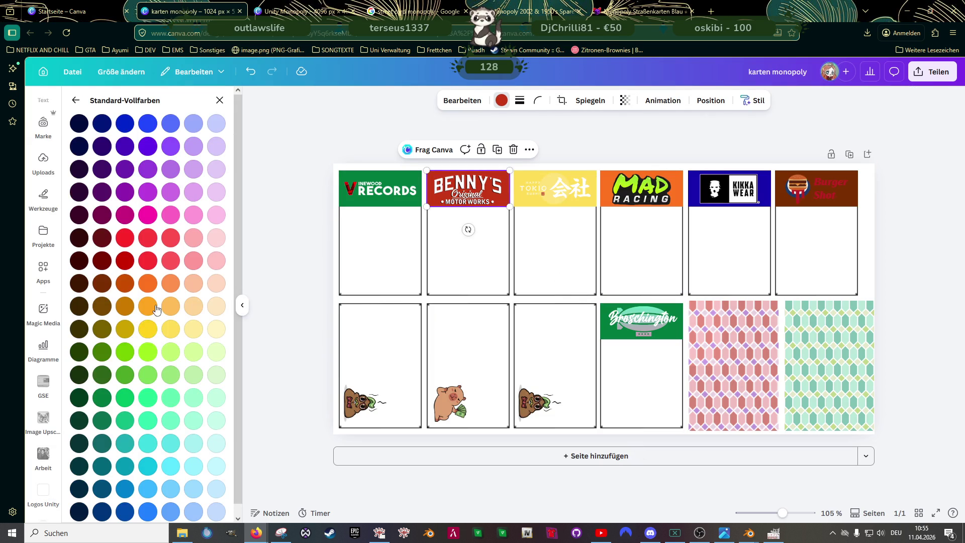
pyautogui.click(217, 124)
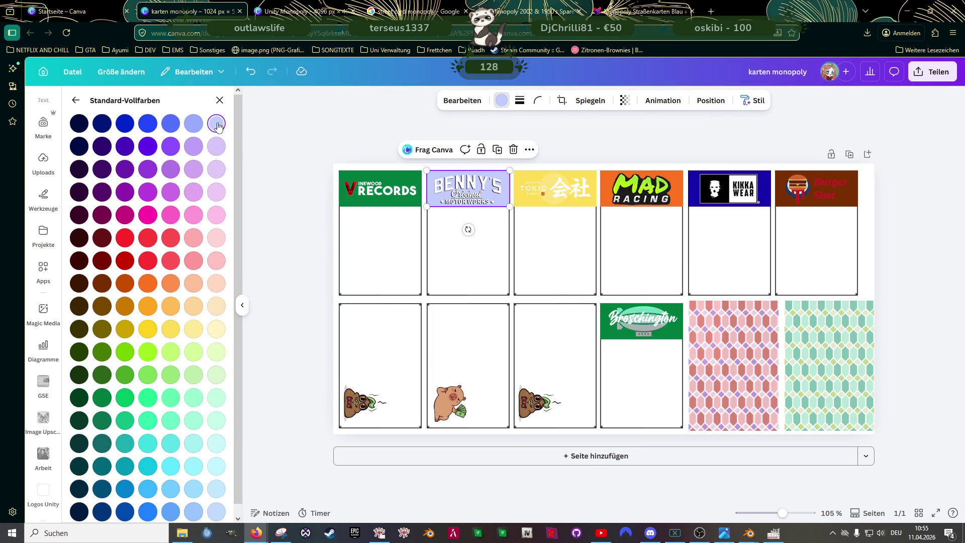
pyautogui.click(195, 124)
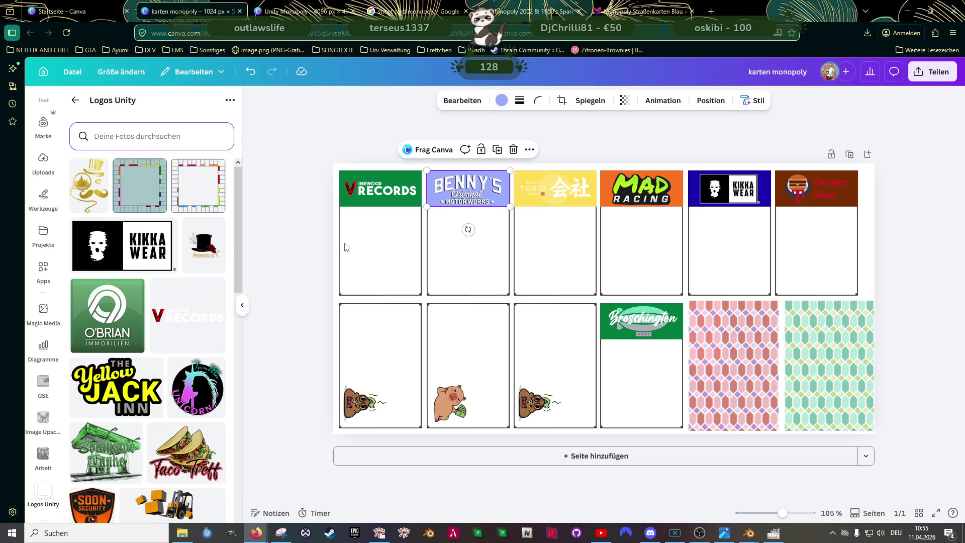
# Step: Recheck the Unity Monopoly board colours and change the Mad Racing header from orange to green
pyautogui.click(304, 11)
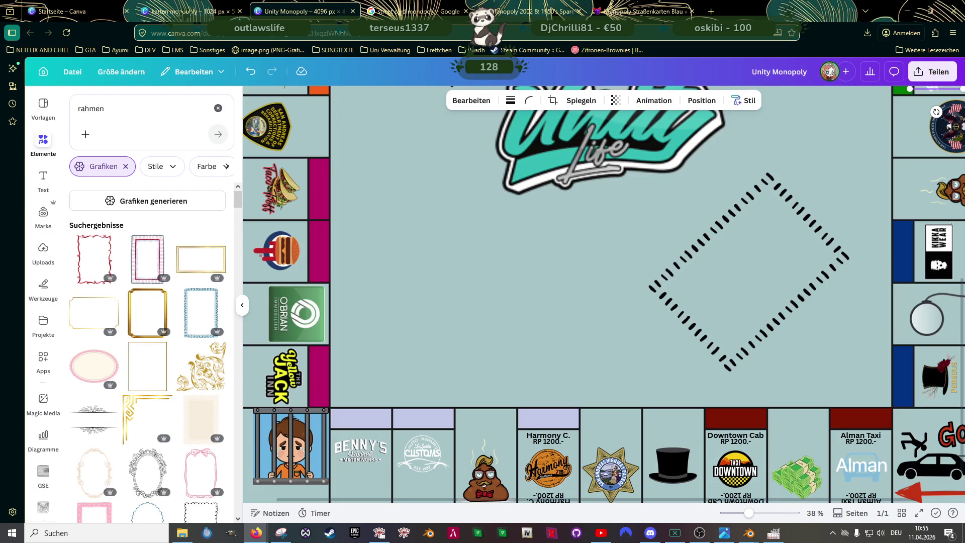
pyautogui.hotkey('ctrl', 'shift', 'Tab')
pyautogui.hotkey('ctrl', 'Tab')
pyautogui.scroll(3)
pyautogui.hotkey('ctrl', 'shift', 'Tab')
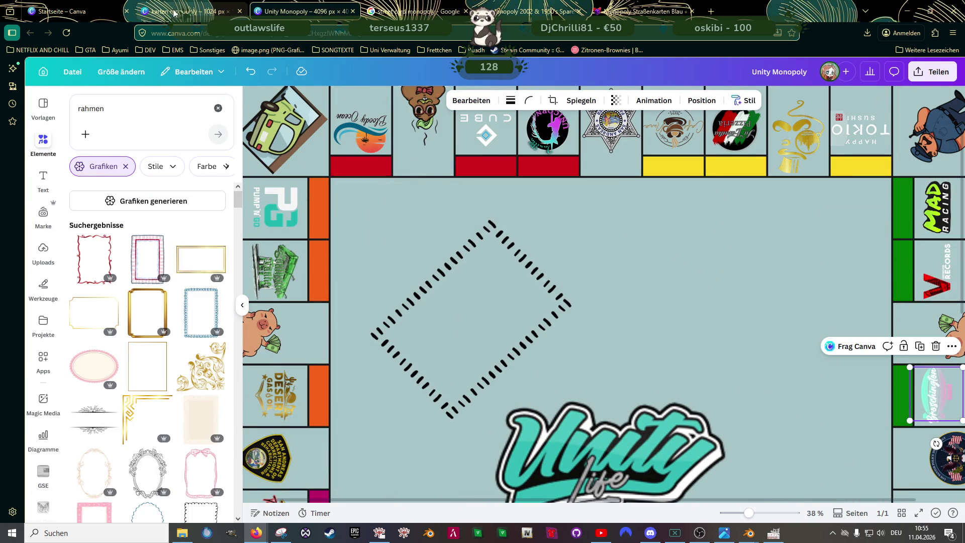
pyautogui.hotkey('ctrl', 'Tab')
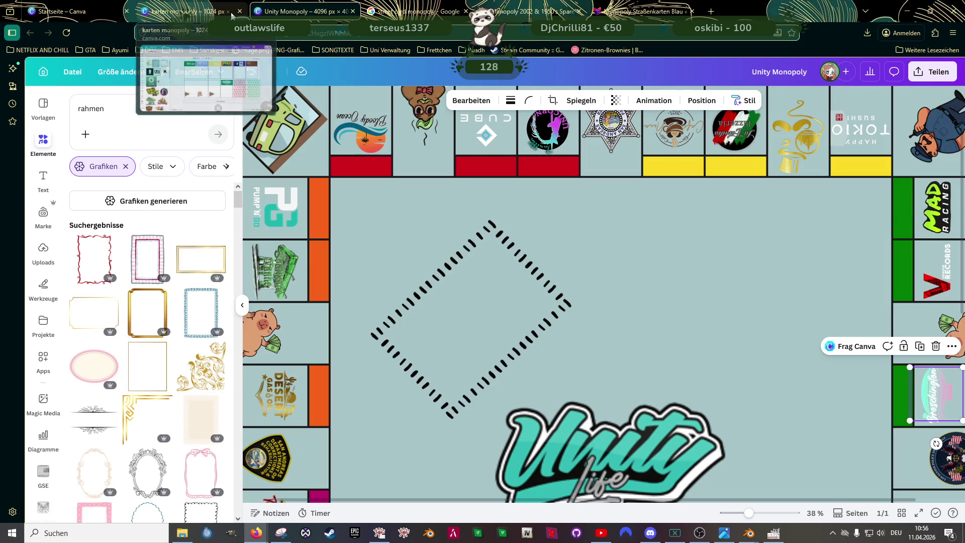
pyautogui.click(193, 8)
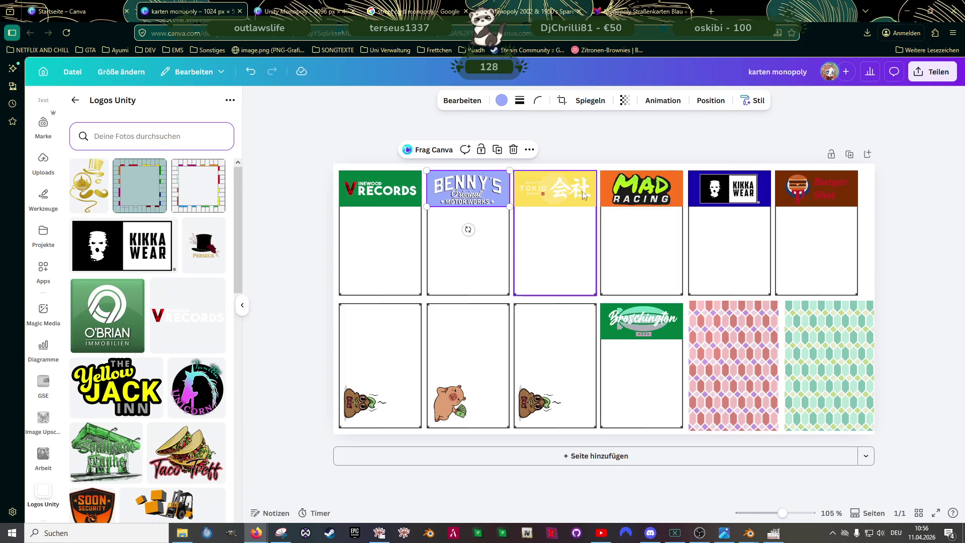
pyautogui.click(609, 180)
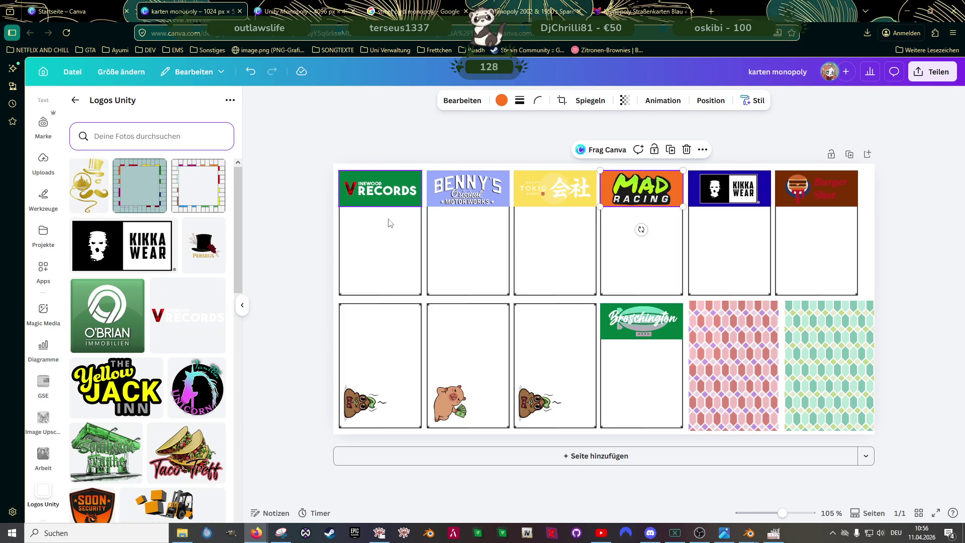
pyautogui.click(502, 100)
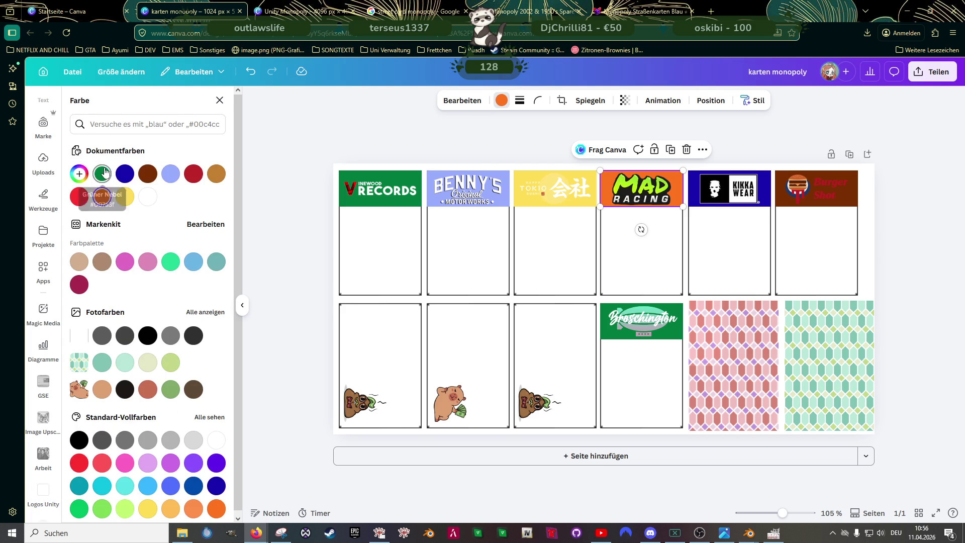
pyautogui.click(104, 172)
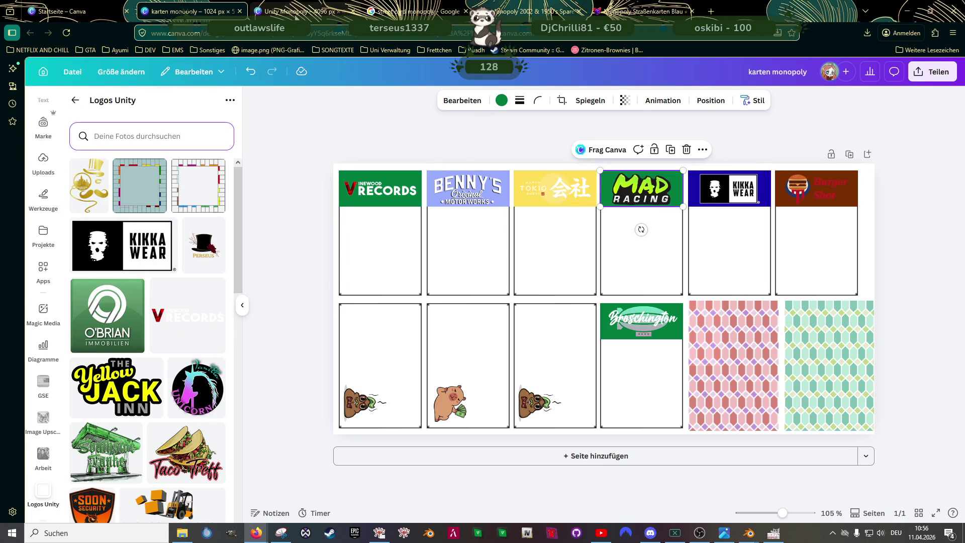
# Step: Change the Burger Shot header from brown to darker magenta
pyautogui.click(302, 11)
pyautogui.scroll(-3)
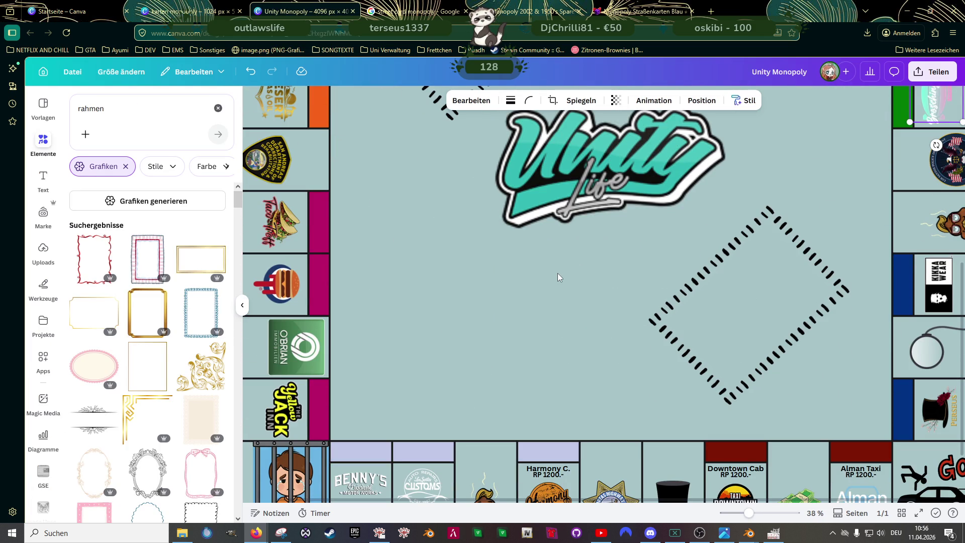
pyautogui.click(195, 11)
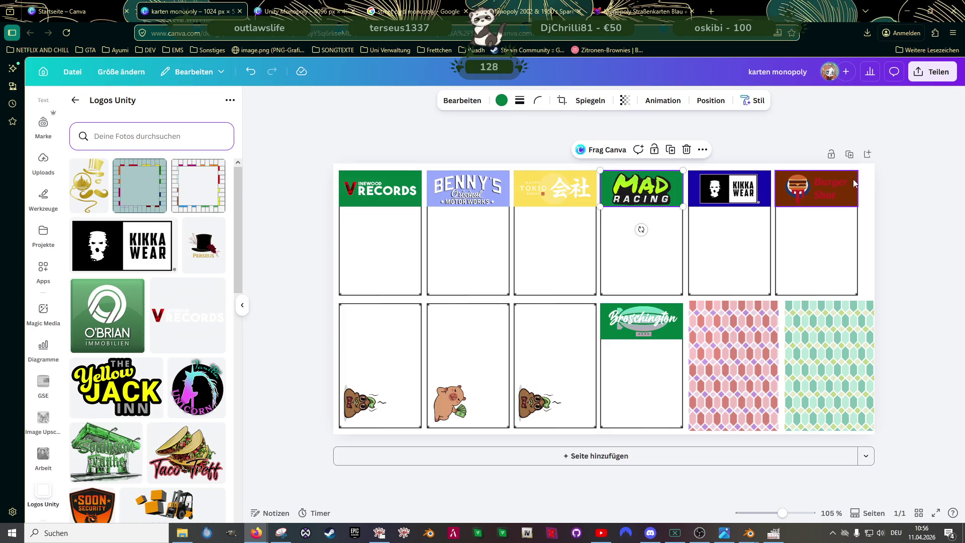
pyautogui.click(852, 186)
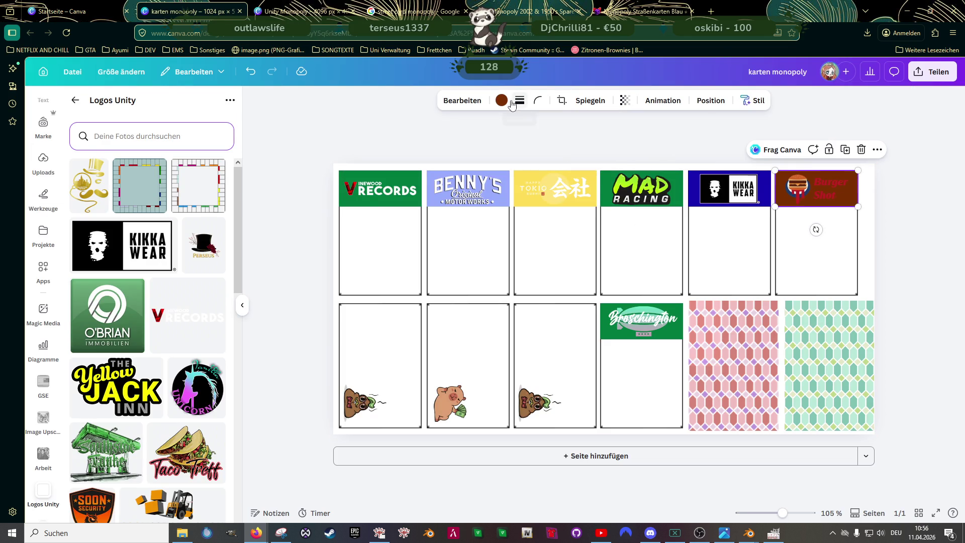
pyautogui.click(502, 100)
pyautogui.click(218, 420)
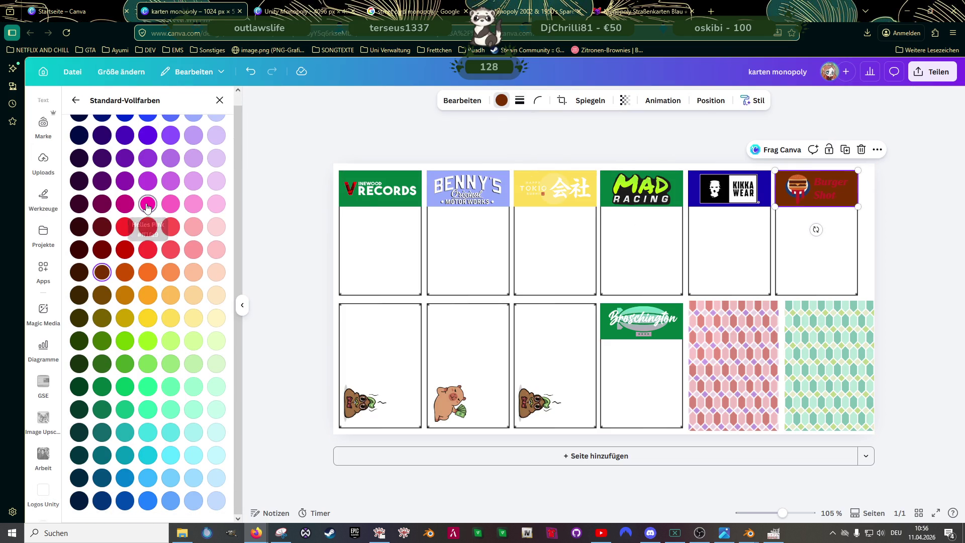
pyautogui.click(148, 205)
pyautogui.click(126, 205)
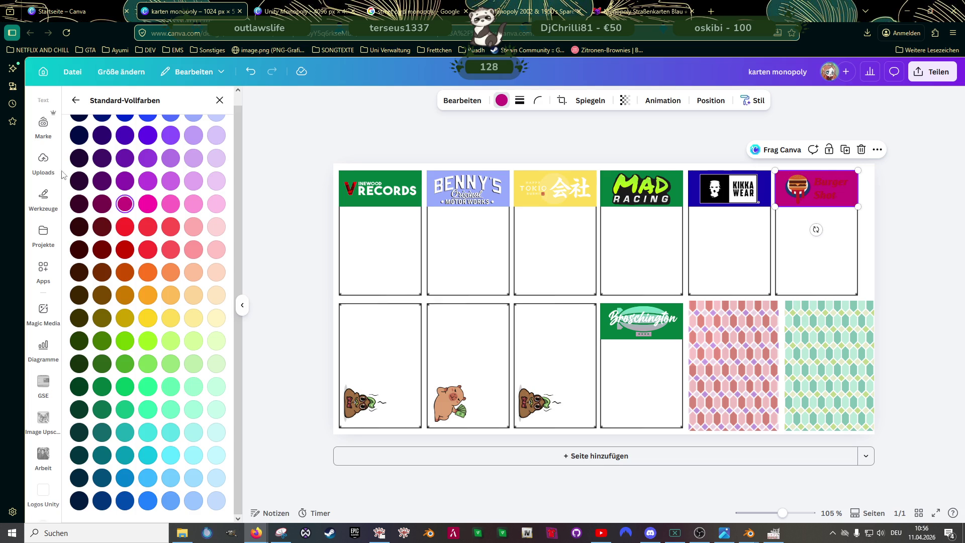
# Step: Browse the Logos Unity uploads folder and add the CUBE logo to the card sheet
pyautogui.click(45, 161)
pyautogui.click(132, 288)
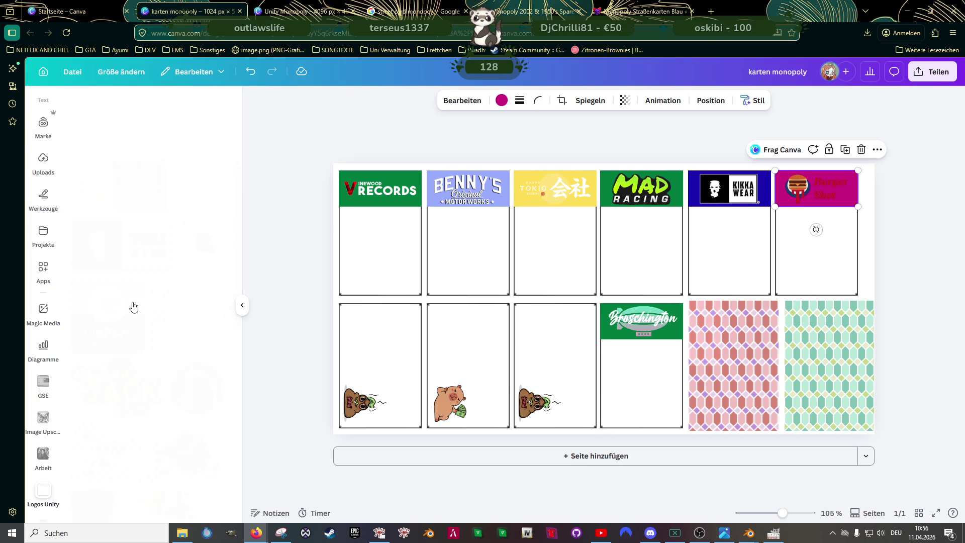
pyautogui.scroll(-3)
pyautogui.scroll(-3)
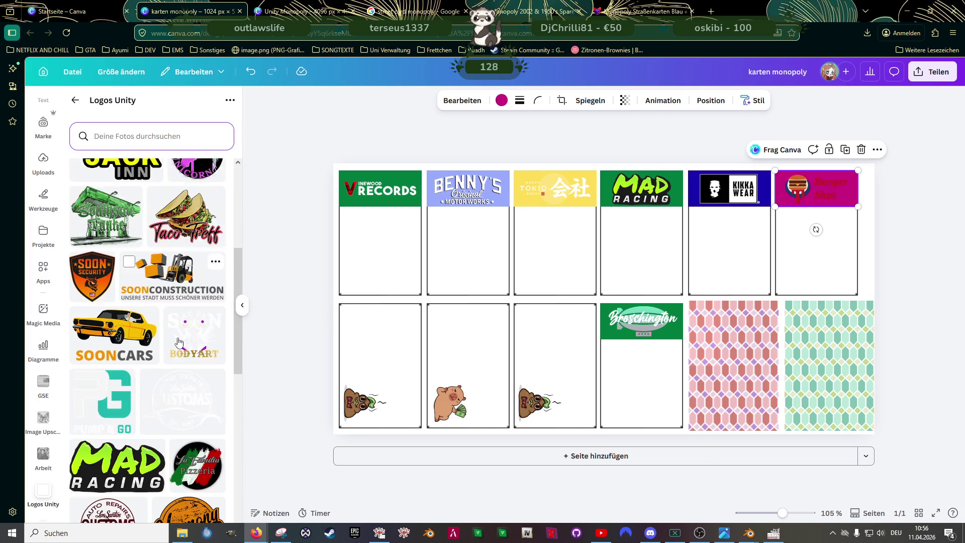
pyautogui.scroll(-3)
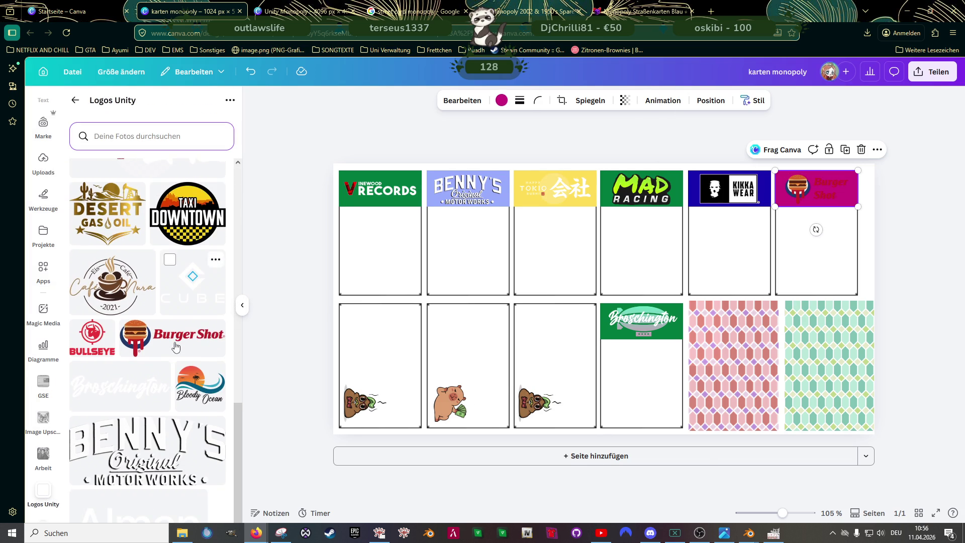
pyautogui.scroll(-3)
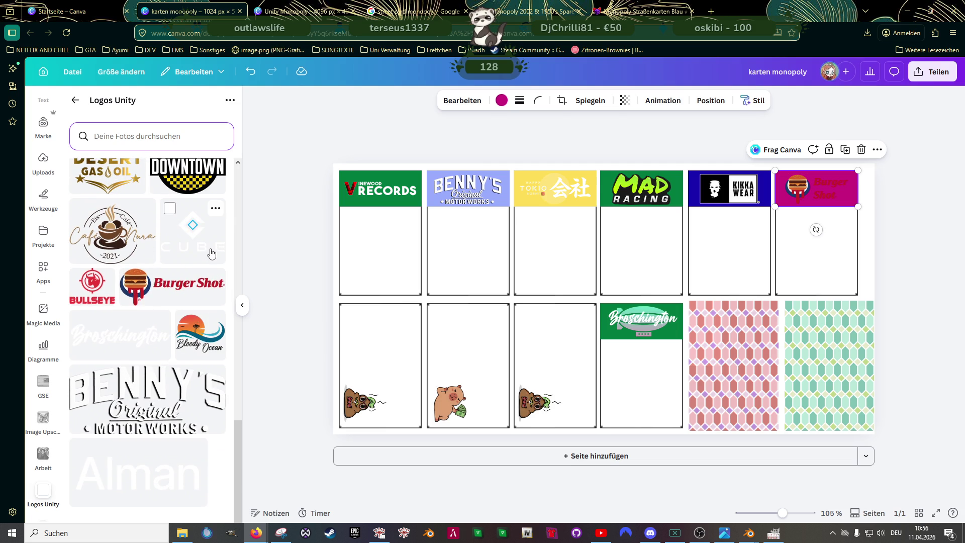
pyautogui.click(211, 254)
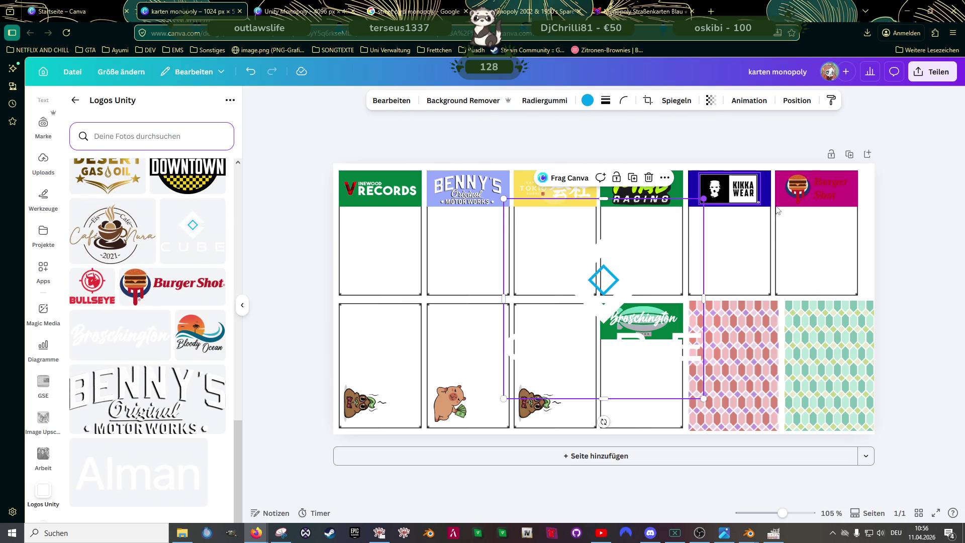
# Step: Delete the Burger Shot logo and shrink the CUBE logo onto the magenta header
pyautogui.click(830, 198)
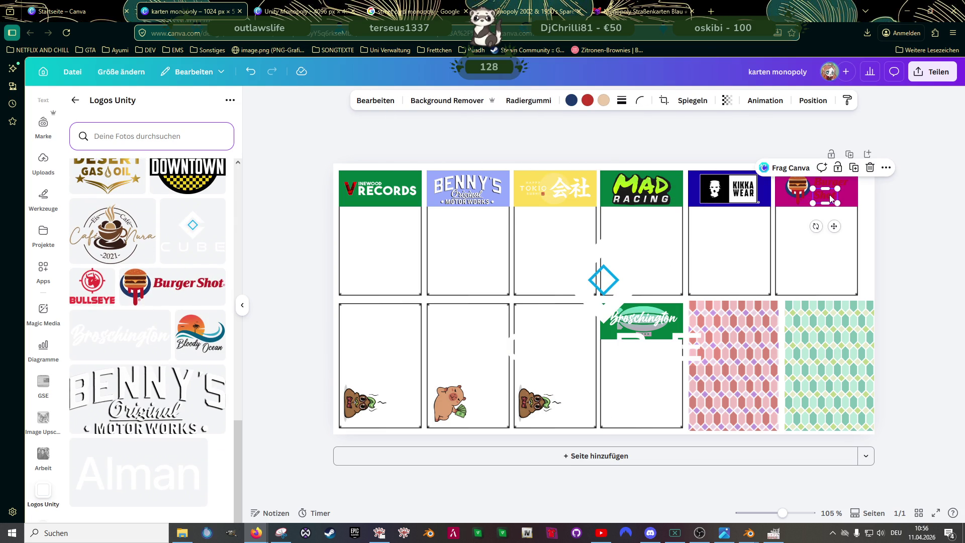
pyautogui.press('Delete')
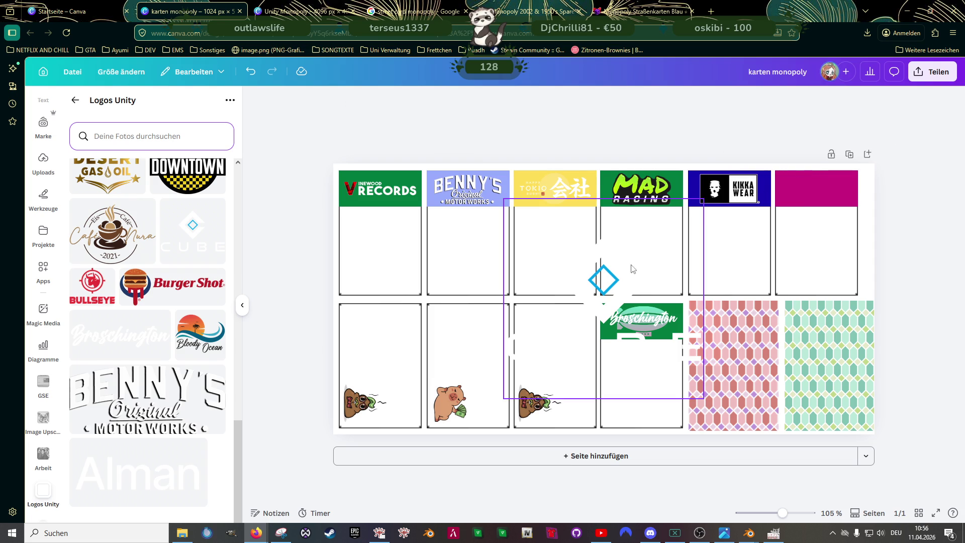
pyautogui.click(635, 267)
pyautogui.moveTo(706, 198); pyautogui.dragTo(565, 307)
pyautogui.moveTo(561, 347); pyautogui.dragTo(807, 200)
pyautogui.moveTo(851, 158); pyautogui.dragTo(837, 177)
pyautogui.moveTo(807, 235); pyautogui.dragTo(827, 176)
pyautogui.moveTo(855, 142); pyautogui.dragTo(828, 182)
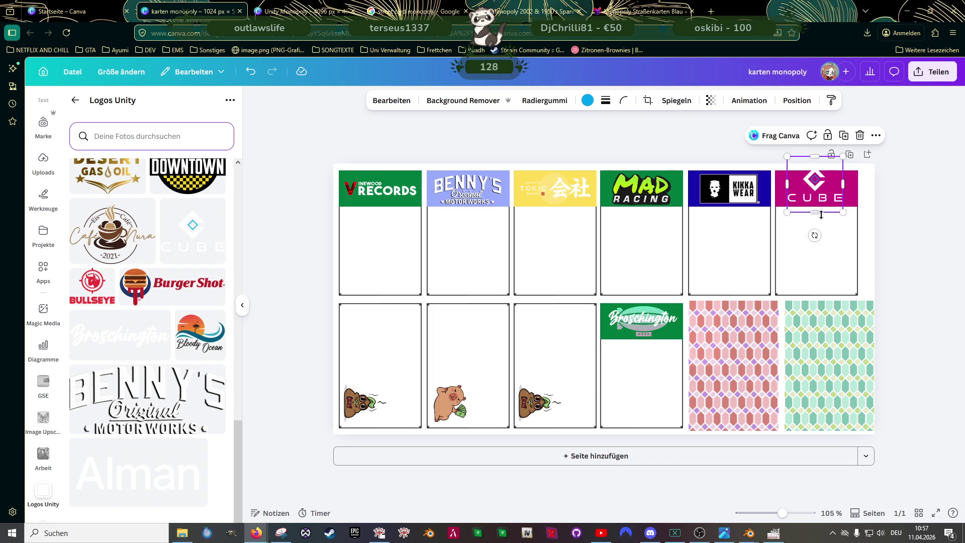
# Step: Widen the CUBE logo across the header and crop away the doubled CUBE text
pyautogui.scroll(3)
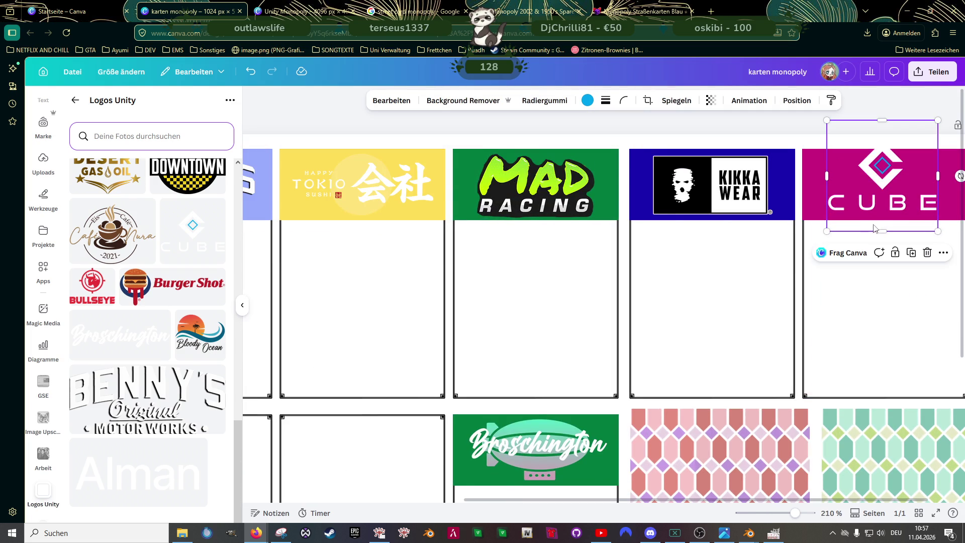
pyautogui.scroll(3)
pyautogui.moveTo(819, 171); pyautogui.dragTo(804, 170)
pyautogui.scroll(-3)
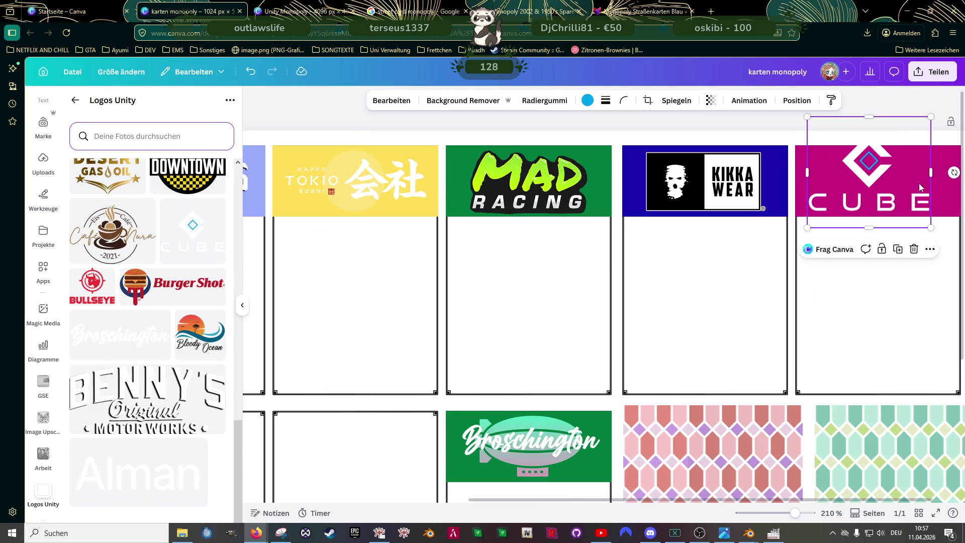
pyautogui.moveTo(932, 175); pyautogui.dragTo(947, 174)
pyautogui.moveTo(882, 173); pyautogui.dragTo(890, 170)
pyautogui.moveTo(885, 227); pyautogui.dragTo(886, 217)
pyautogui.moveTo(884, 117); pyautogui.dragTo(896, 243)
pyautogui.moveTo(899, 204); pyautogui.dragTo(893, 146)
pyautogui.moveTo(897, 243); pyautogui.dragTo(881, 185)
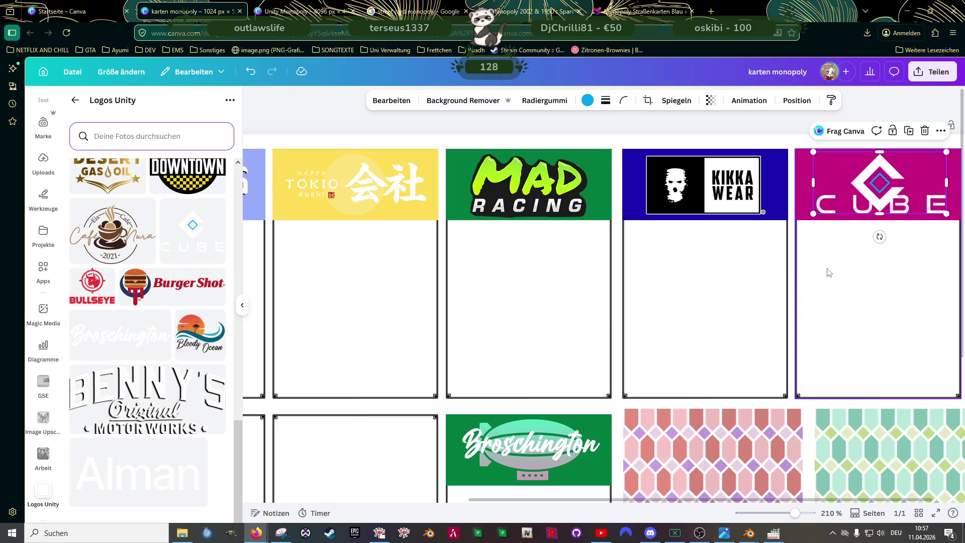
# Step: Delete the CUBE diamond logo and CUBE text from the magenta card
pyautogui.press('Delete')
pyautogui.click(864, 210)
pyautogui.press('Delete')
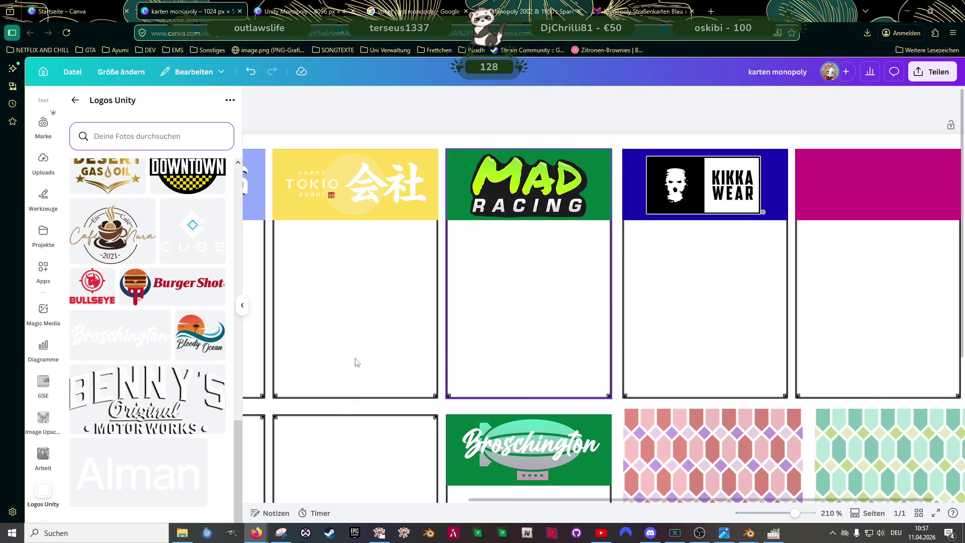
pyautogui.scroll(3)
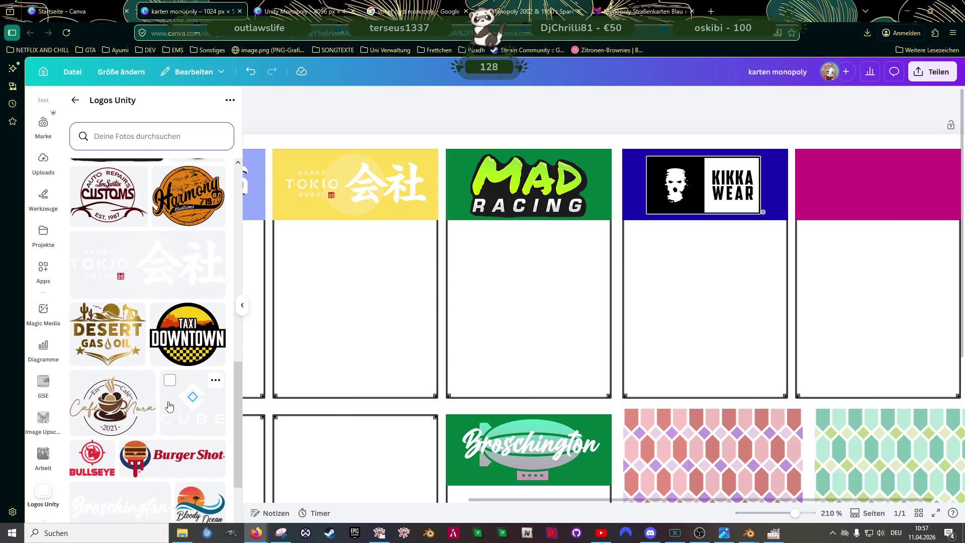
pyautogui.scroll(3)
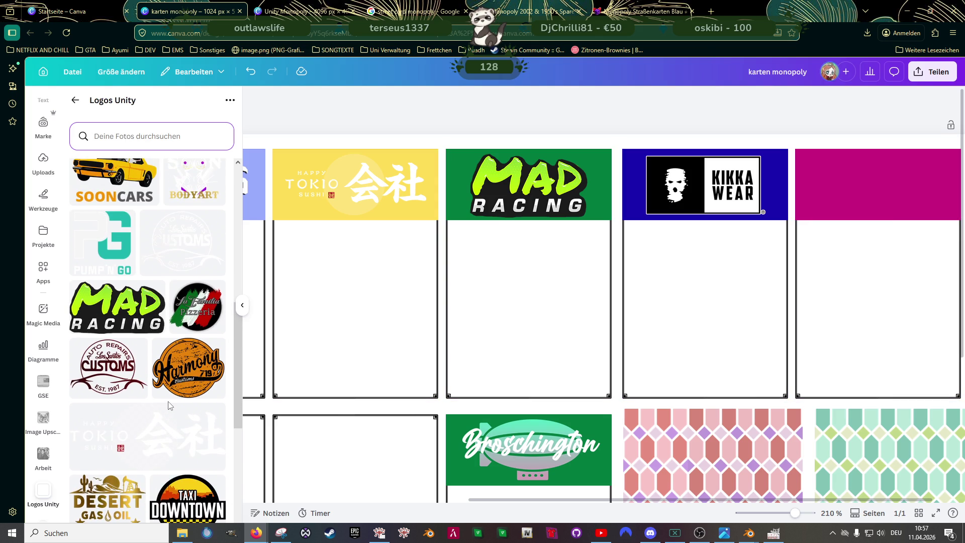
pyautogui.scroll(3)
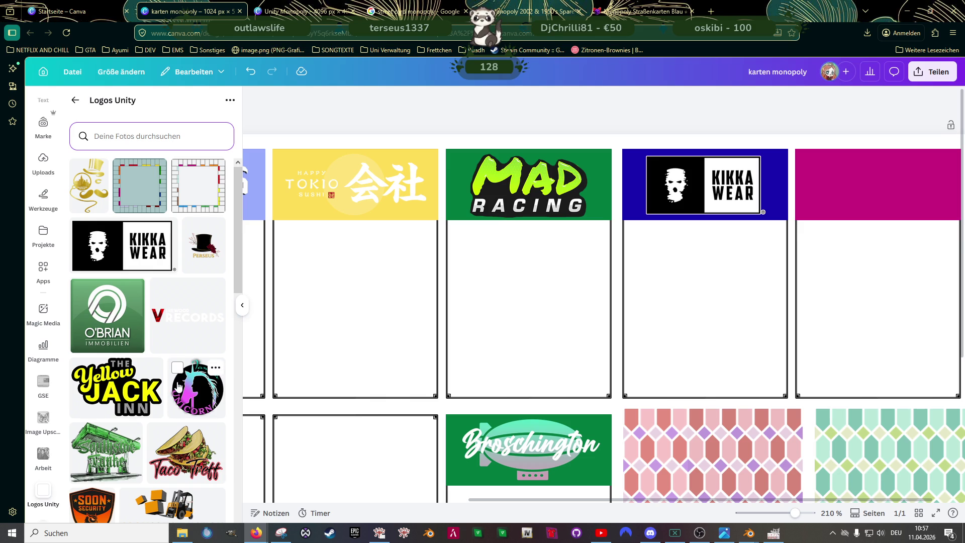
pyautogui.scroll(-3)
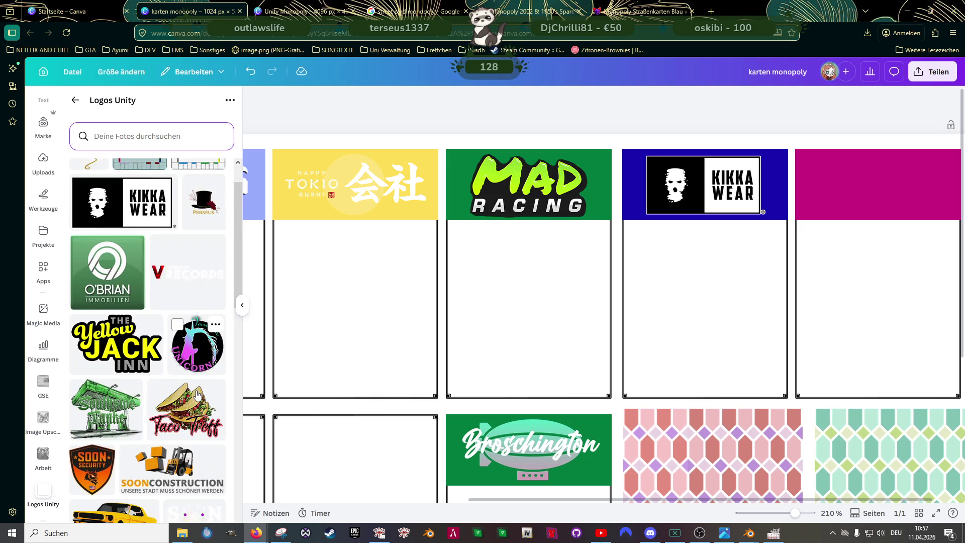
pyautogui.scroll(-3)
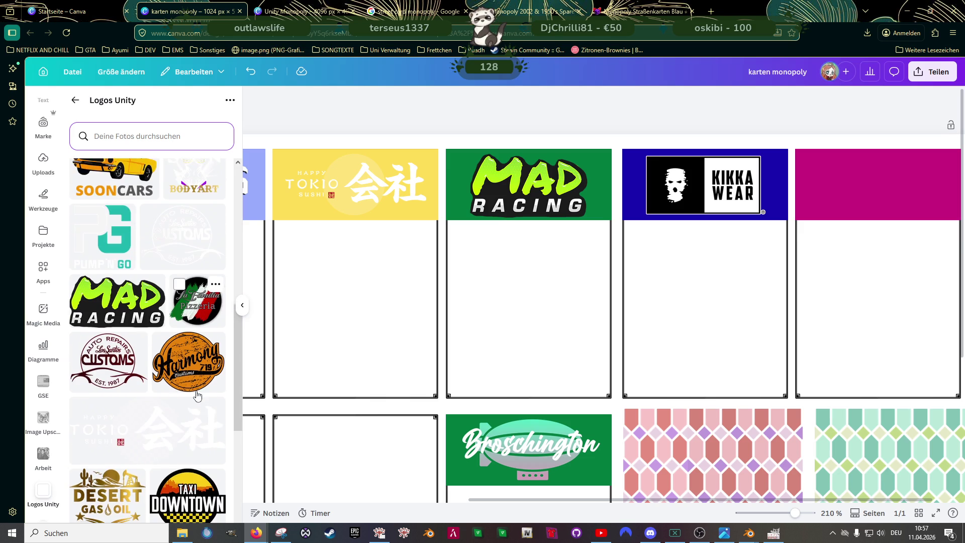
pyautogui.scroll(-3)
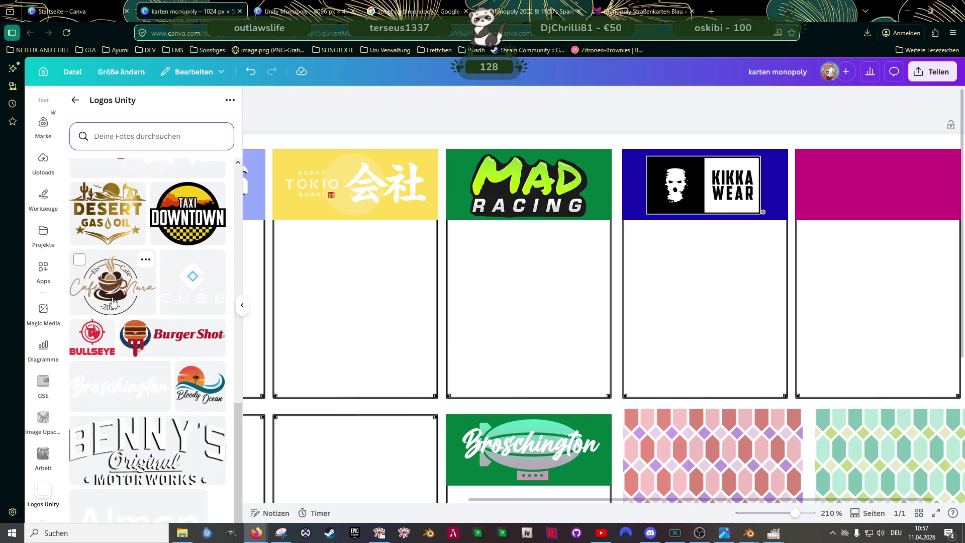
# Step: Try the Café Nura logo in a card header, then delete it
pyautogui.click(112, 285)
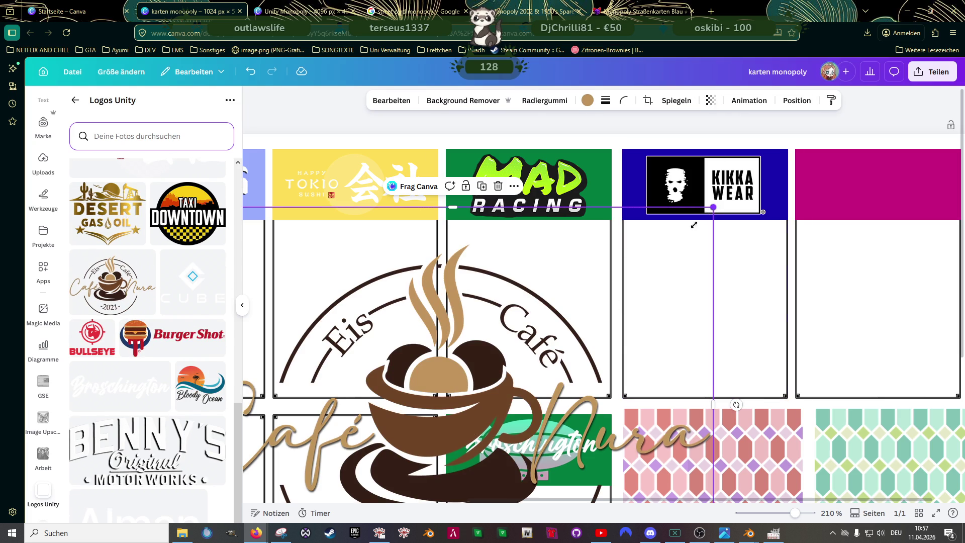
pyautogui.moveTo(705, 214); pyautogui.dragTo(515, 360)
pyautogui.moveTo(352, 440); pyautogui.dragTo(741, 220)
pyautogui.moveTo(905, 143); pyautogui.dragTo(899, 202)
pyautogui.press('Delete')
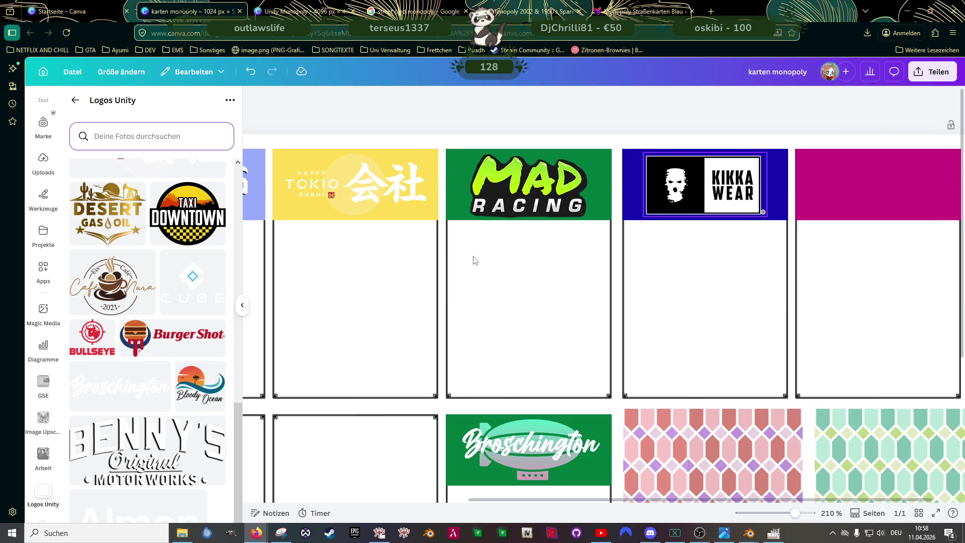
pyautogui.scroll(-3)
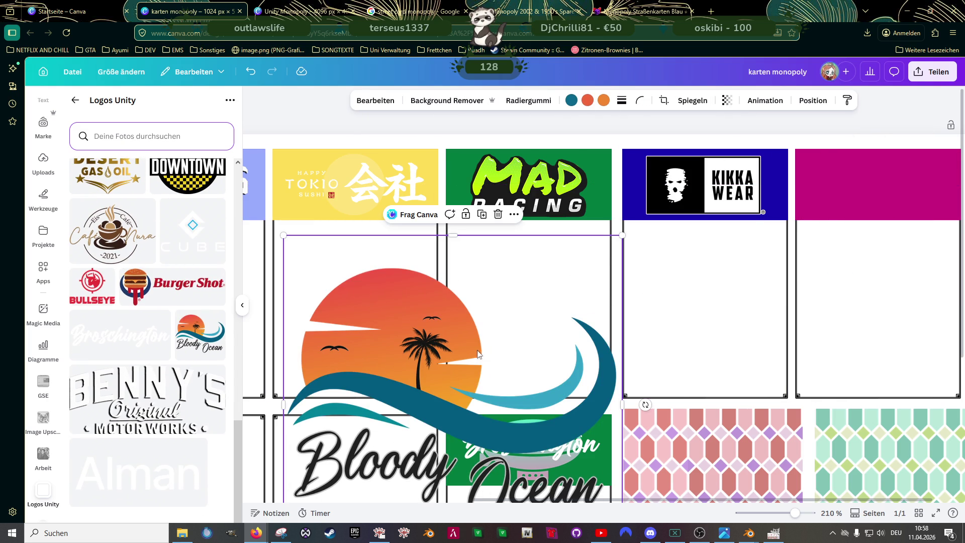
pyautogui.moveTo(623, 236); pyautogui.dragTo(850, 181)
pyautogui.moveTo(796, 339); pyautogui.dragTo(796, 308)
pyautogui.moveTo(792, 134); pyautogui.dragTo(792, 151)
pyautogui.moveTo(892, 152); pyautogui.dragTo(787, 232)
pyautogui.moveTo(727, 267); pyautogui.dragTo(866, 187)
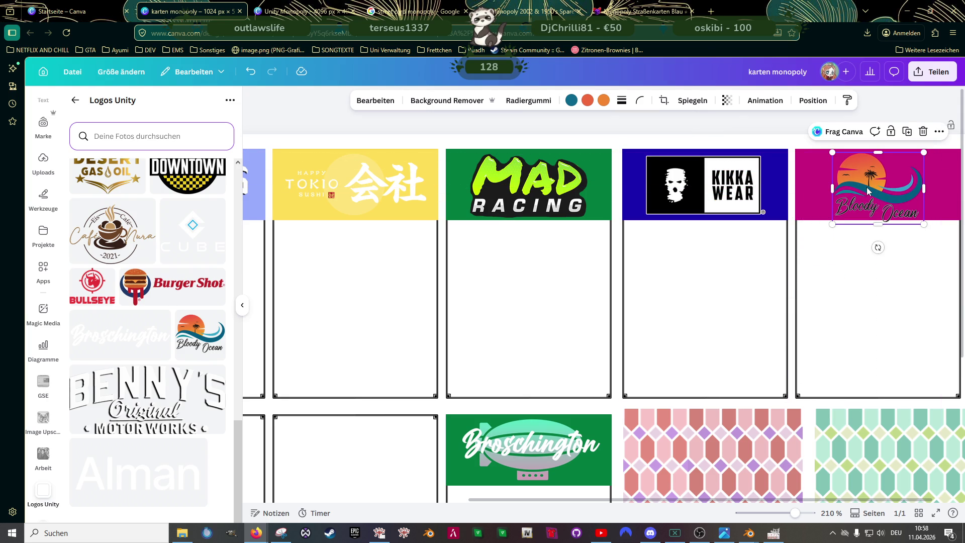
pyautogui.press('Delete')
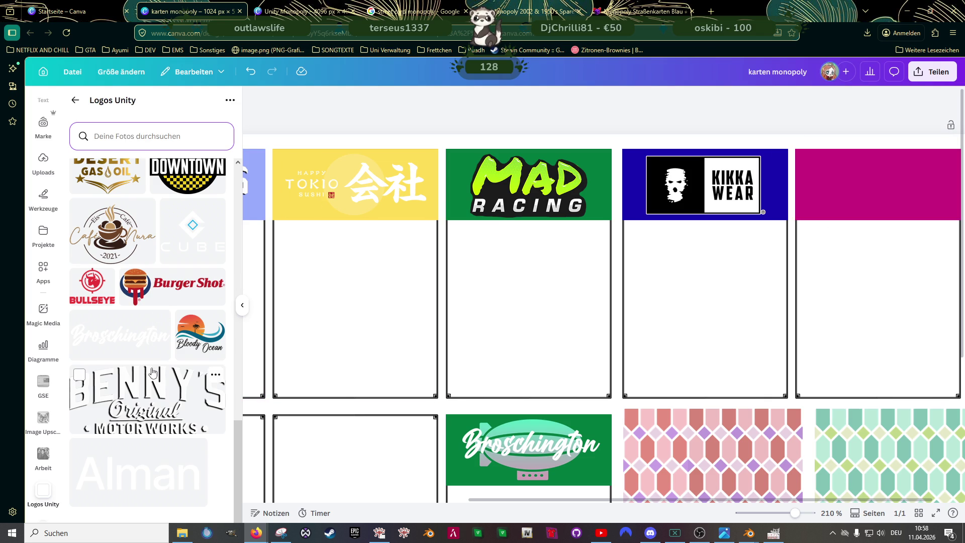
pyautogui.scroll(3)
pyautogui.scroll(3)
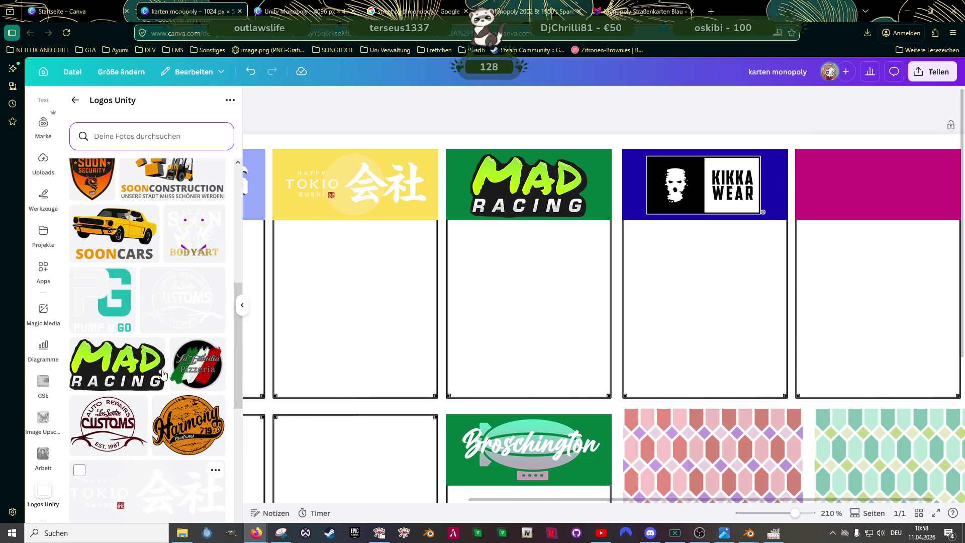
pyautogui.scroll(3)
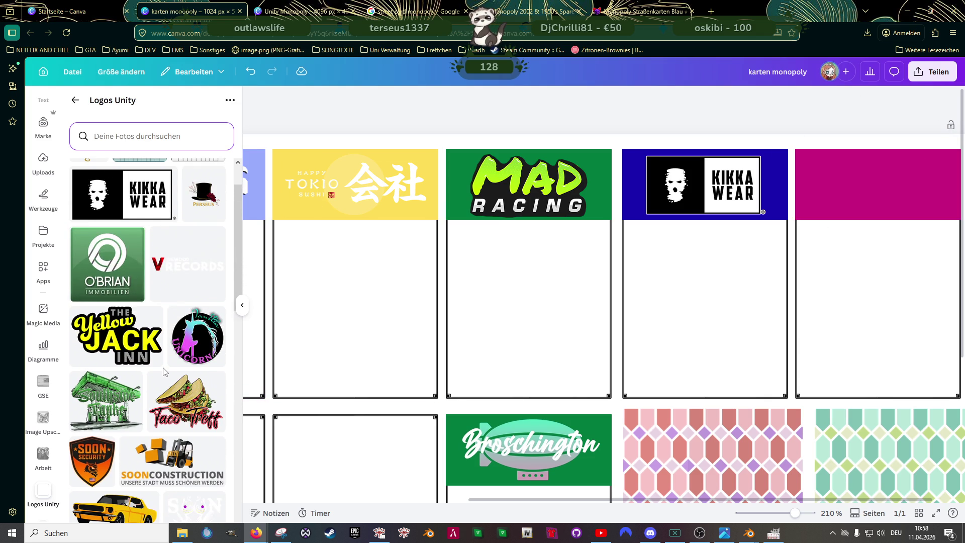
pyautogui.scroll(3)
pyautogui.scroll(-3)
pyautogui.scroll(-3)
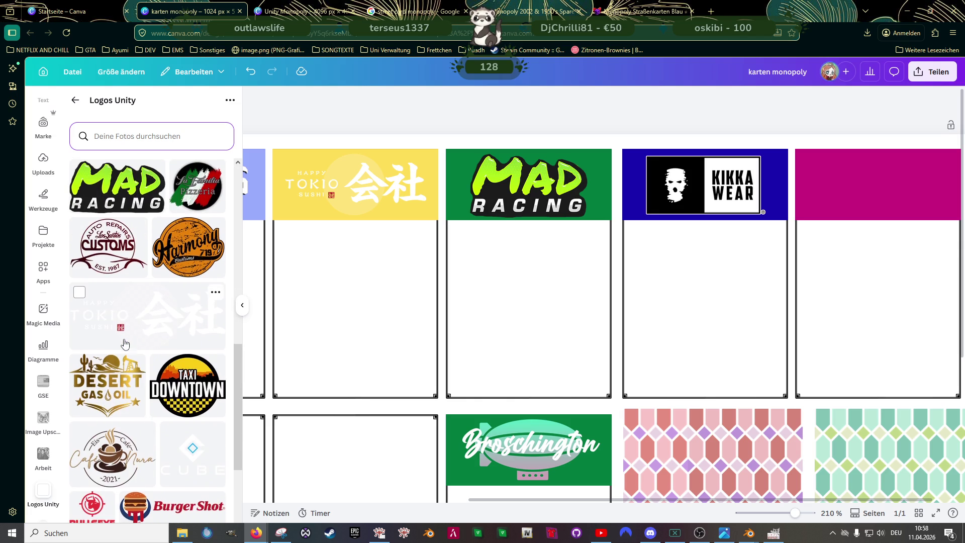
pyautogui.scroll(-3)
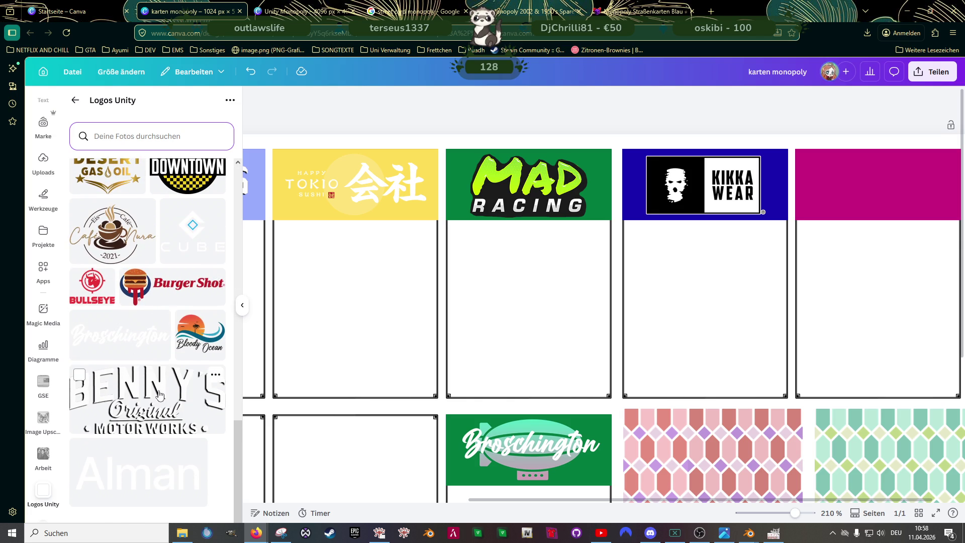
pyautogui.scroll(3)
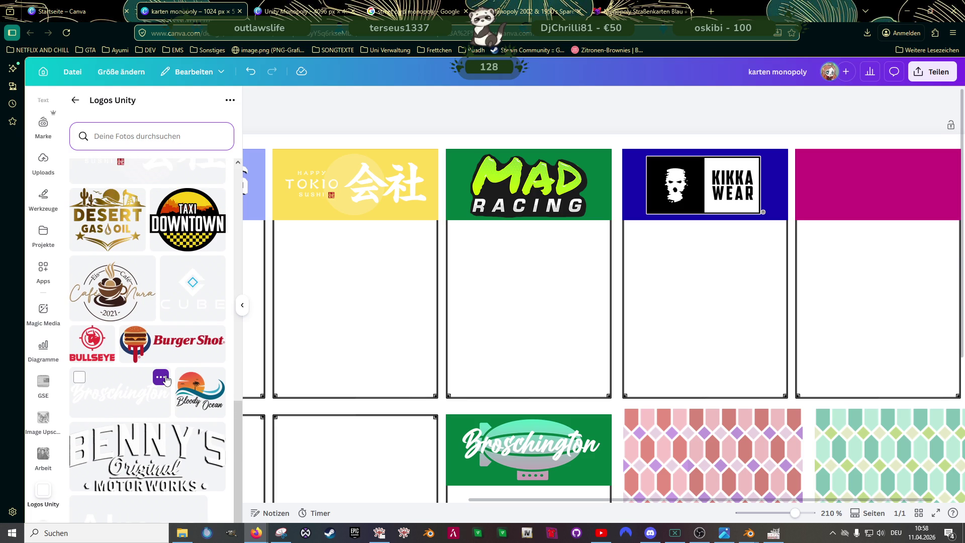
pyautogui.scroll(3)
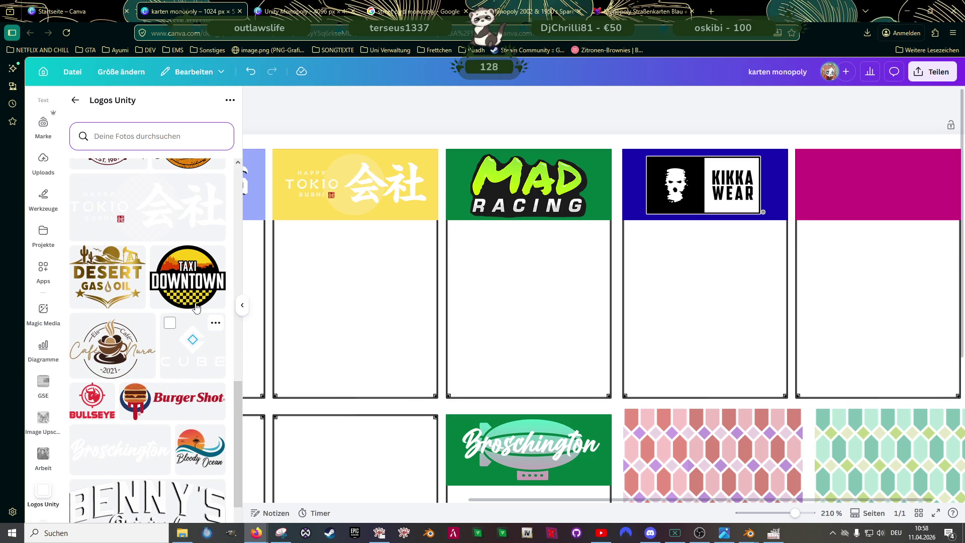
pyautogui.click(218, 304)
pyautogui.moveTo(626, 262); pyautogui.dragTo(452, 409)
pyautogui.moveTo(369, 473); pyautogui.dragTo(877, 217)
pyautogui.moveTo(949, 152); pyautogui.dragTo(880, 205)
pyautogui.moveTo(838, 252); pyautogui.dragTo(881, 224)
pyautogui.scroll(-3)
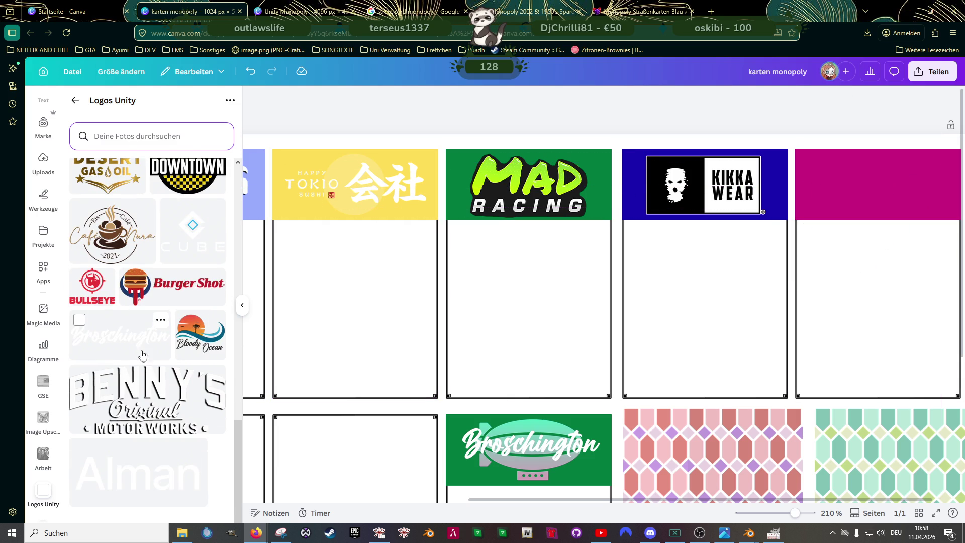
pyautogui.scroll(3)
pyautogui.scroll(3)
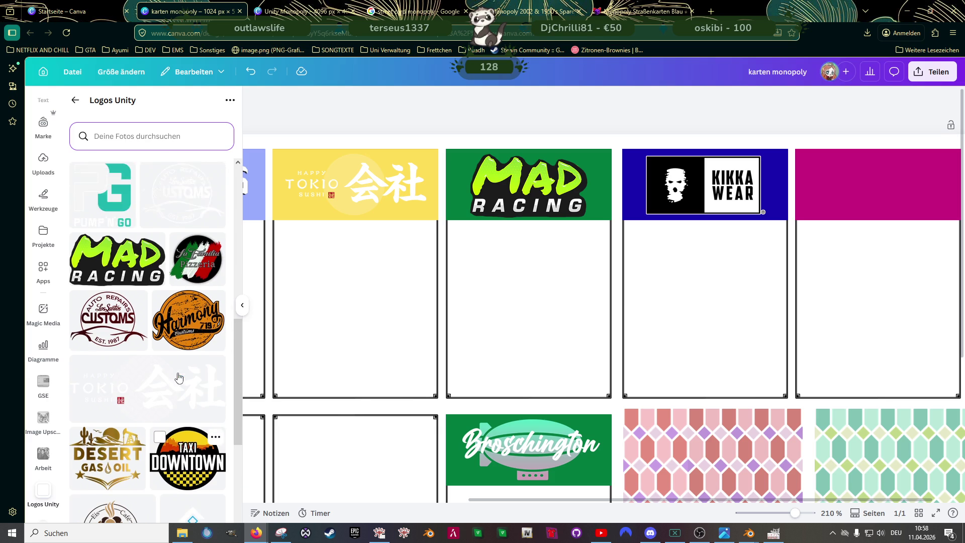
pyautogui.scroll(3)
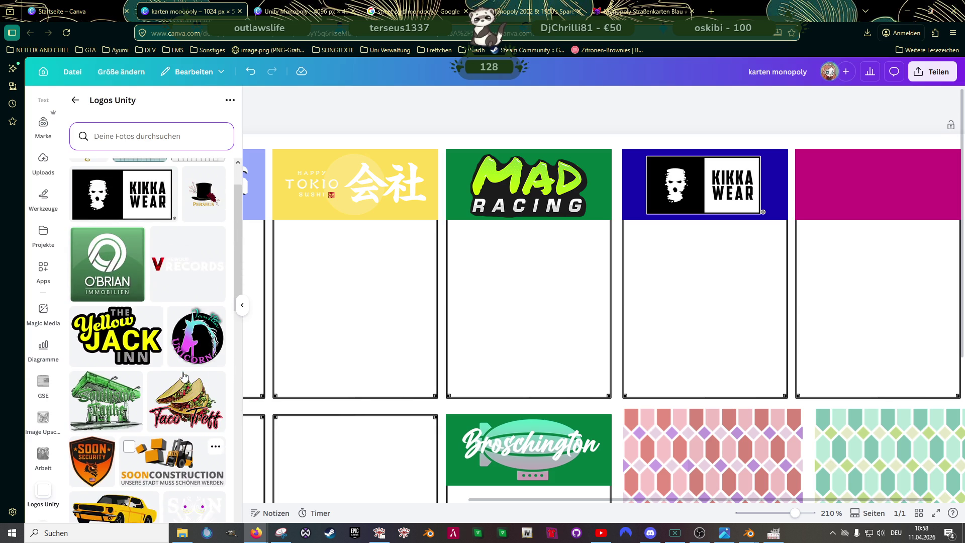
# Step: Add the Yellow Jack Inn logo, shrink it and centre it in the magenta header
pyautogui.moveTo(120, 392); pyautogui.dragTo(487, 302)
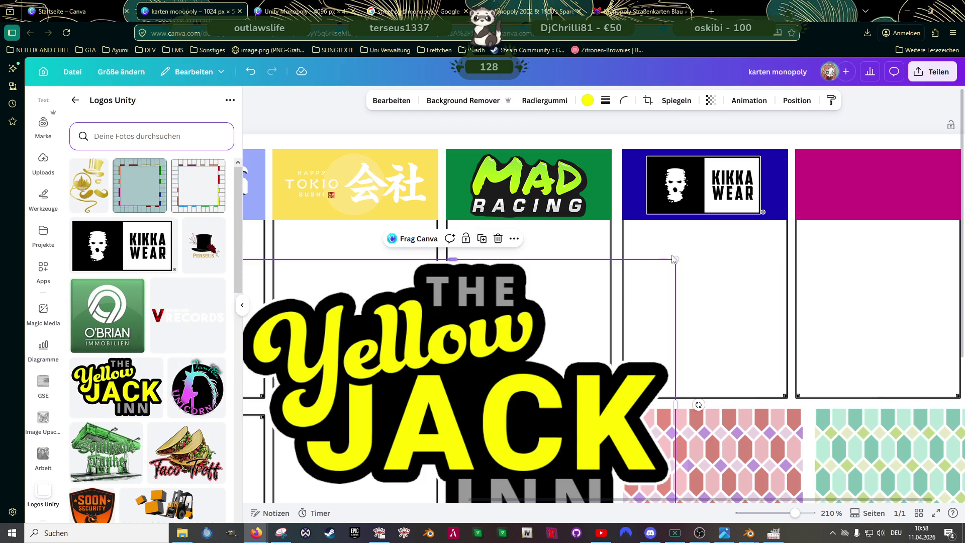
pyautogui.moveTo(675, 259); pyautogui.dragTo(887, 179)
pyautogui.moveTo(949, 148); pyautogui.dragTo(889, 193)
pyautogui.moveTo(841, 222); pyautogui.dragTo(880, 189)
pyautogui.moveTo(931, 152); pyautogui.dragTo(886, 177)
pyautogui.click(689, 295)
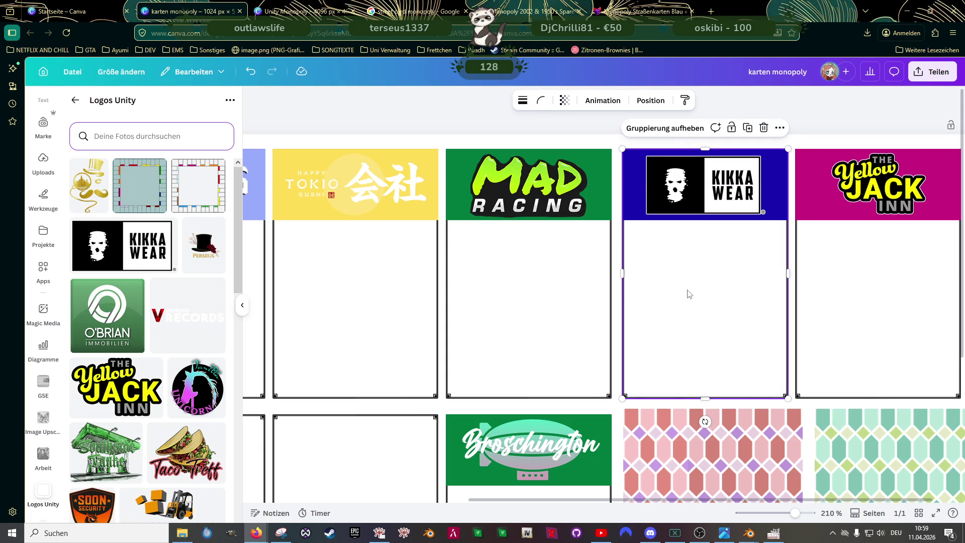
pyautogui.scroll(-3)
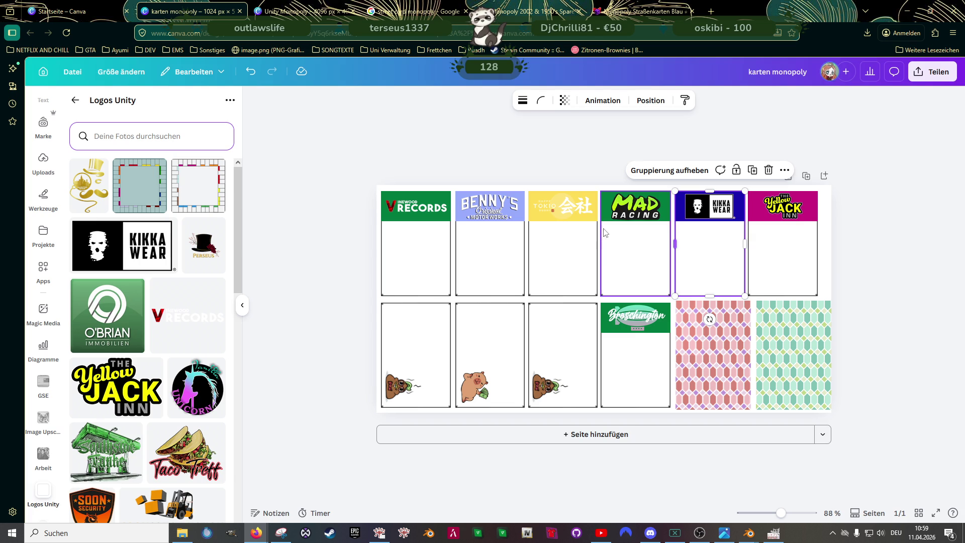
pyautogui.scroll(-3)
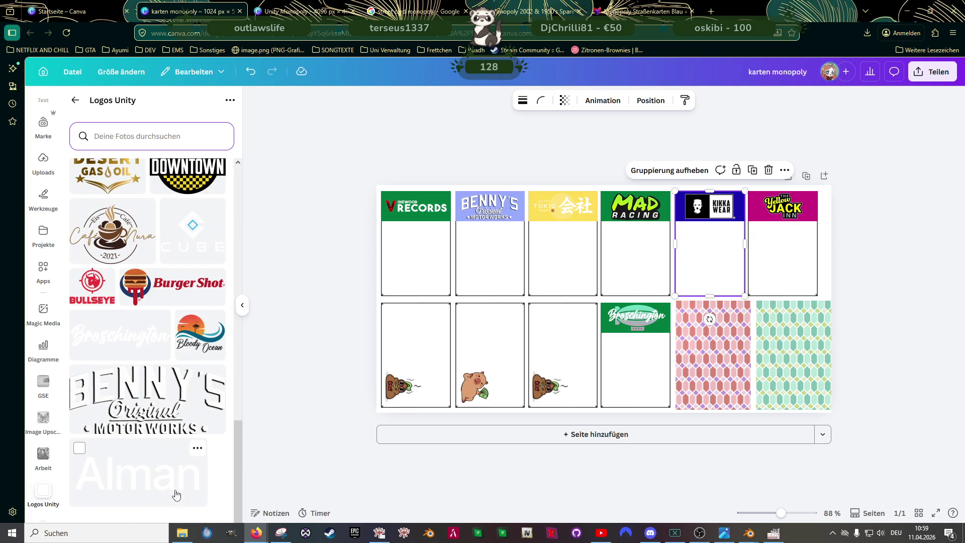